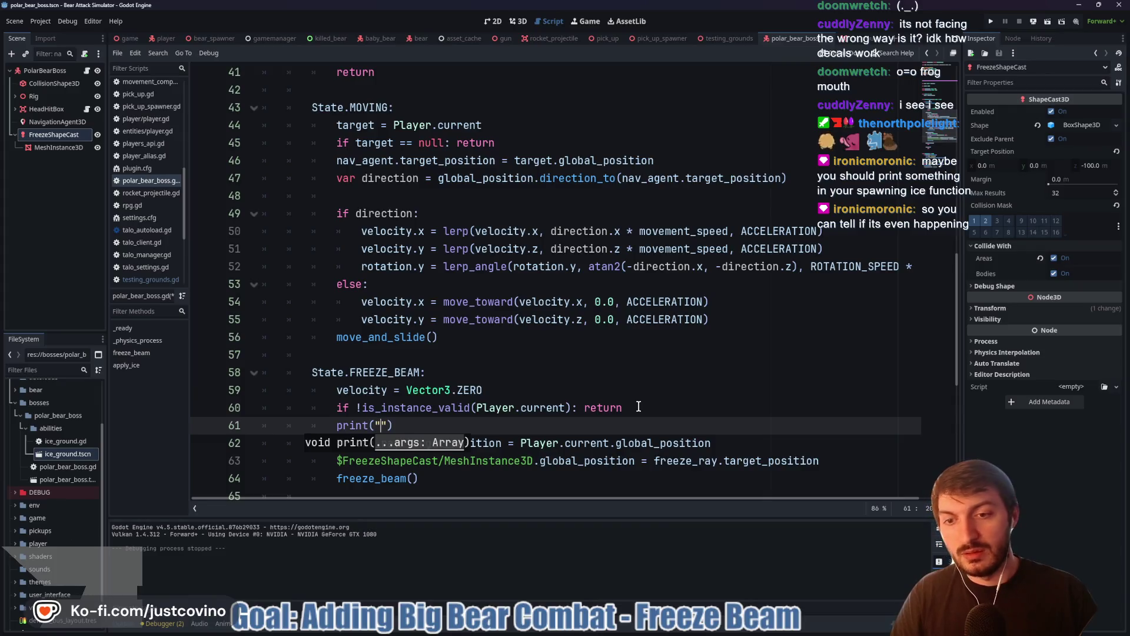
Add print("Player valid") after the player validity check and save the boss script.
text(id)
click(540, 418)
key(ctrl+s)
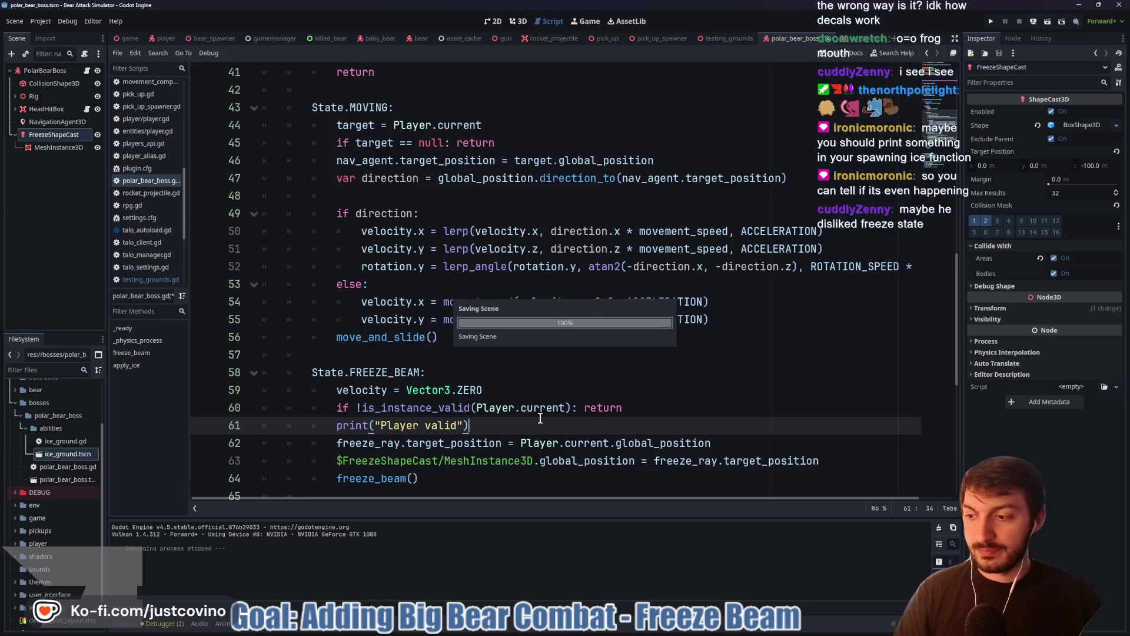
Select the line that positions the debug mesh at the ray target, then bring up testing_grounds.
scroll(540, 418, down, 2)
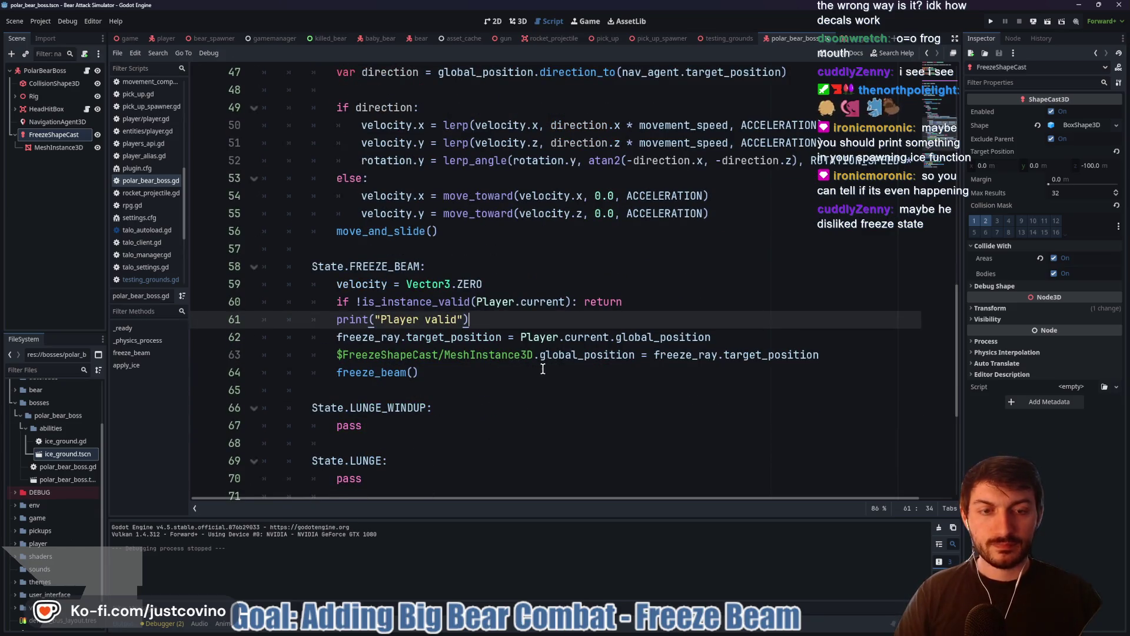
drag(337, 354, 824, 355)
scroll(589, 394, down, 4)
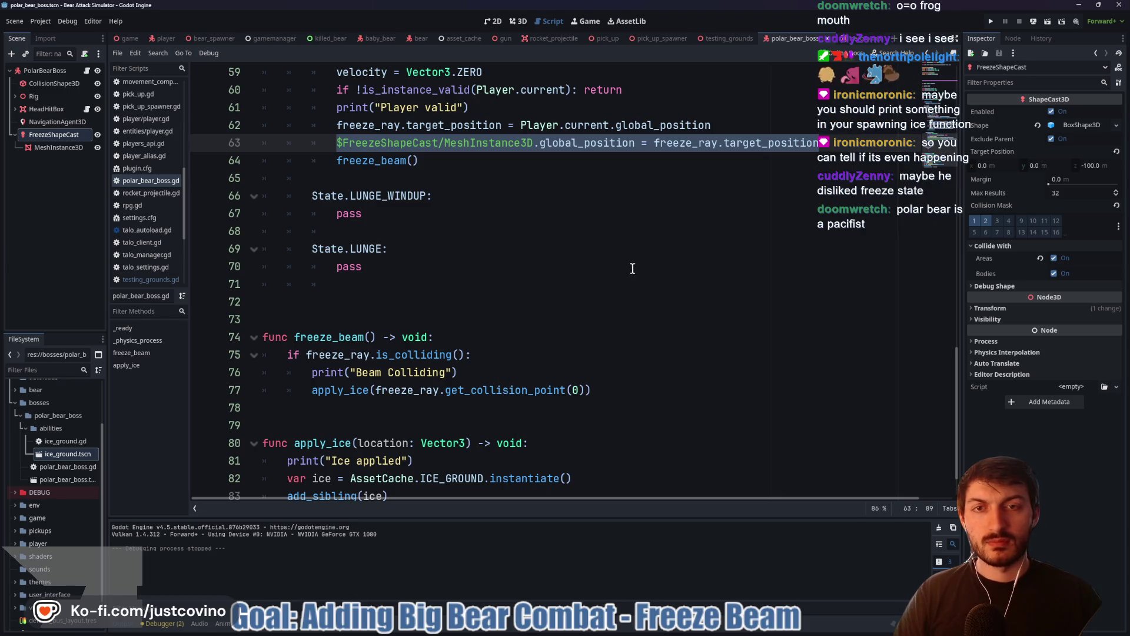
click(724, 40)
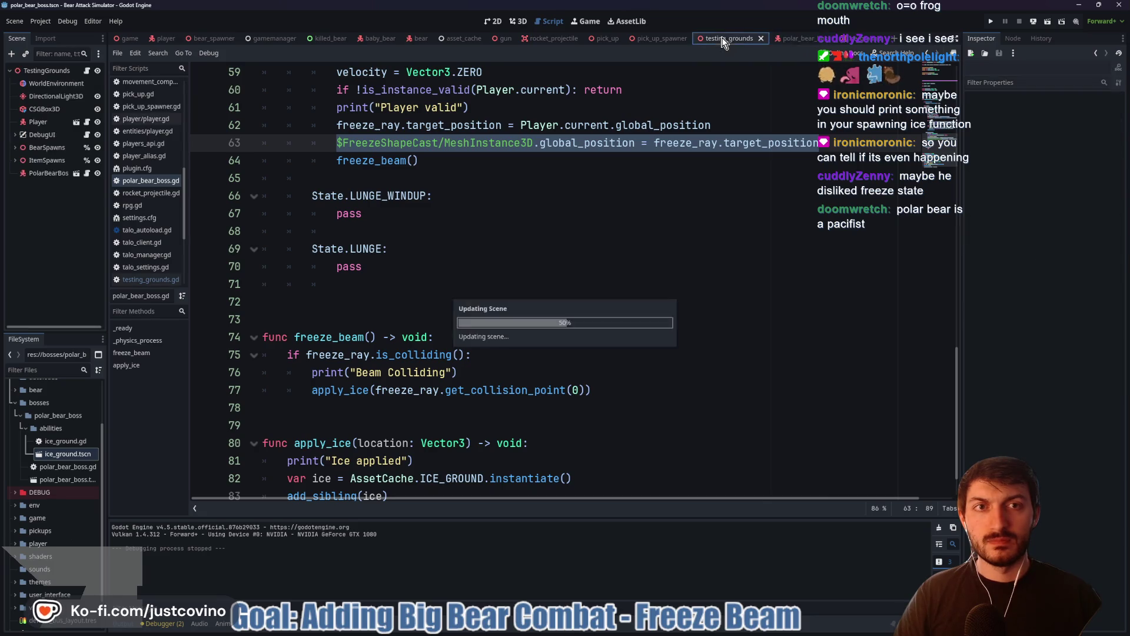
Playtest the testing grounds until 'Player valid' logs, then return to polar_bear_boss.gd.
key(F6)
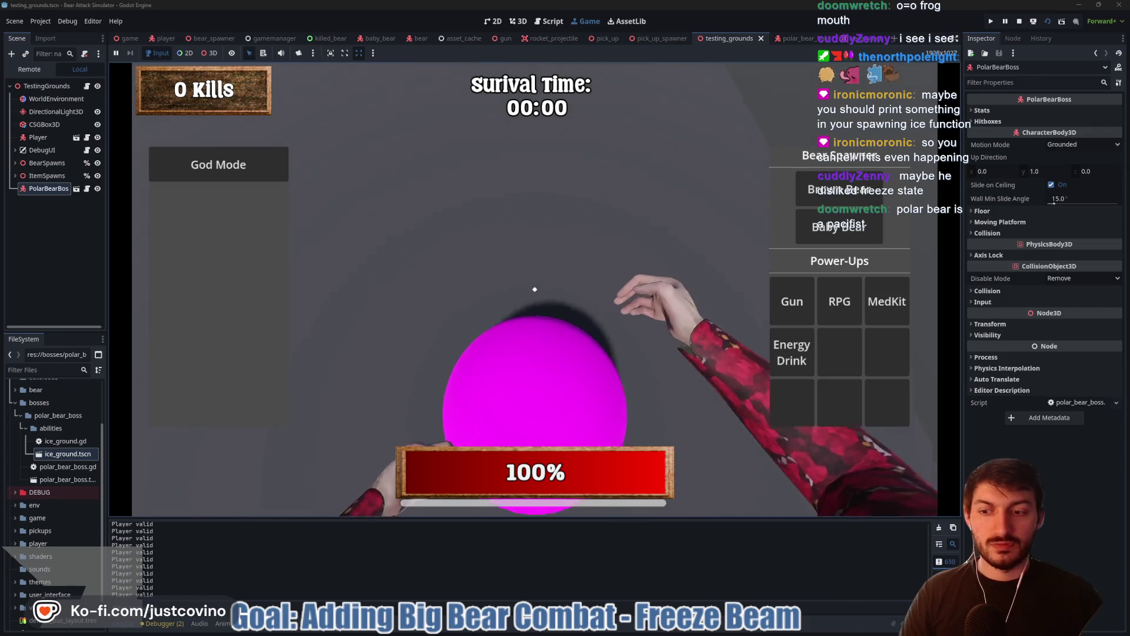
key(F8)
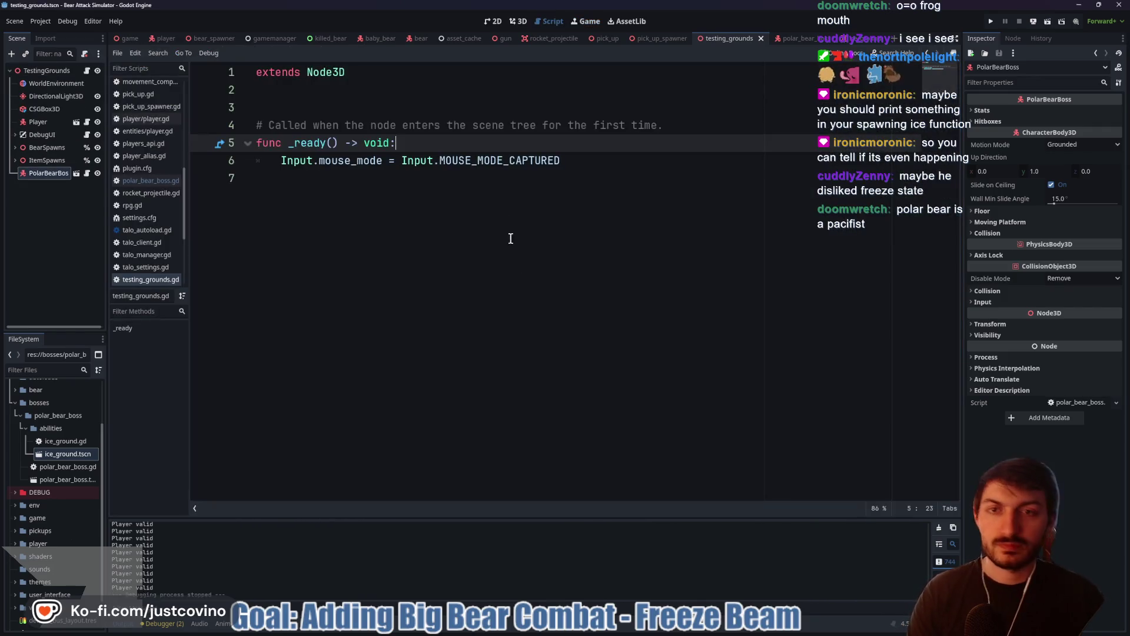
click(800, 39)
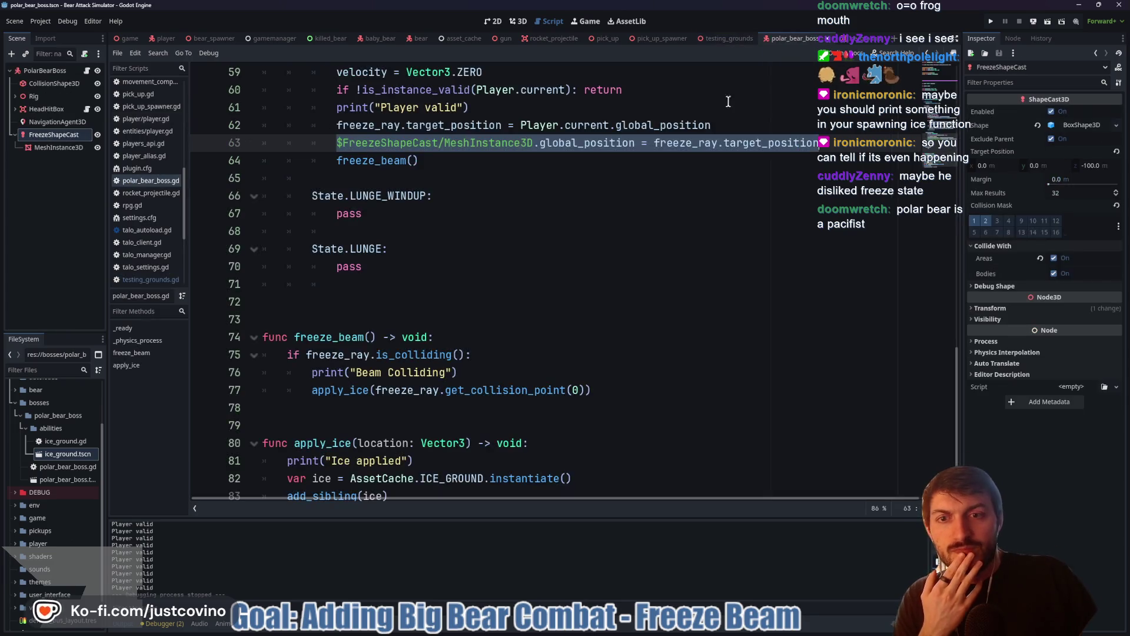
Delete the print("Player valid") line from the freeze-beam state.
scroll(678, 257, up, 2)
drag(515, 212, 325, 216)
key(BackSpace)
key(BackSpace)
key(BackSpace)
key(BackSpace)
Add a temporary print(ice.global line after line 83 in apply_ice, then delete it again.
scroll(333, 231, down, 2)
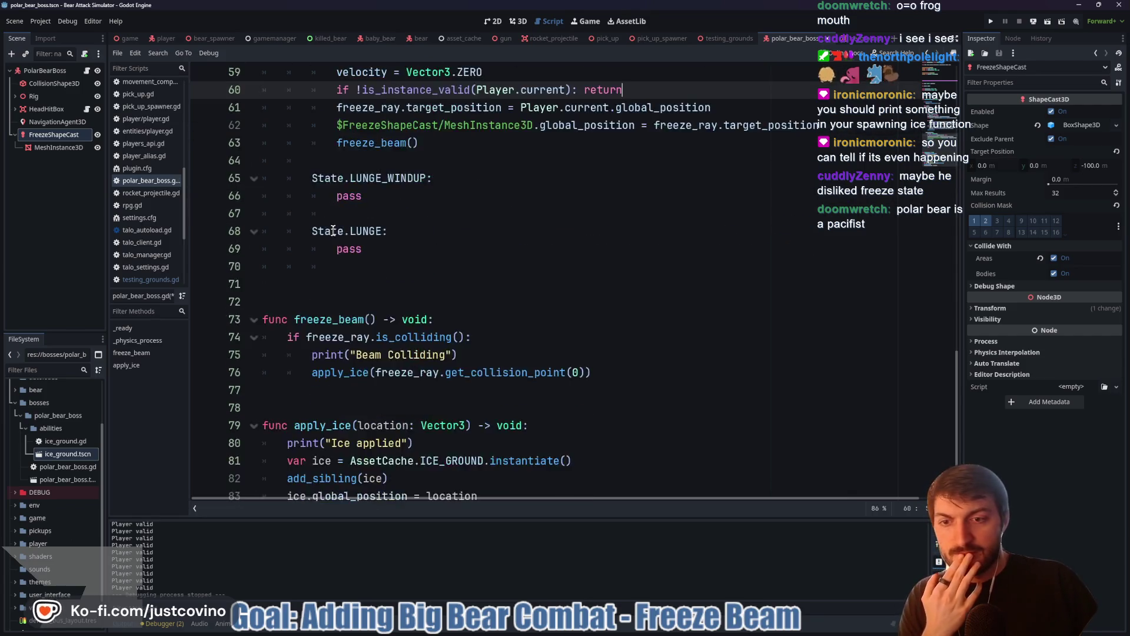
scroll(353, 236, down, 1)
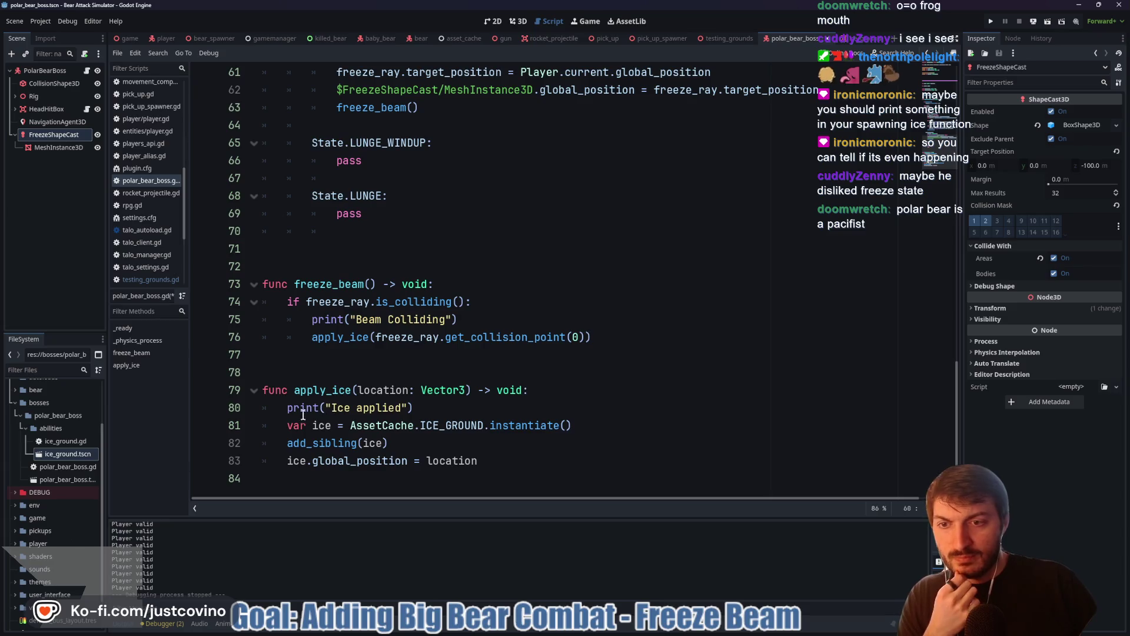
drag(571, 425, 350, 425)
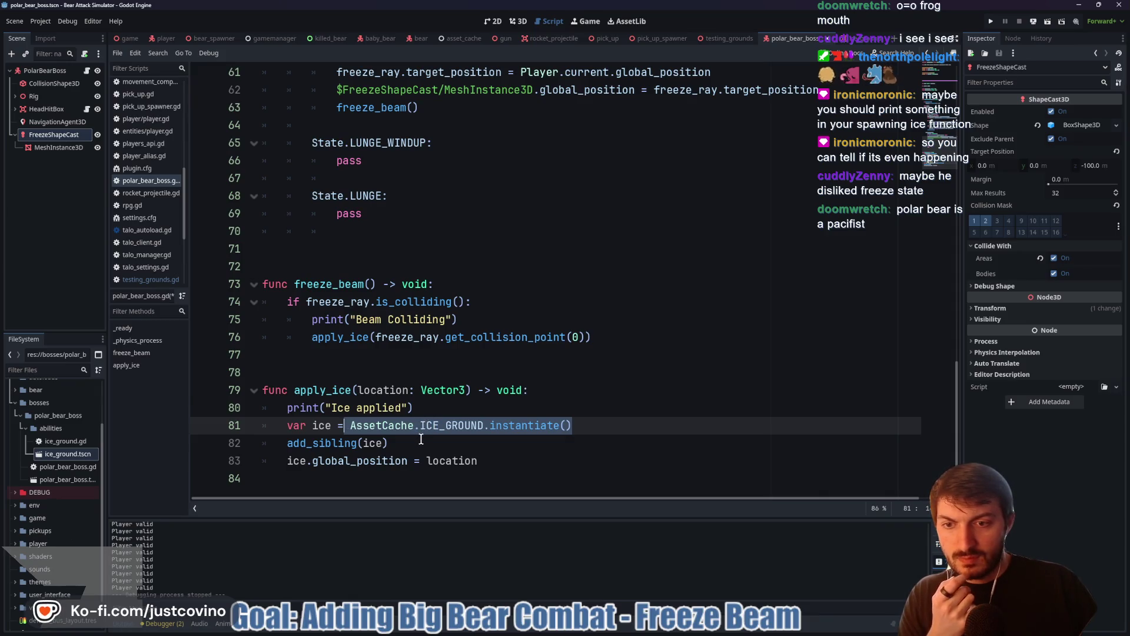
click(499, 462)
key(Return)
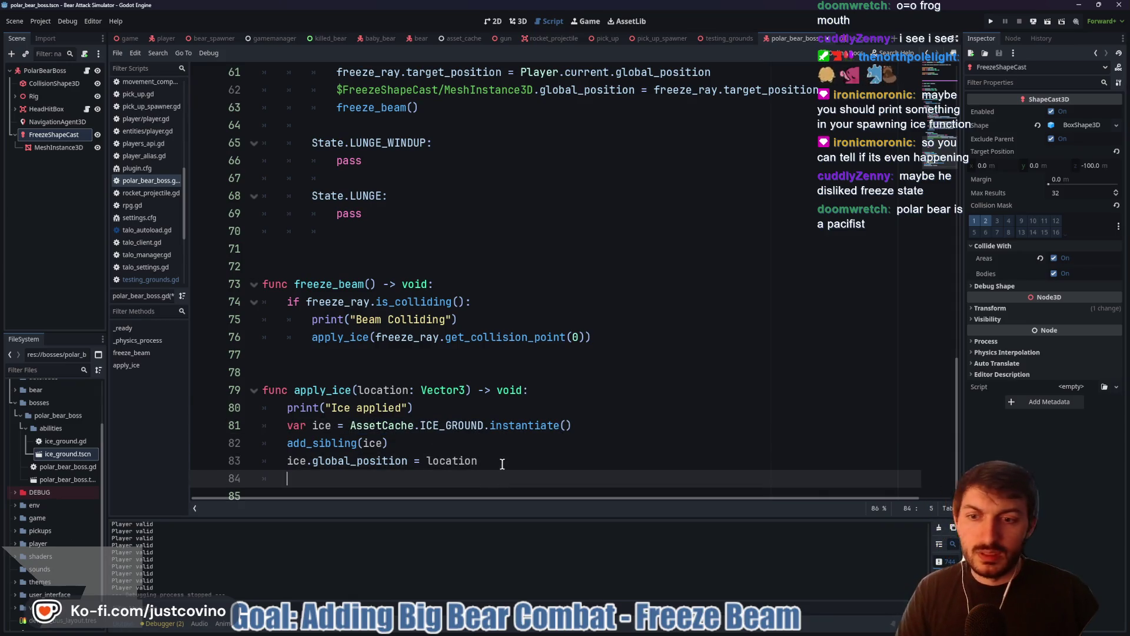
text(print(ice.global)
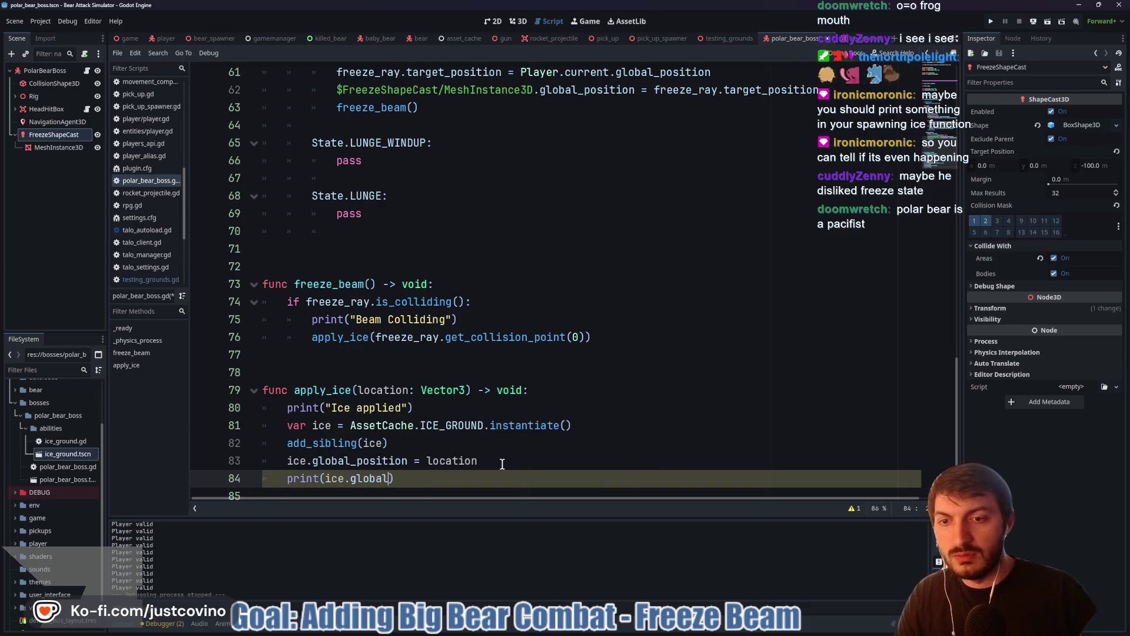
drag(420, 483, 228, 482)
key(BackSpace)
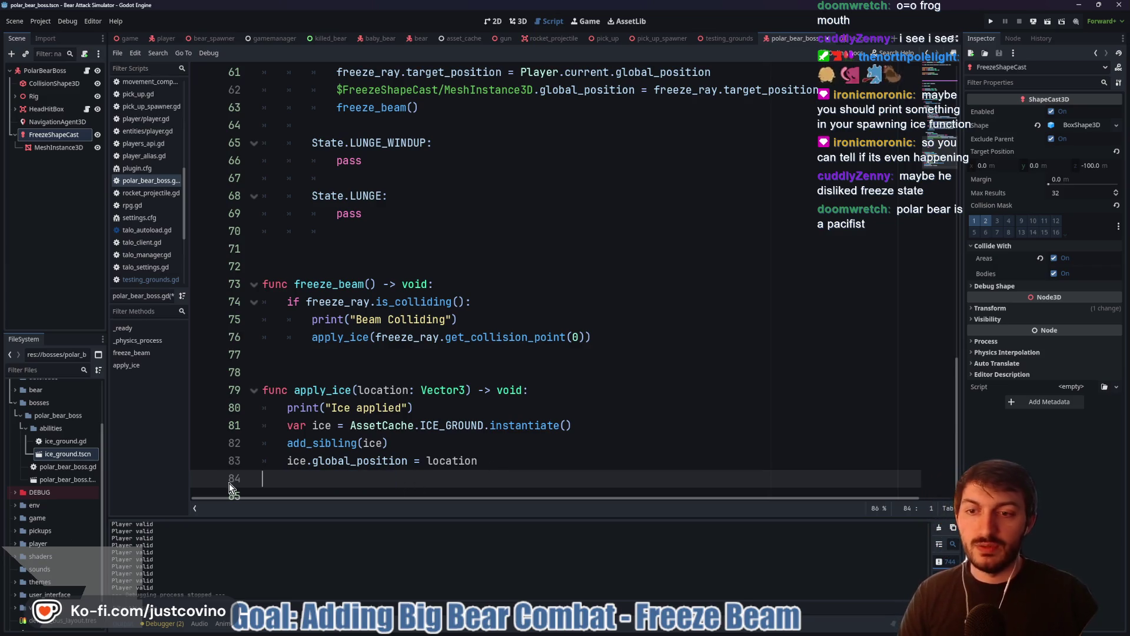
key(BackSpace)
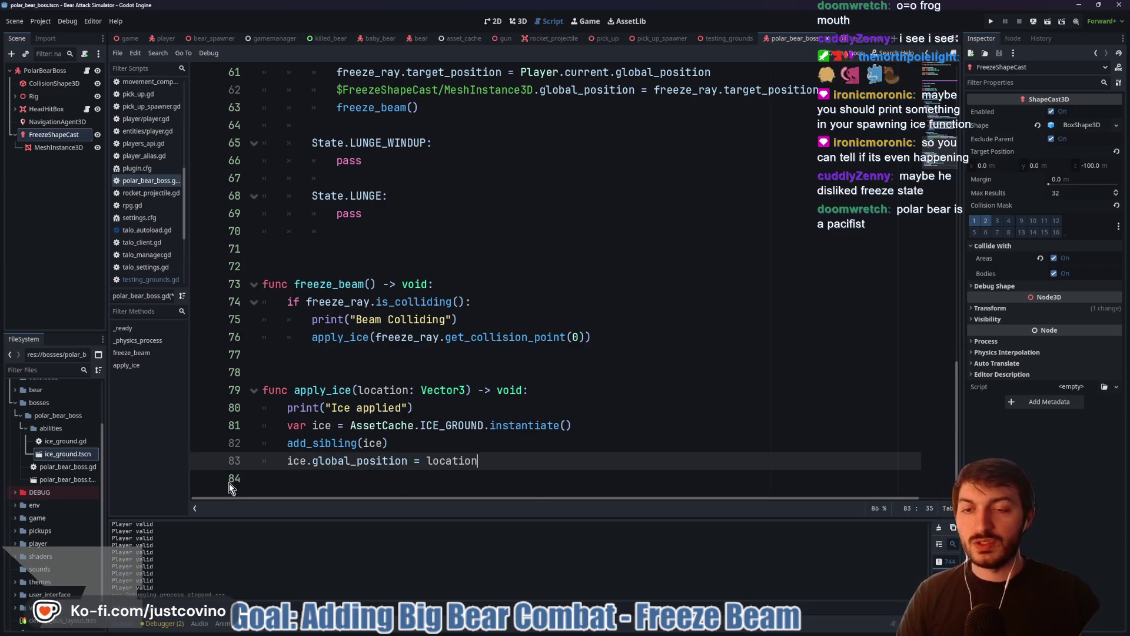
click(327, 285)
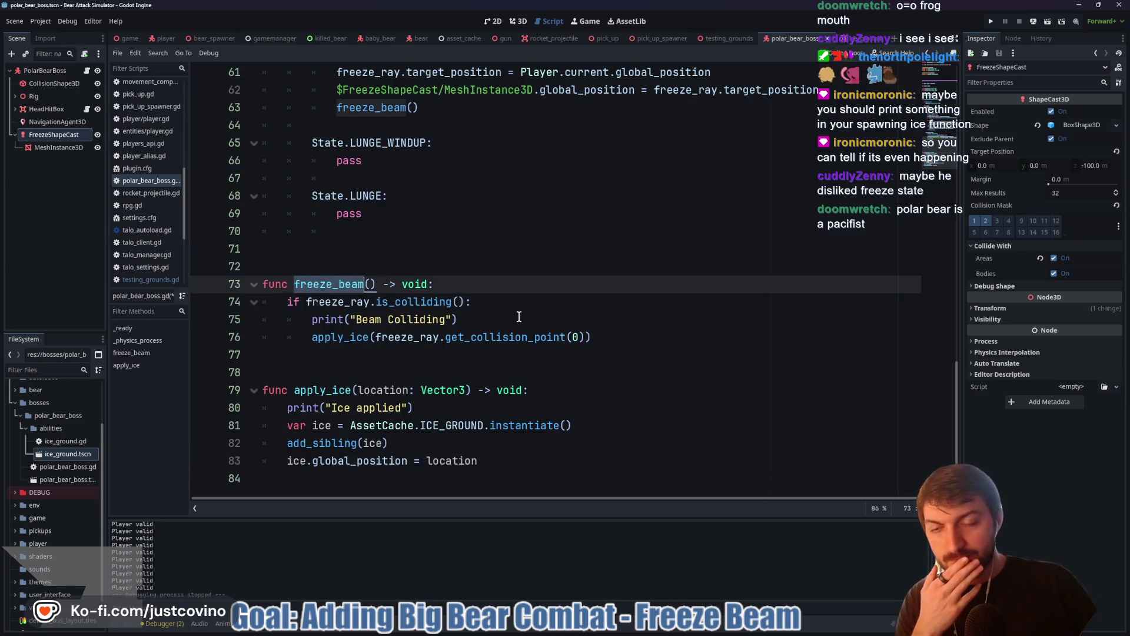
scroll(510, 316, up, 4)
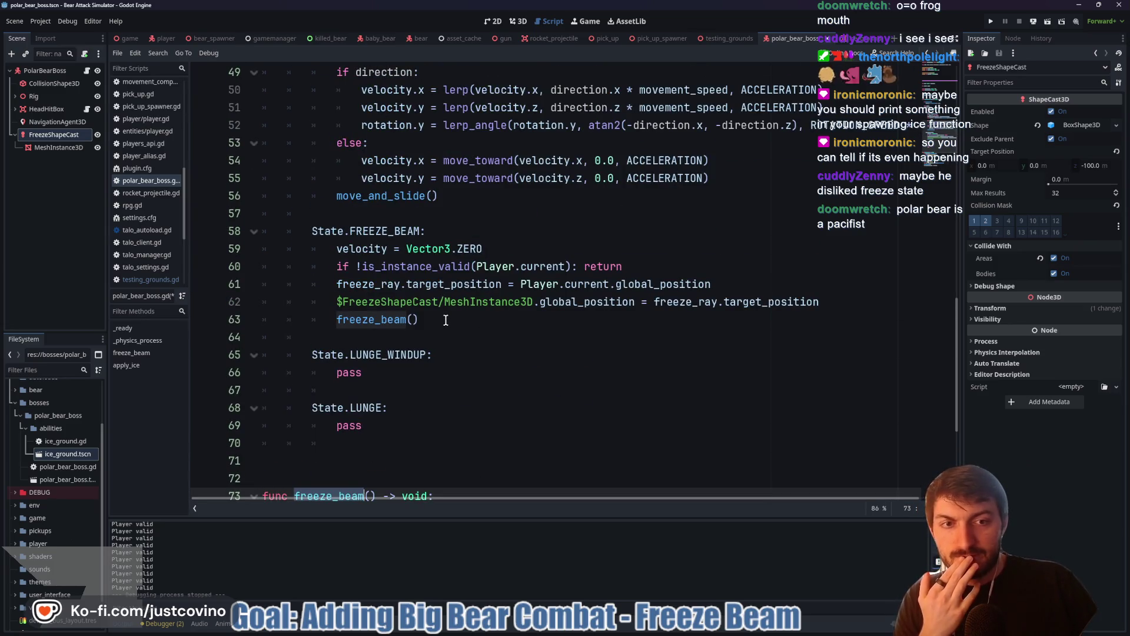
scroll(443, 319, down, 1)
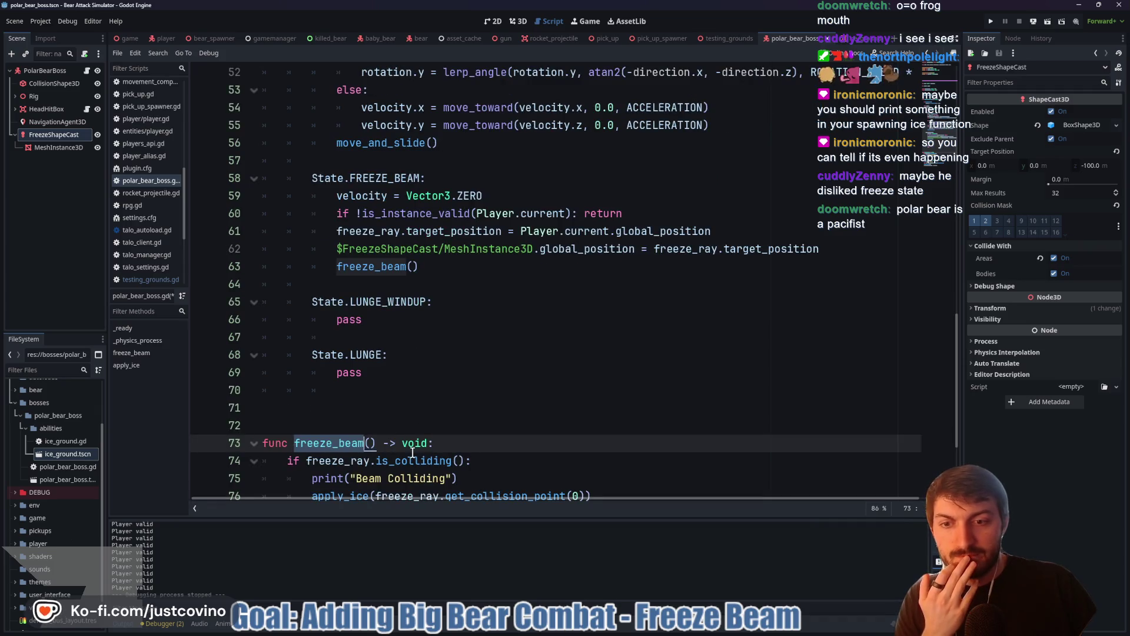
mouse_move(408, 464)
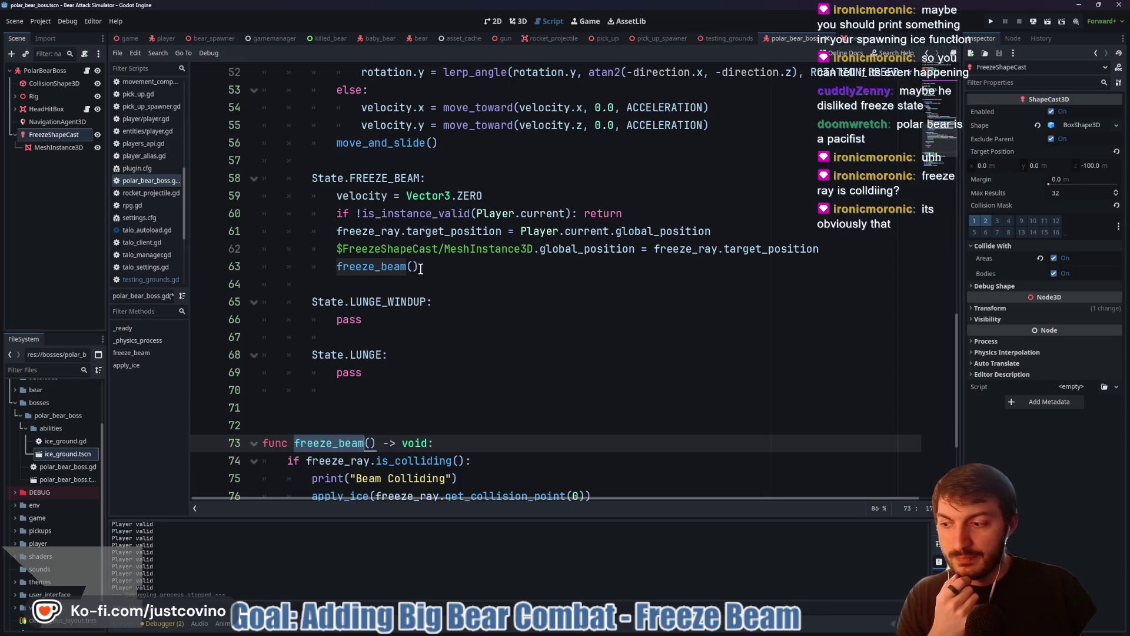
scroll(422, 275, down, 2)
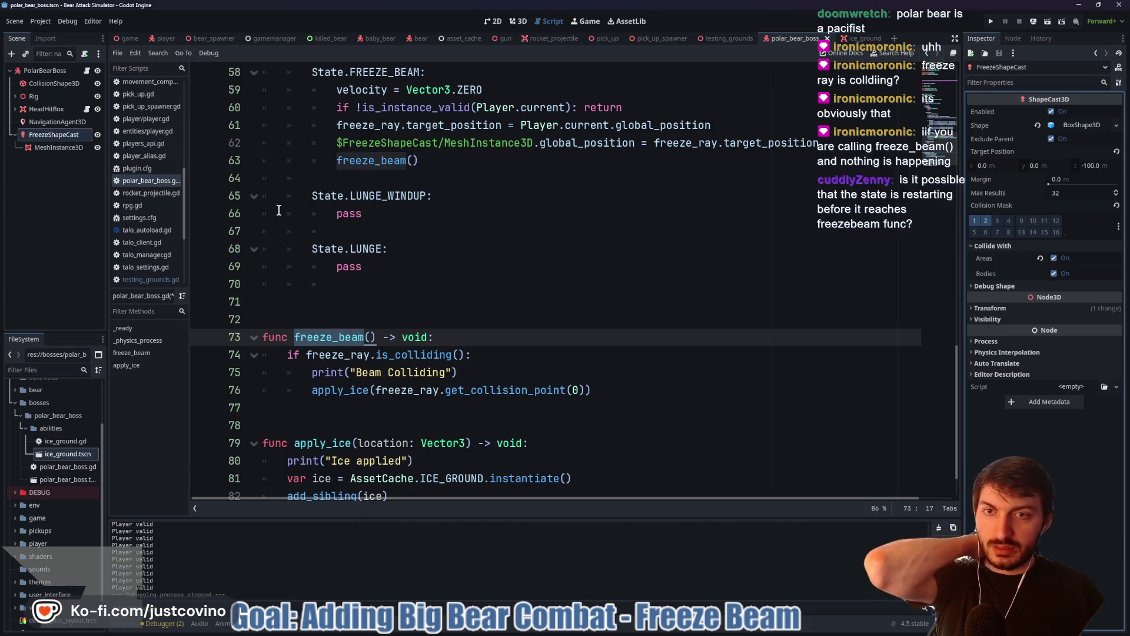
scroll(279, 210, up, 1)
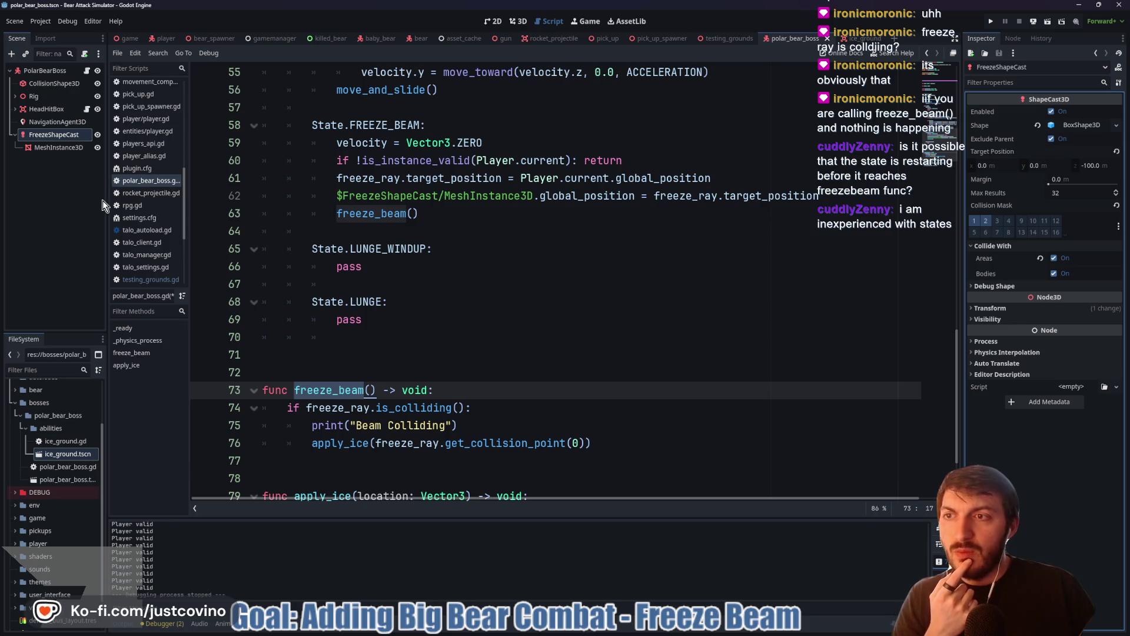
click(50, 147)
Delete the debug MeshInstance3D under FreezeShapeCast, comment out line 62 that positions it, and save.
key(Delete)
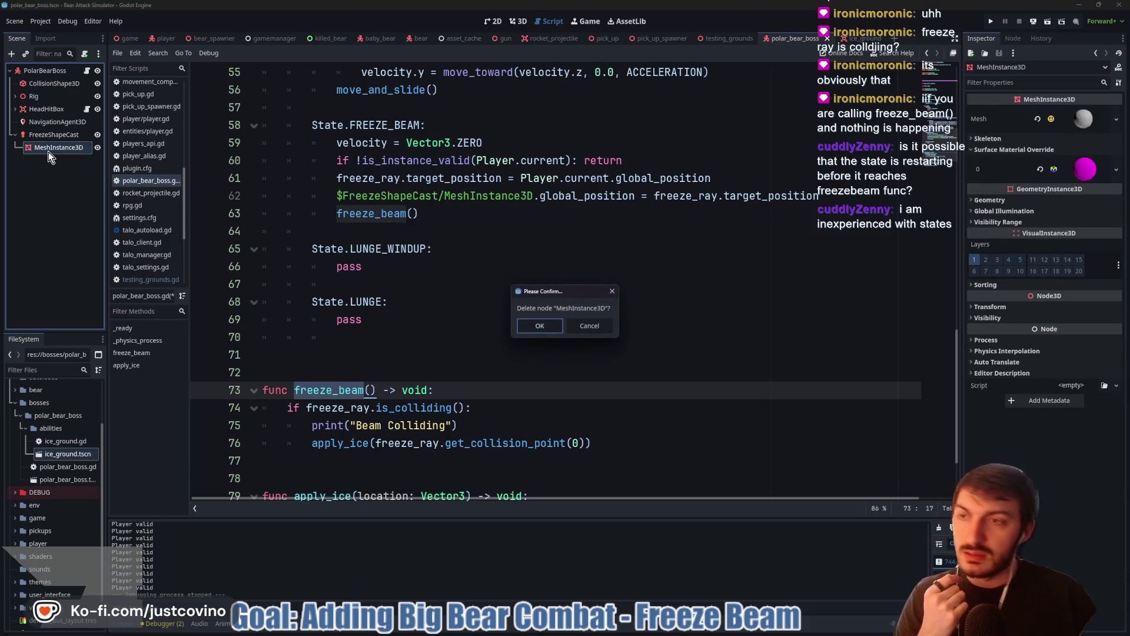
click(539, 326)
click(336, 195)
text(#)
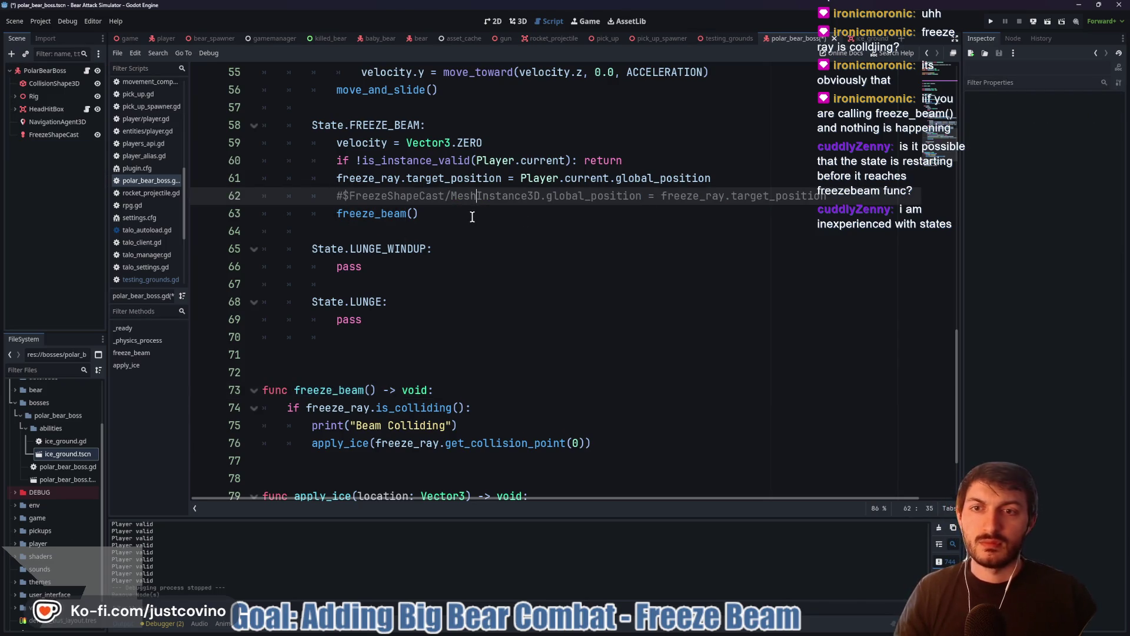
click(471, 217)
key(ctrl+s)
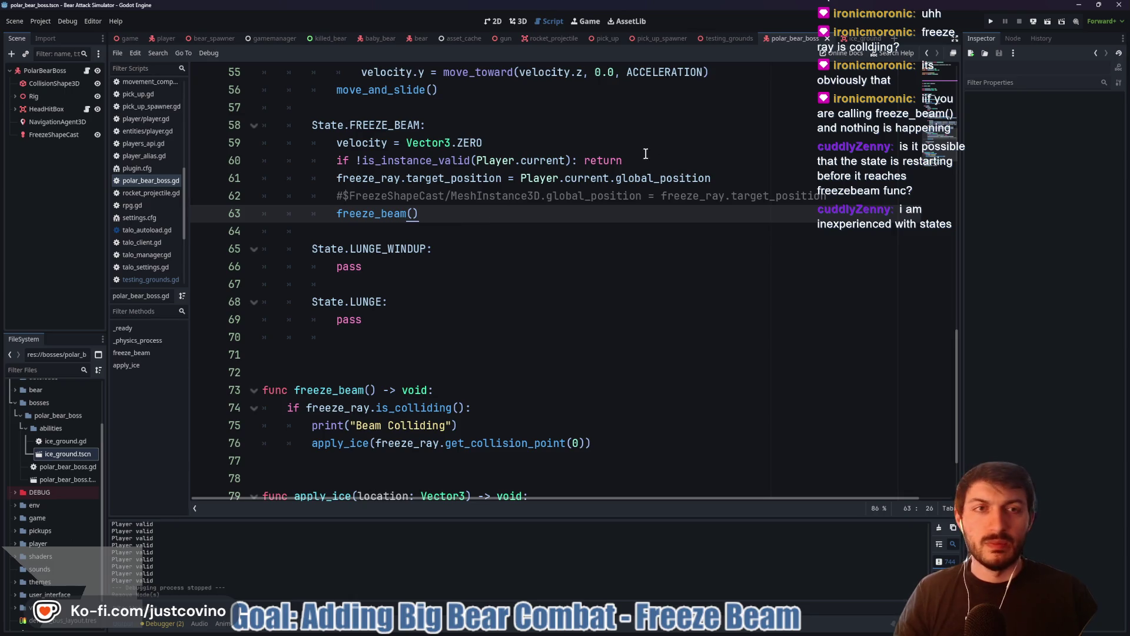
Playtest the testing_grounds scene to check the beam, then stop the game.
click(727, 39)
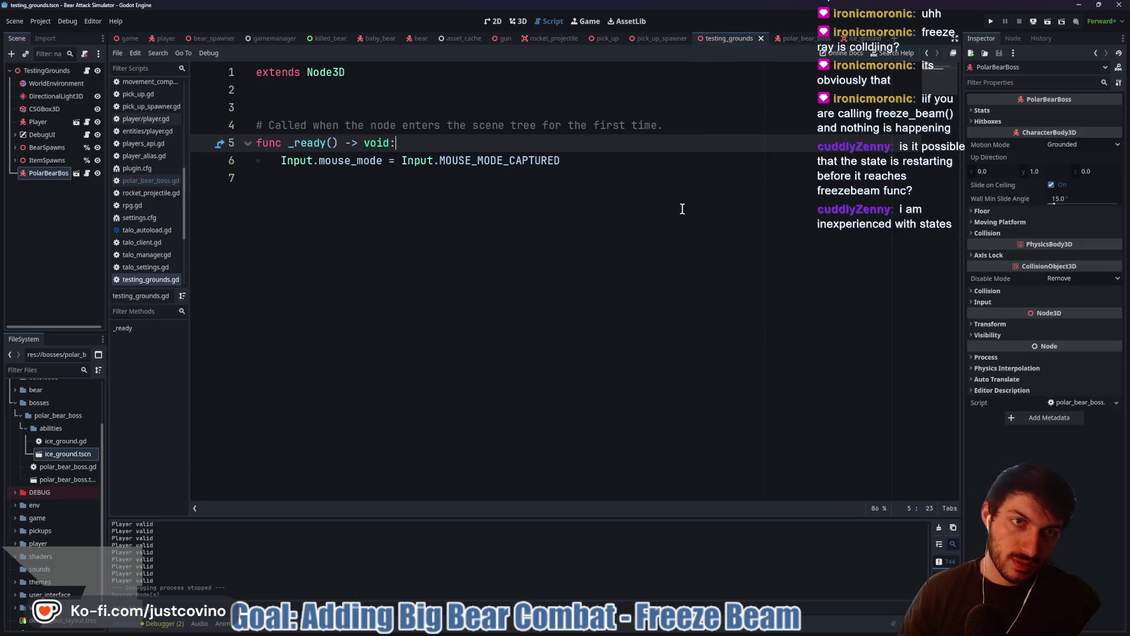
key(F6)
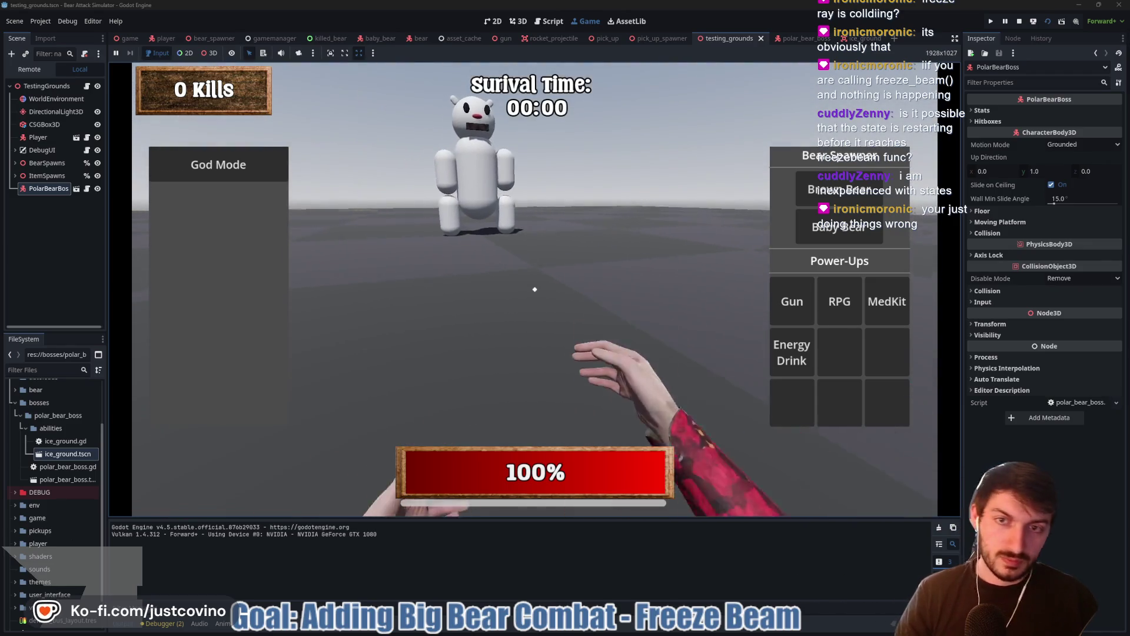
key(F8)
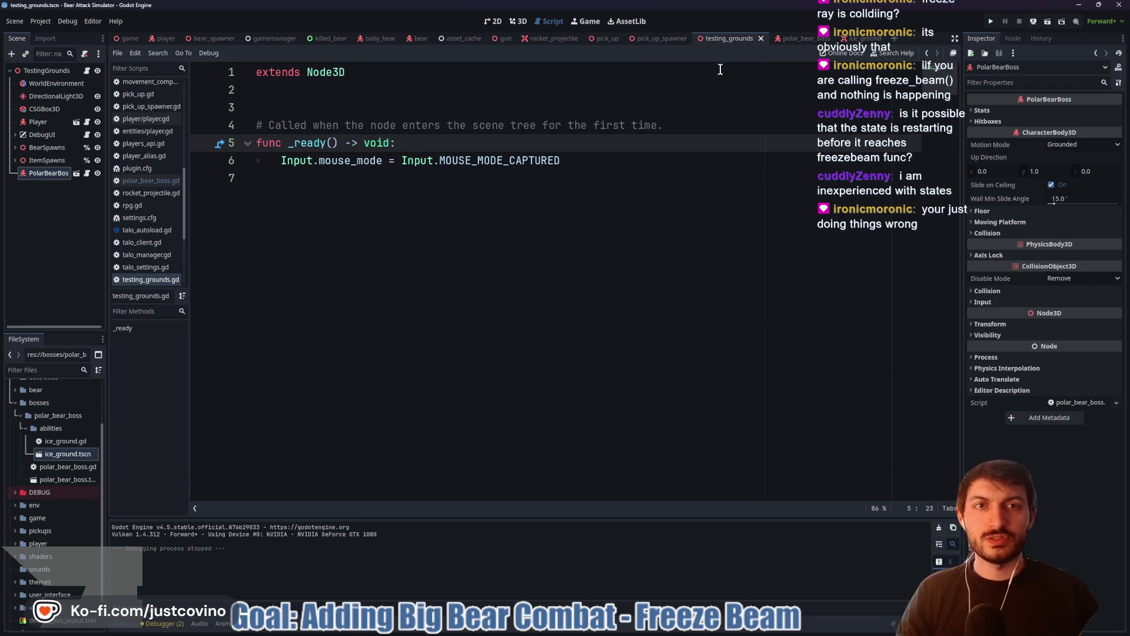
Follow AssetCache from the boss script to open the ice_ground scene and select IceGround.
click(797, 40)
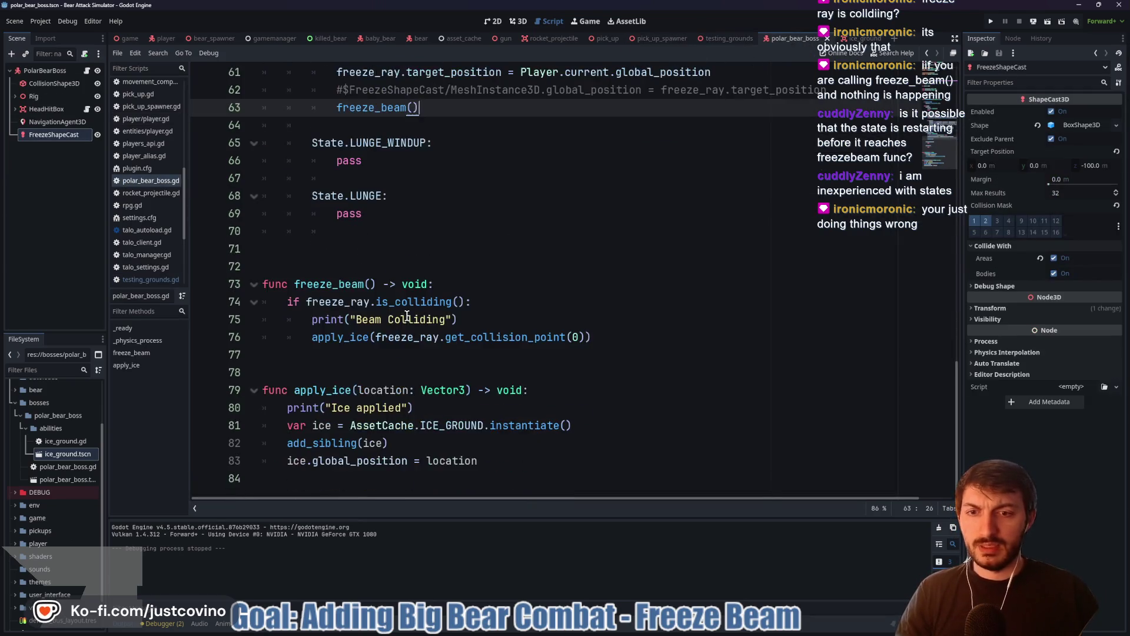
ctrl+click(390, 427)
scroll(384, 347, down, 2)
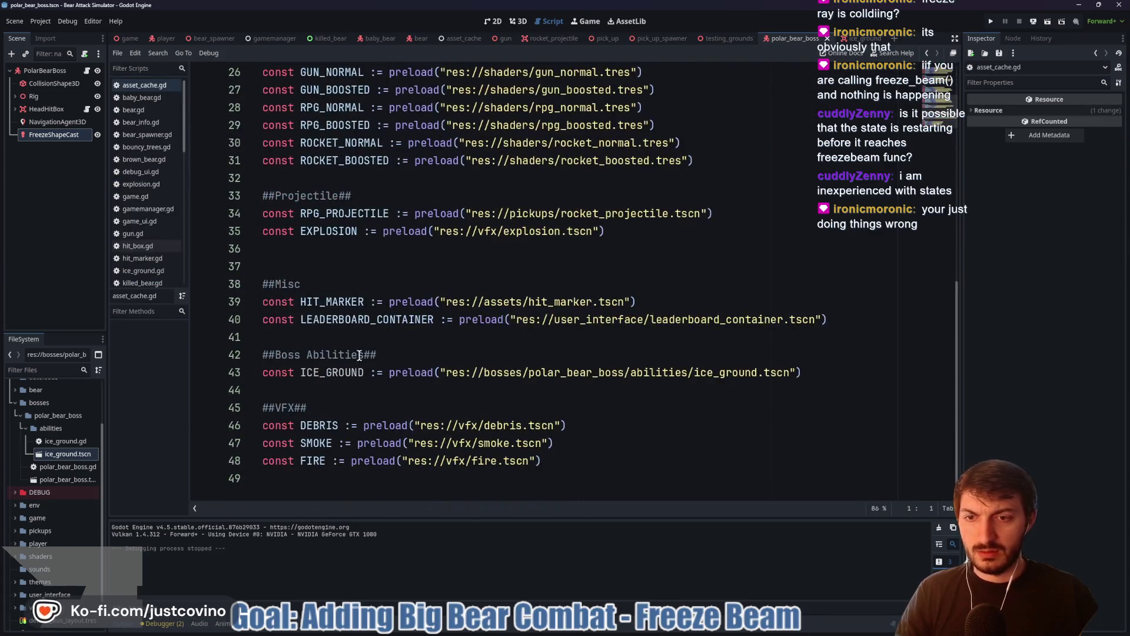
ctrl+click(699, 372)
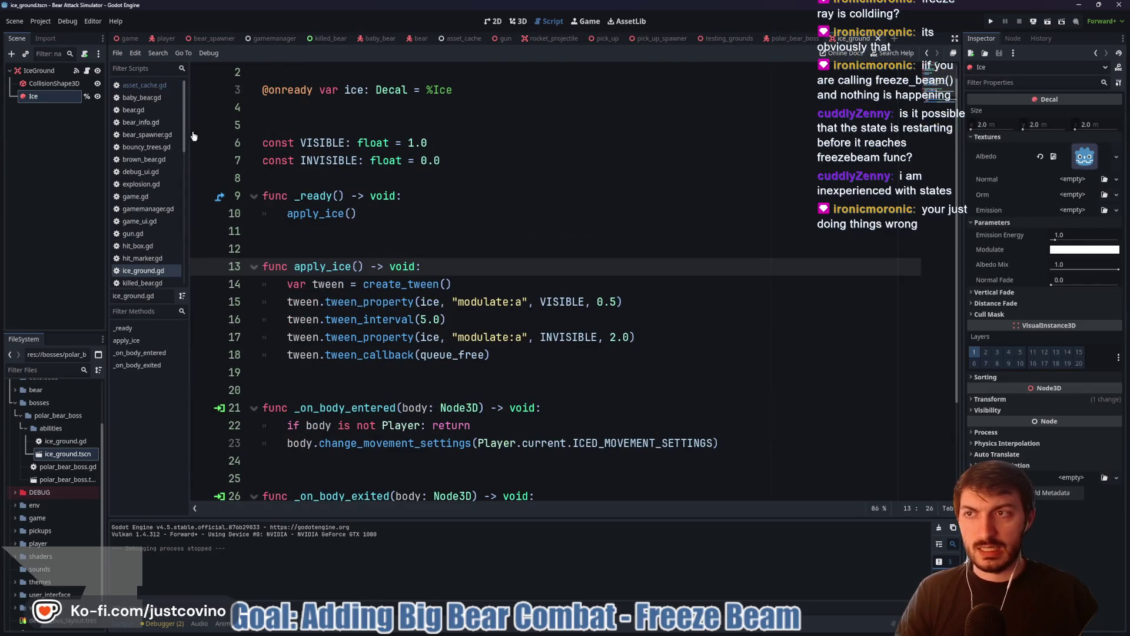
click(39, 70)
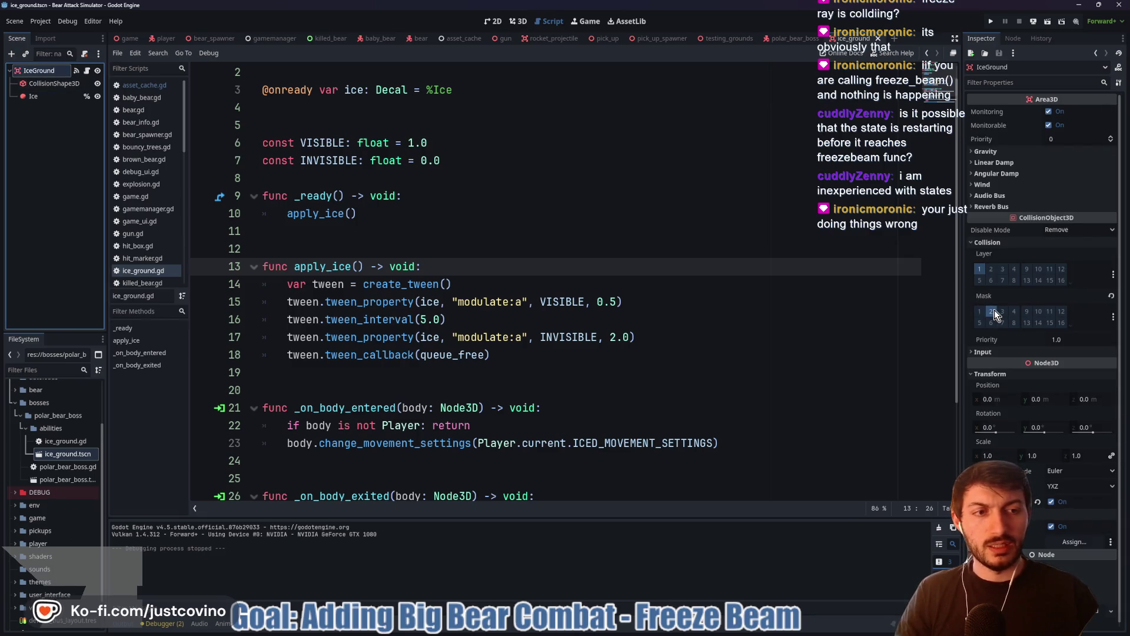
Review ice_ground.gd's apply_ice function and the Ice decal's properties.
scroll(432, 319, down, 2)
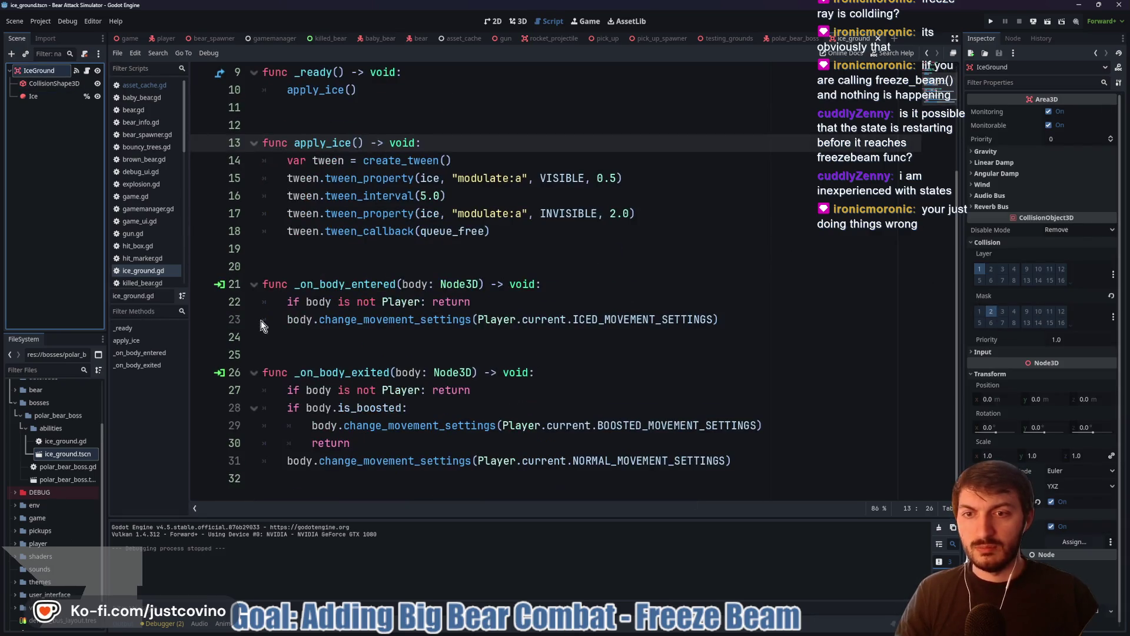
scroll(374, 304, up, 3)
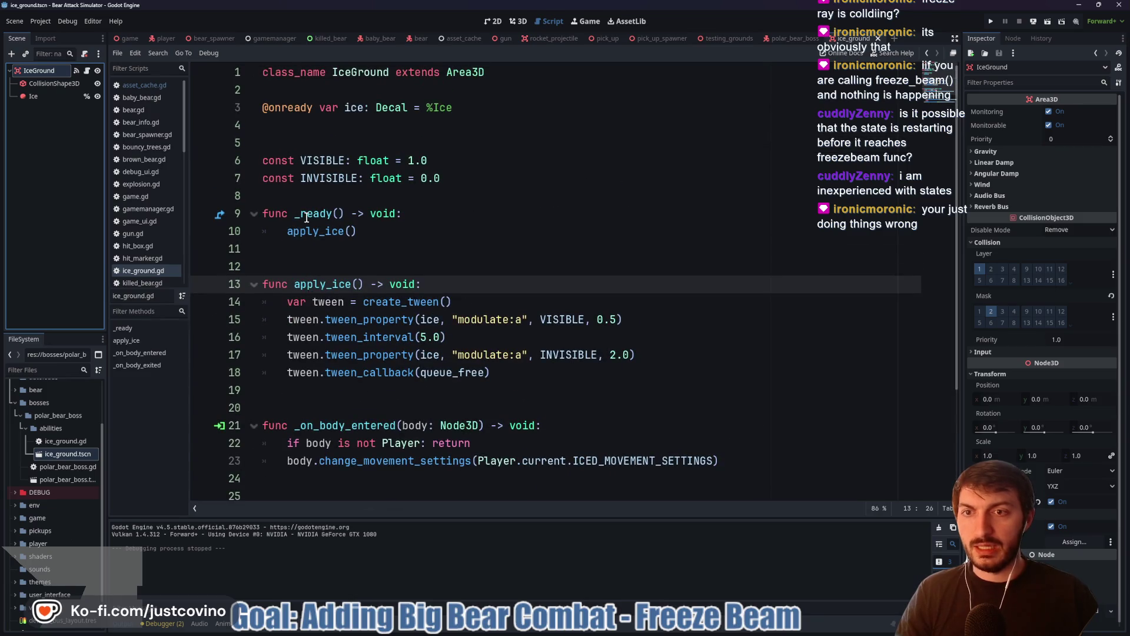
double_click(311, 230)
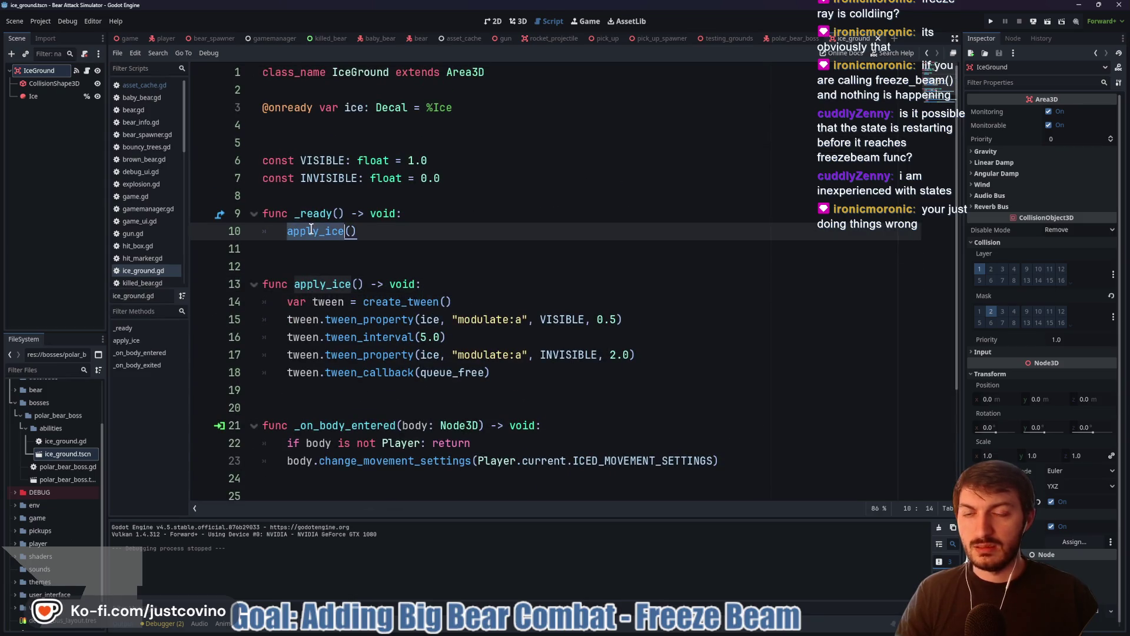
click(56, 96)
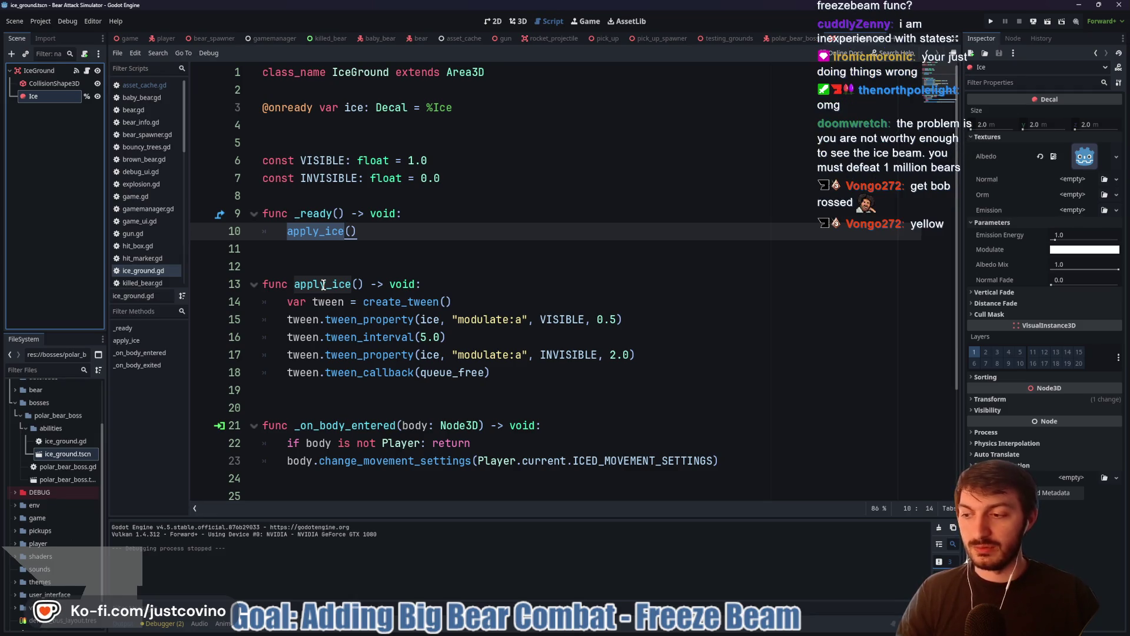
click(482, 284)
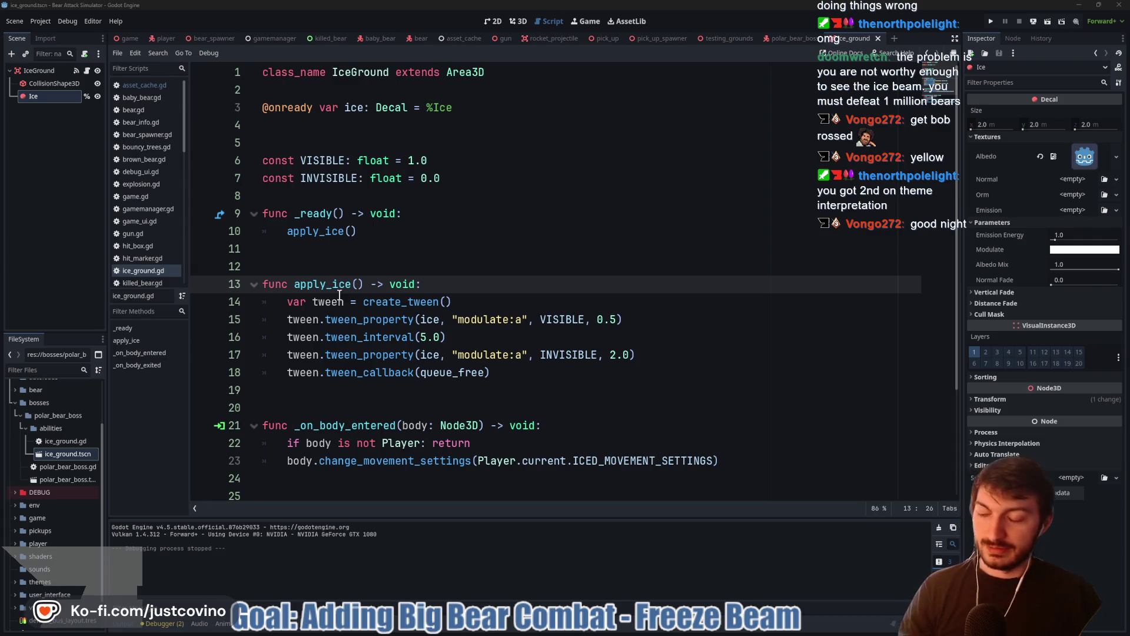
click(389, 262)
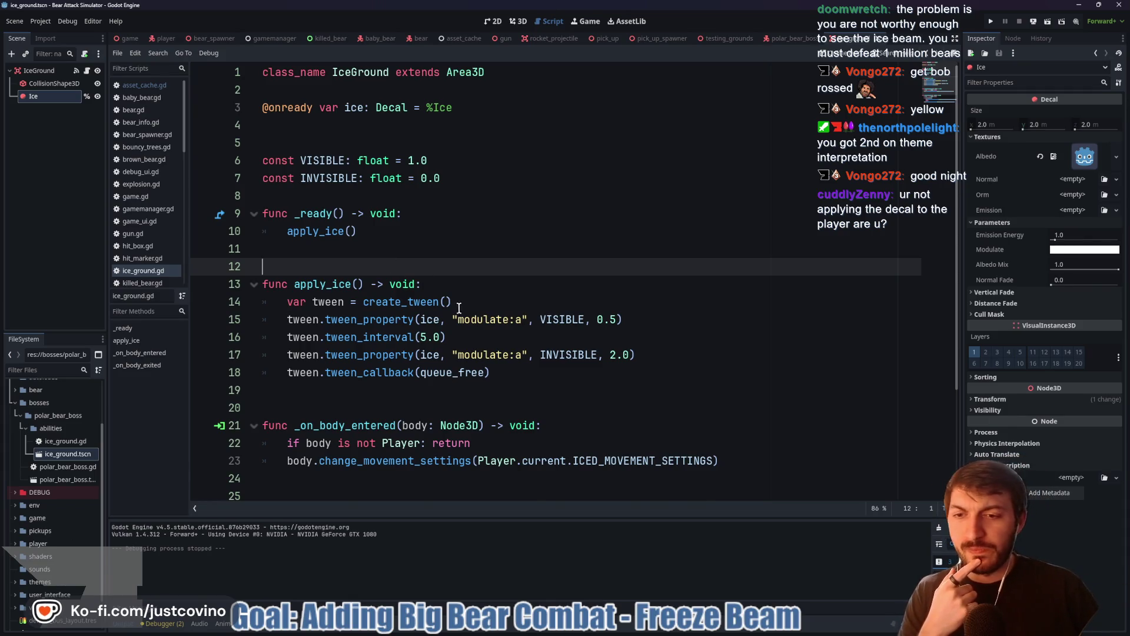
scroll(446, 297, down, 3)
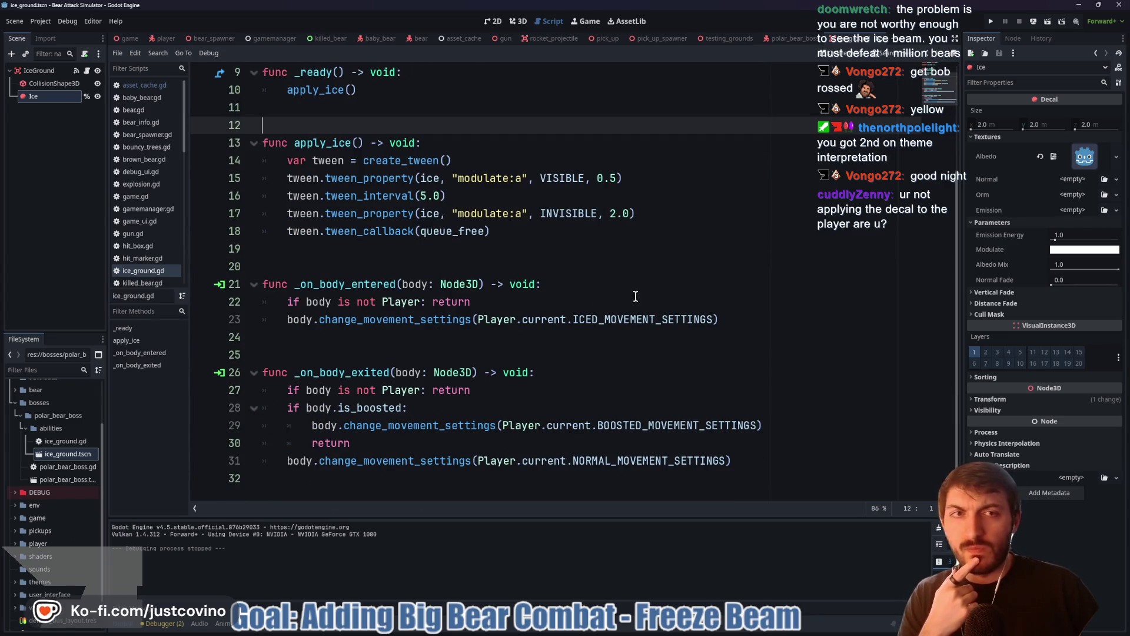
click(740, 40)
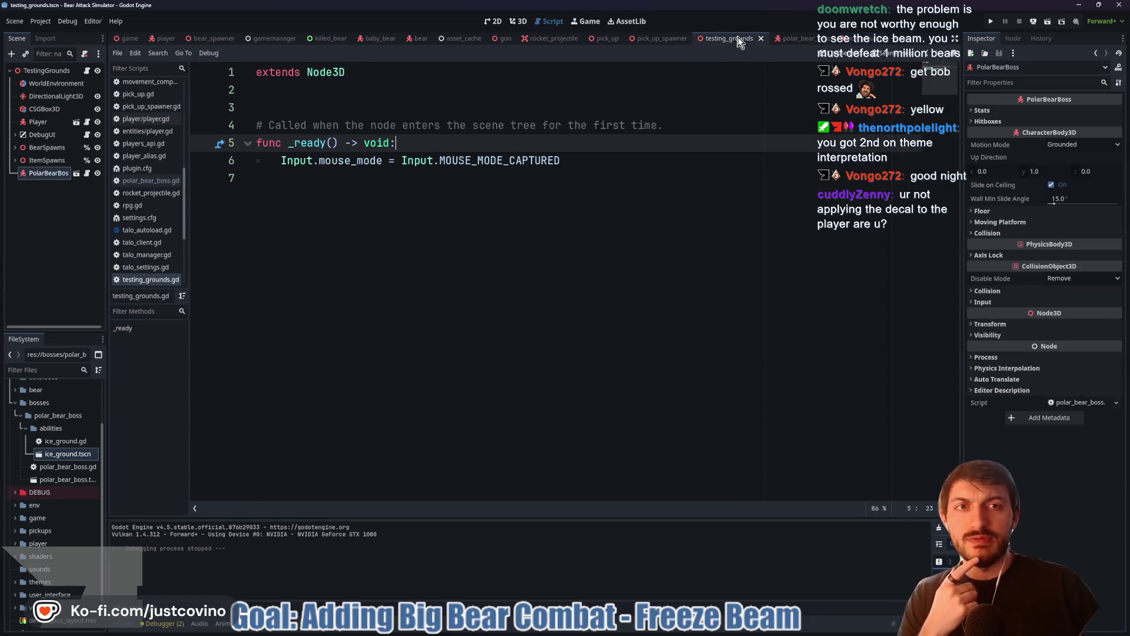
Return to polar_bear_boss.gd and locate the freeze_beam() function.
click(776, 39)
click(493, 331)
scroll(448, 327, up, 3)
drag(419, 266, 327, 270)
scroll(462, 294, down, 2)
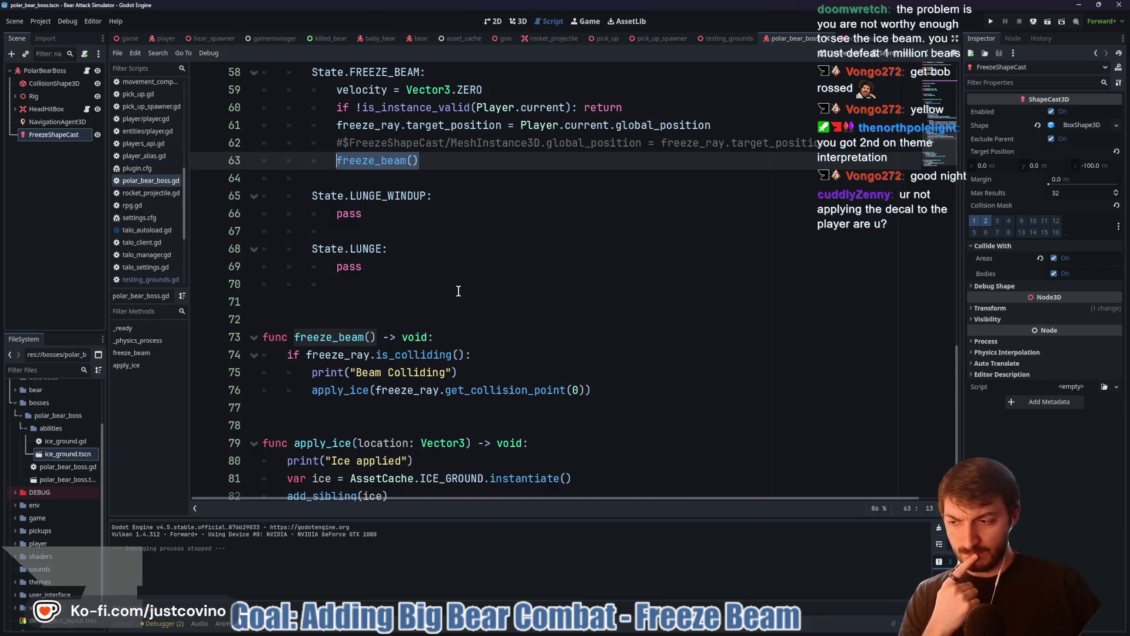
scroll(459, 291, down, 1)
Add print("freeze beam called") as freeze_beam()'s first line and save the script.
click(474, 321)
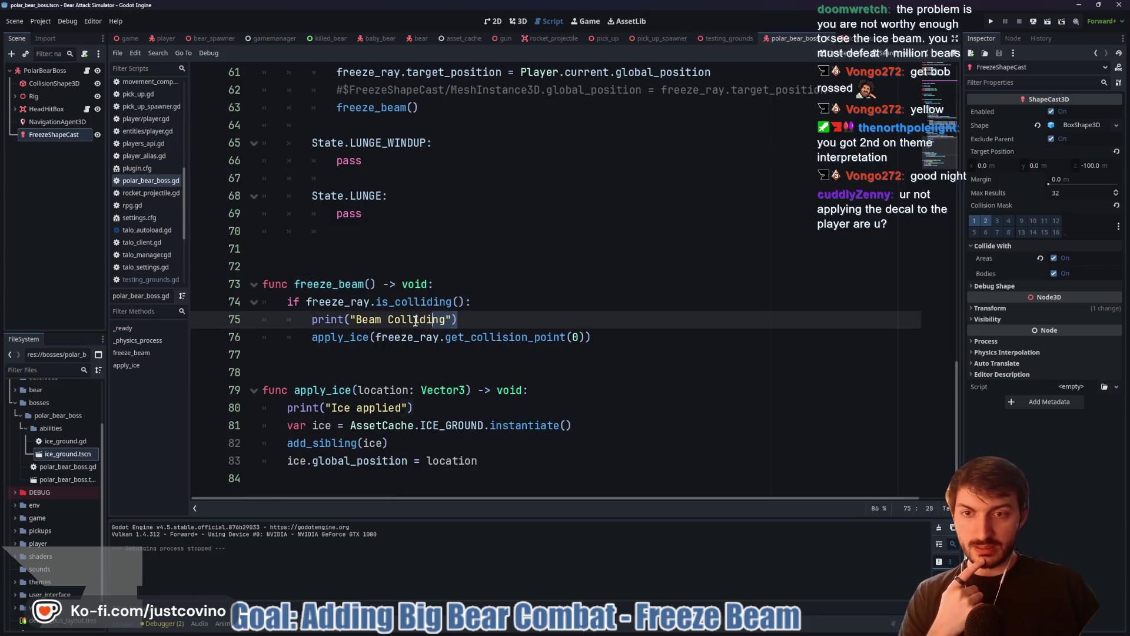
click(472, 284)
key(Return)
text(print("fr)
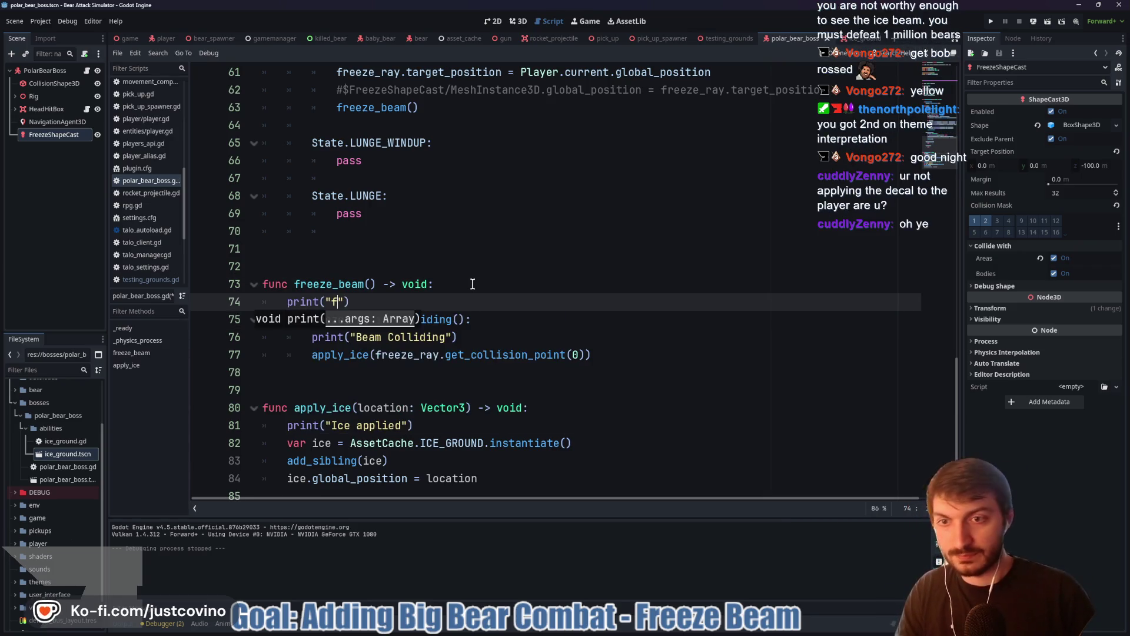
text(eeze beam called)
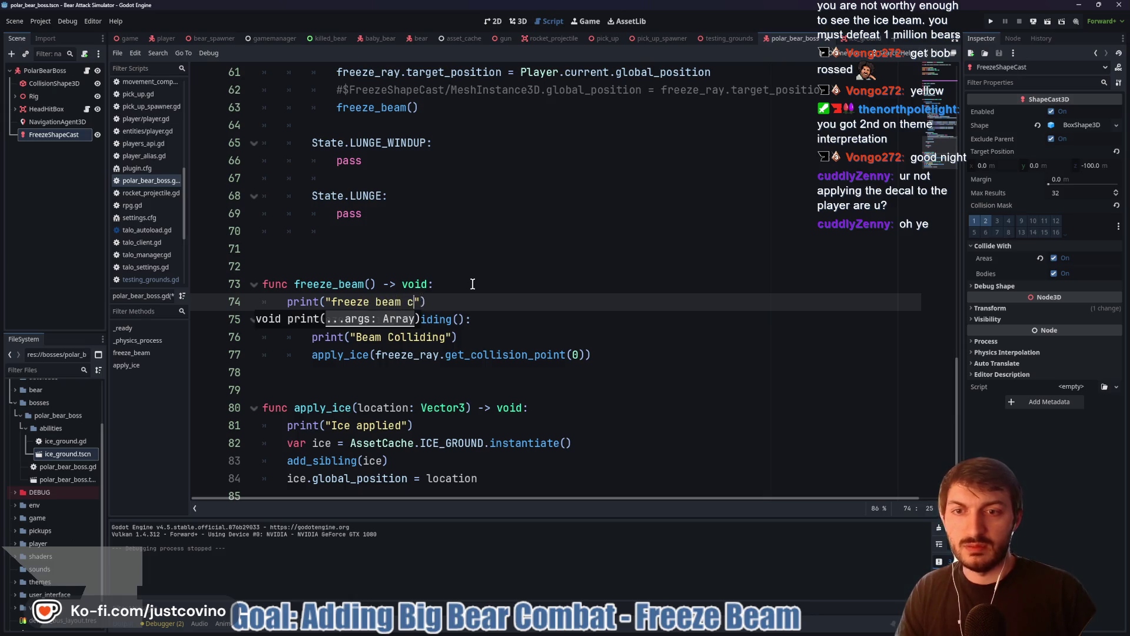
key(ctrl+s)
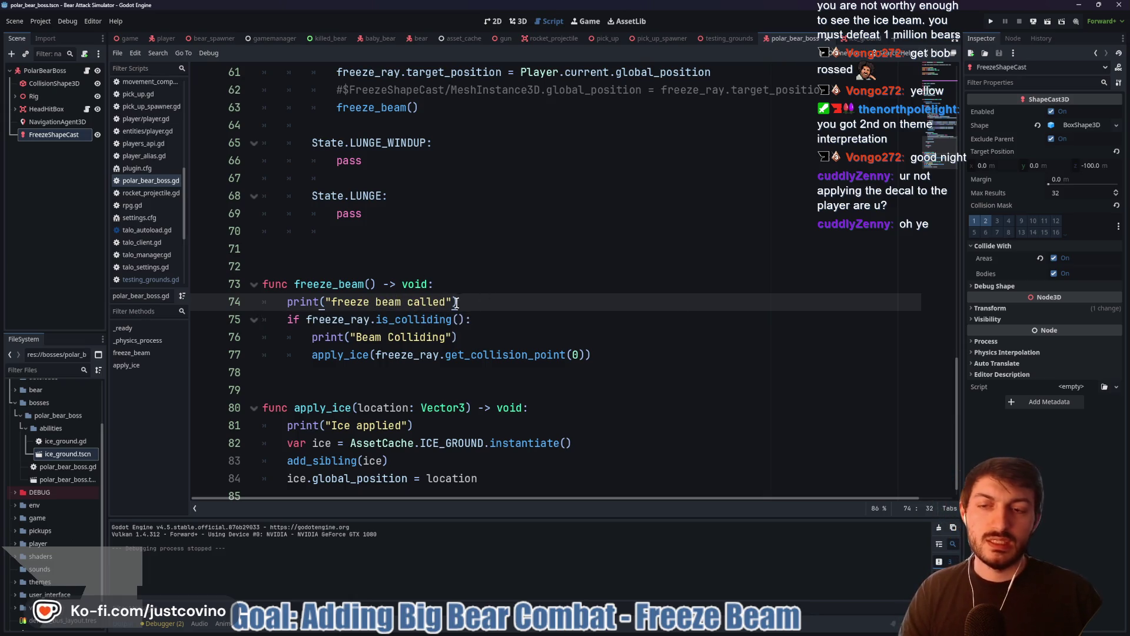
click(346, 321)
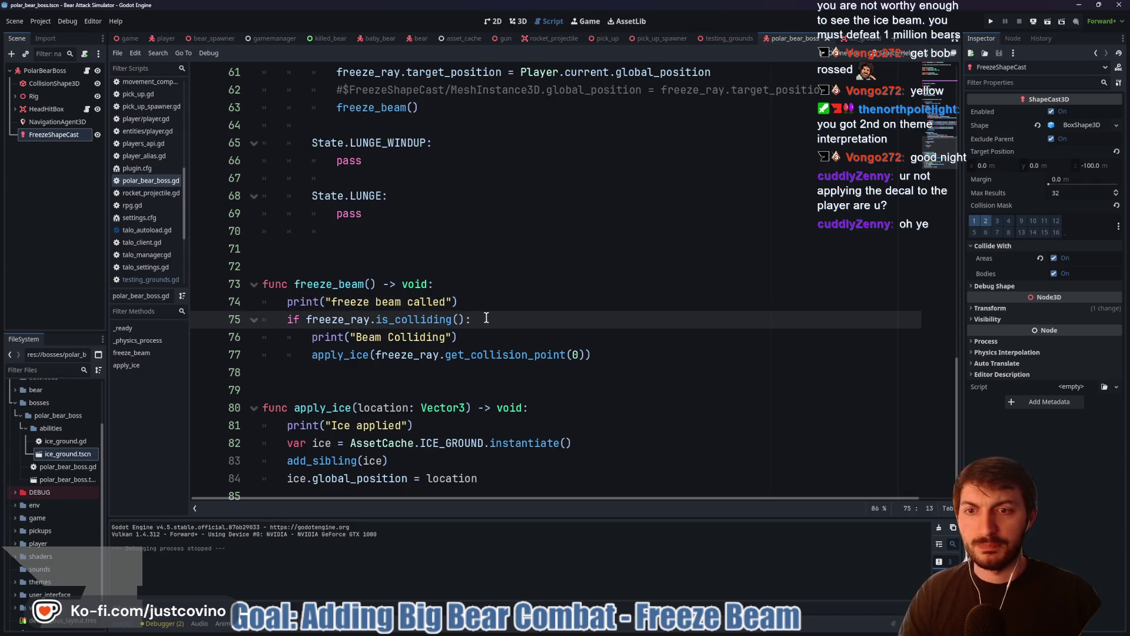
mouse_move(395, 323)
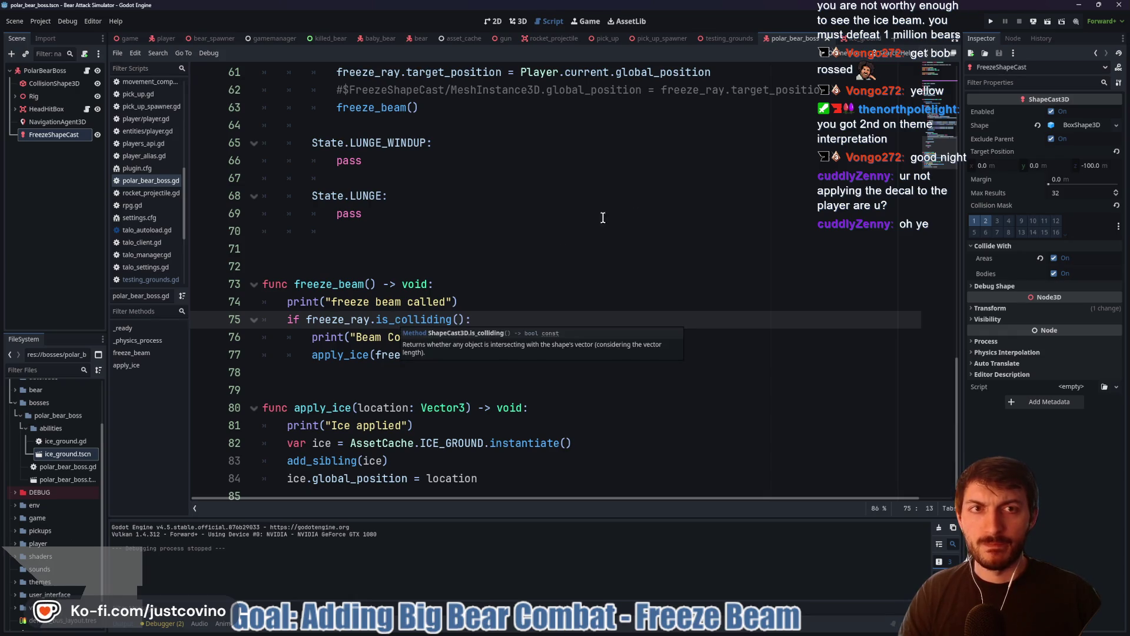
click(727, 38)
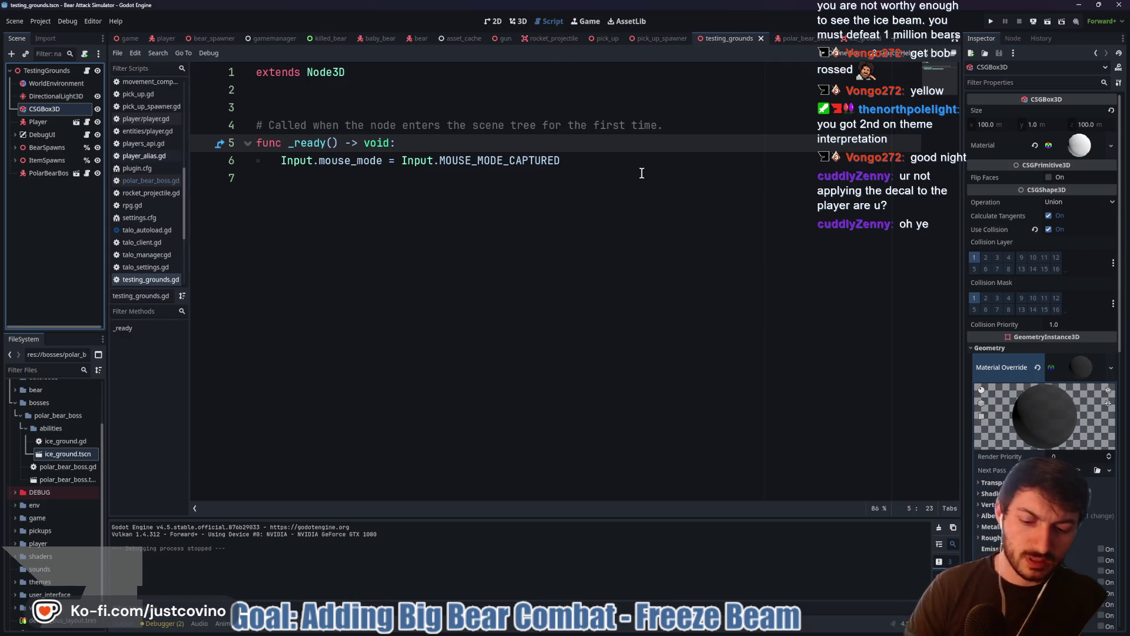
Run the testing grounds, watch 'freeze beam called' repeat in Output, then stop the game.
key(F6)
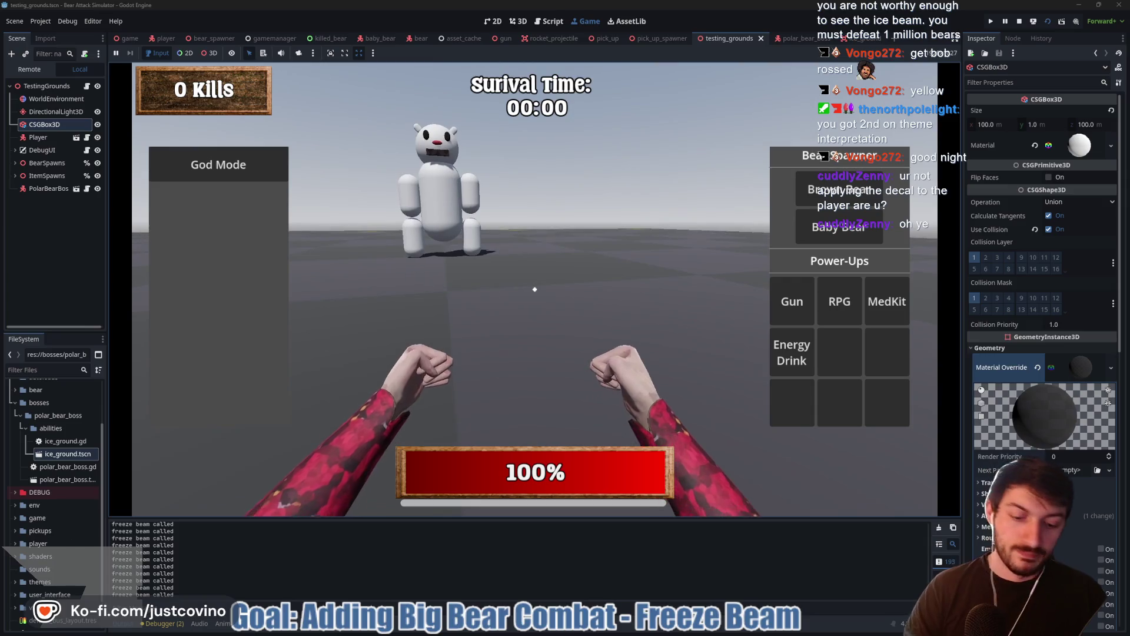
key(F8)
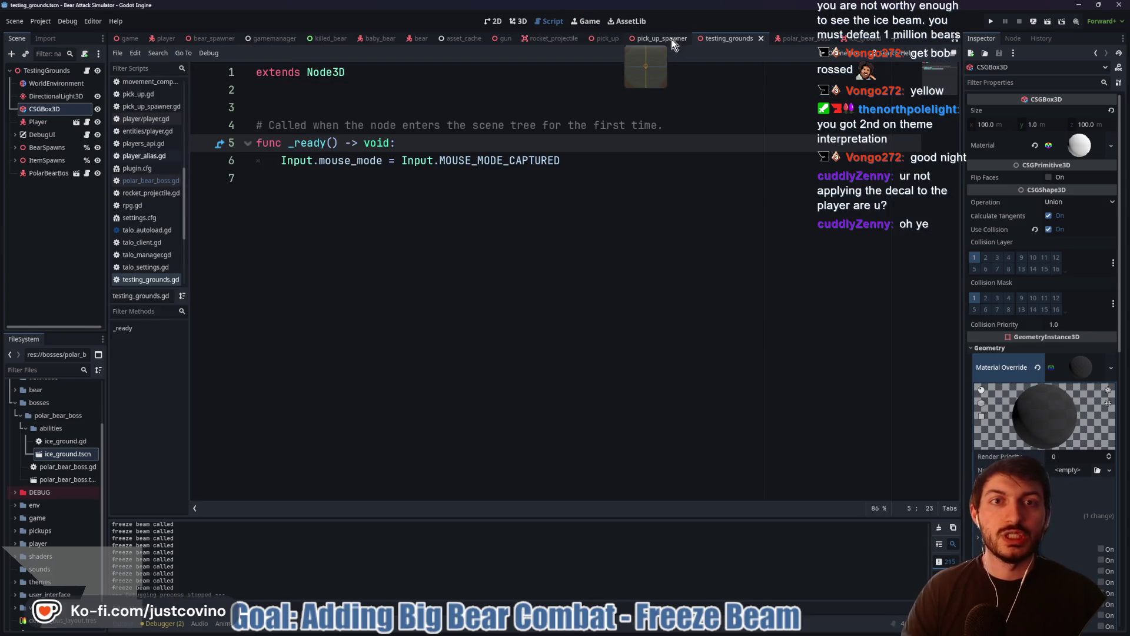
Delete the 'freeze beam called' print and the if freeze_ray.is_colliding() condition.
click(785, 39)
drag(475, 322, 268, 319)
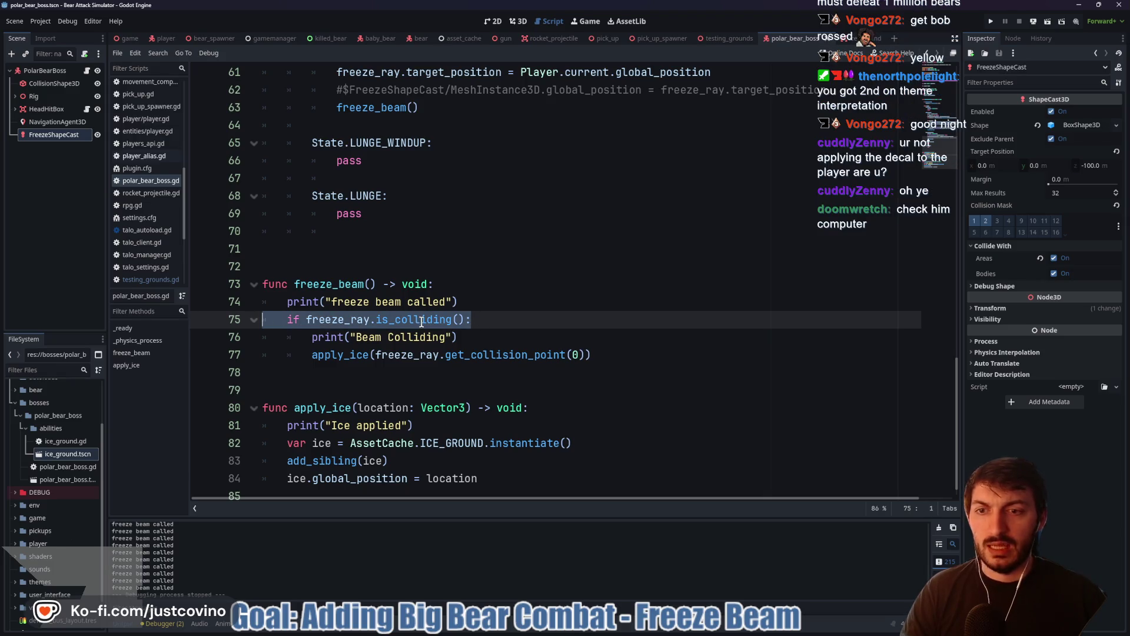
drag(462, 303, 262, 302)
key(BackSpace)
key(BackSpace)
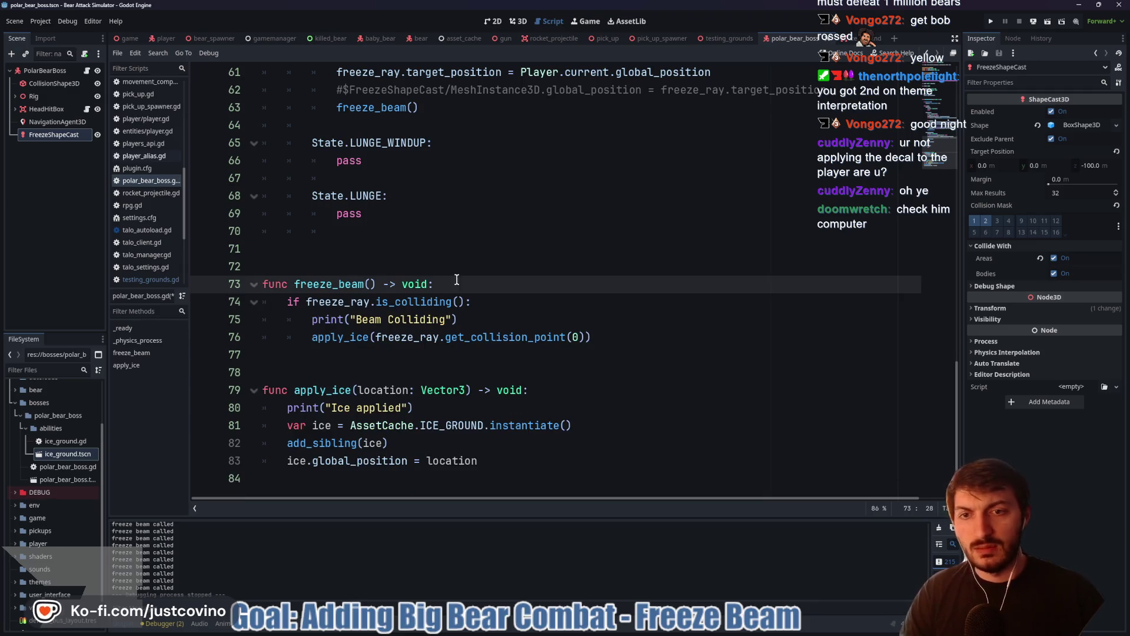
triple_click(266, 302)
key(BackSpace)
Unindent the Beam Colliding print and apply_ice call, and save the script.
key(BackSpace)
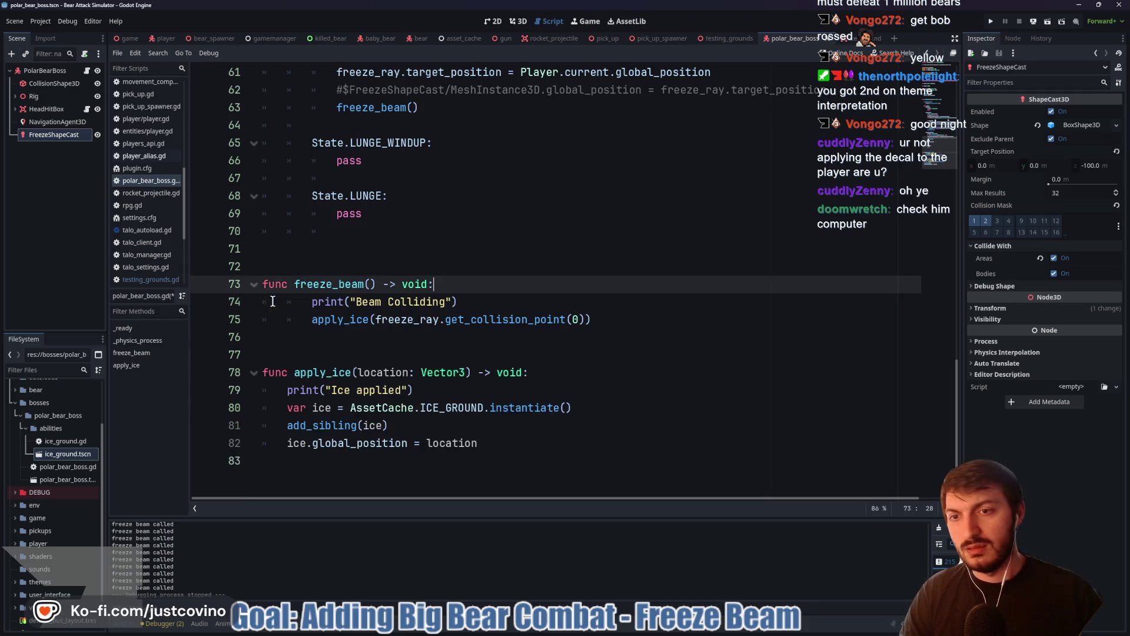
click(311, 302)
key(BackSpace)
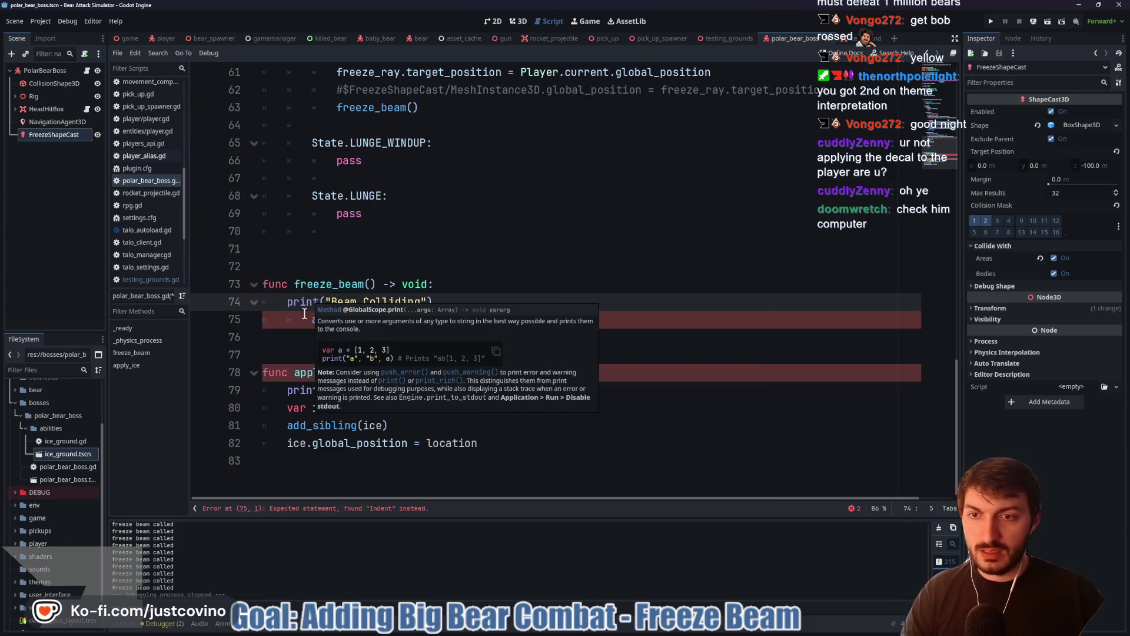
click(311, 319)
key(BackSpace)
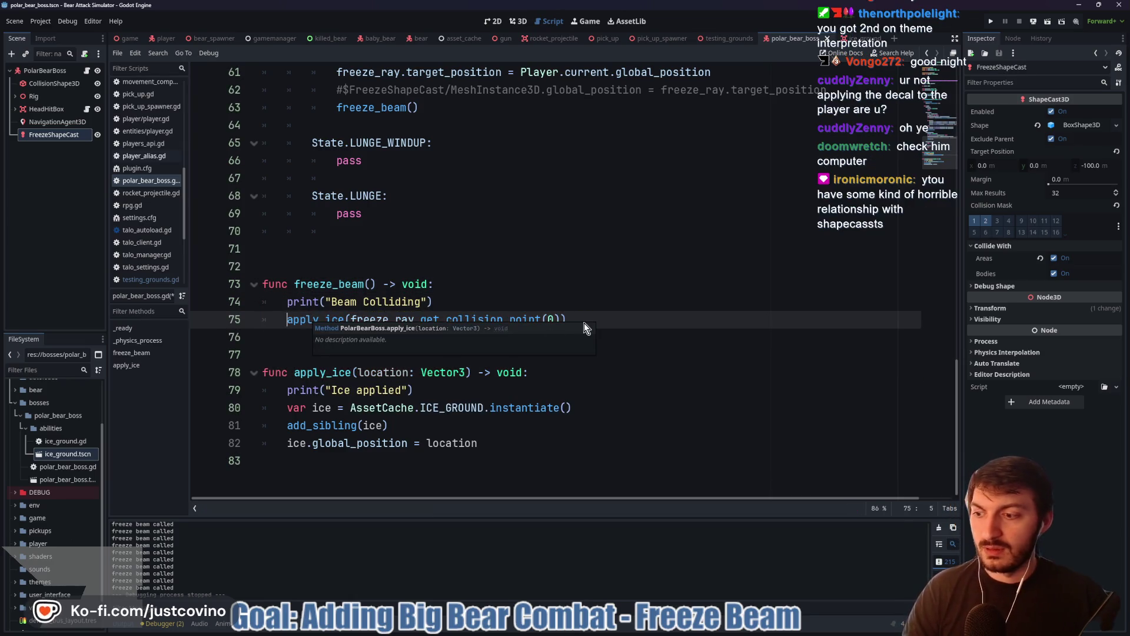
key(ctrl+s)
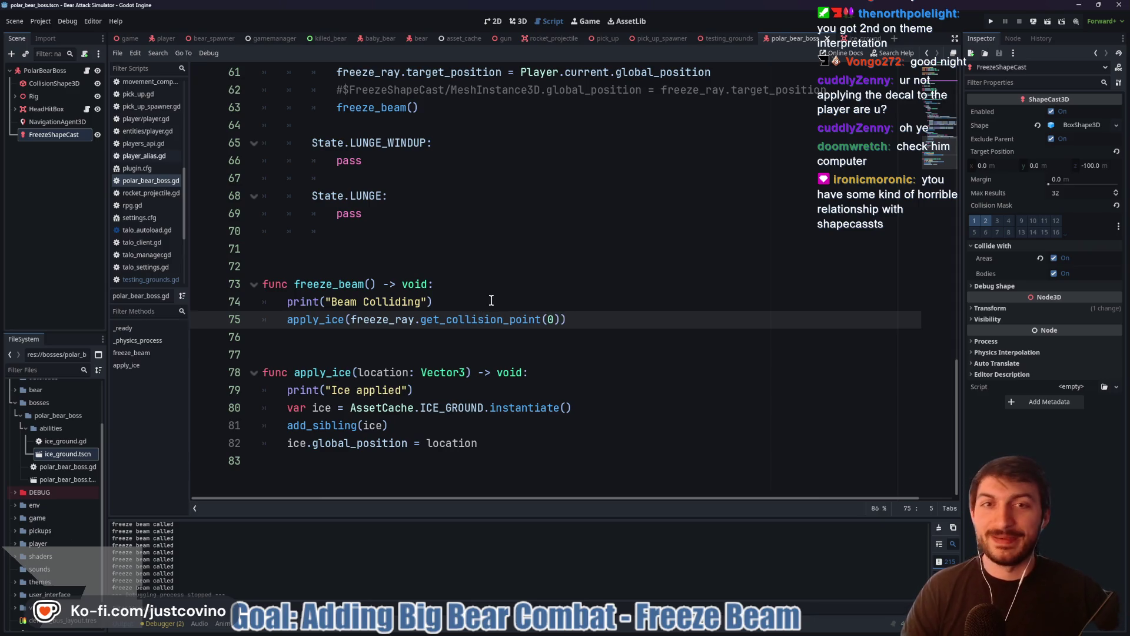
click(723, 38)
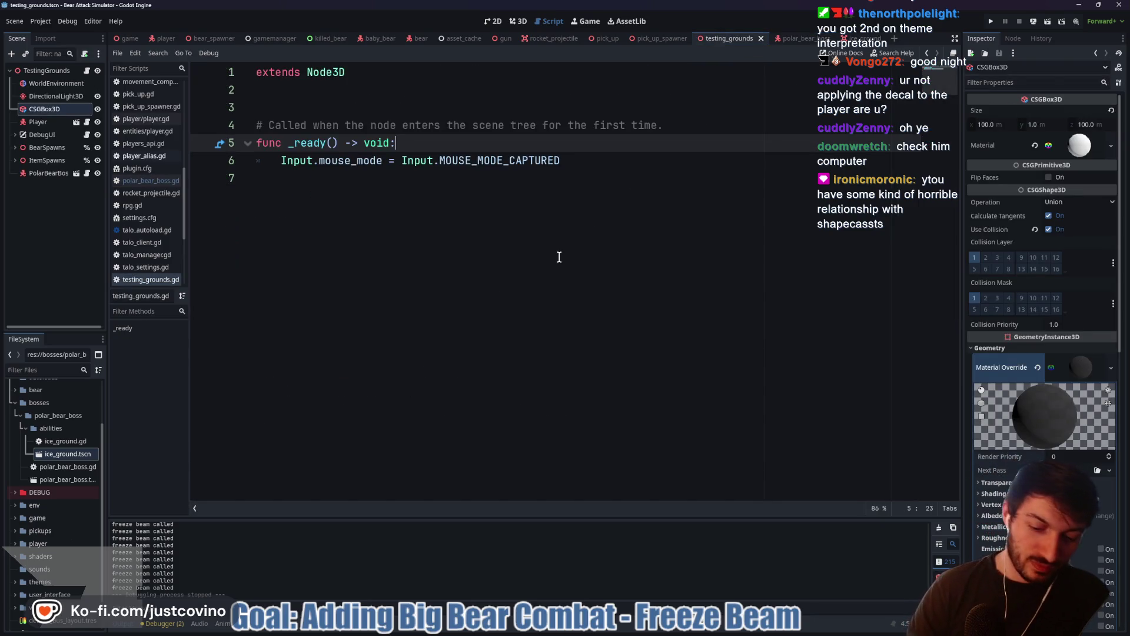
Playtest the boss, checking Output for alternating Beam Colliding and Ice applied, then stop.
key(F6)
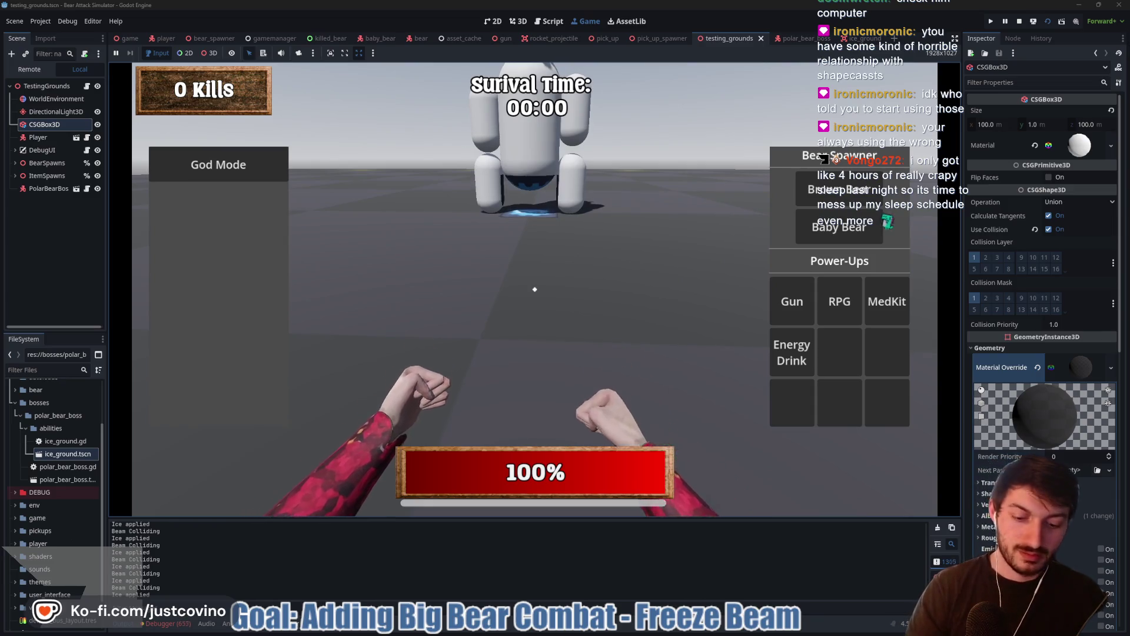
key(F8)
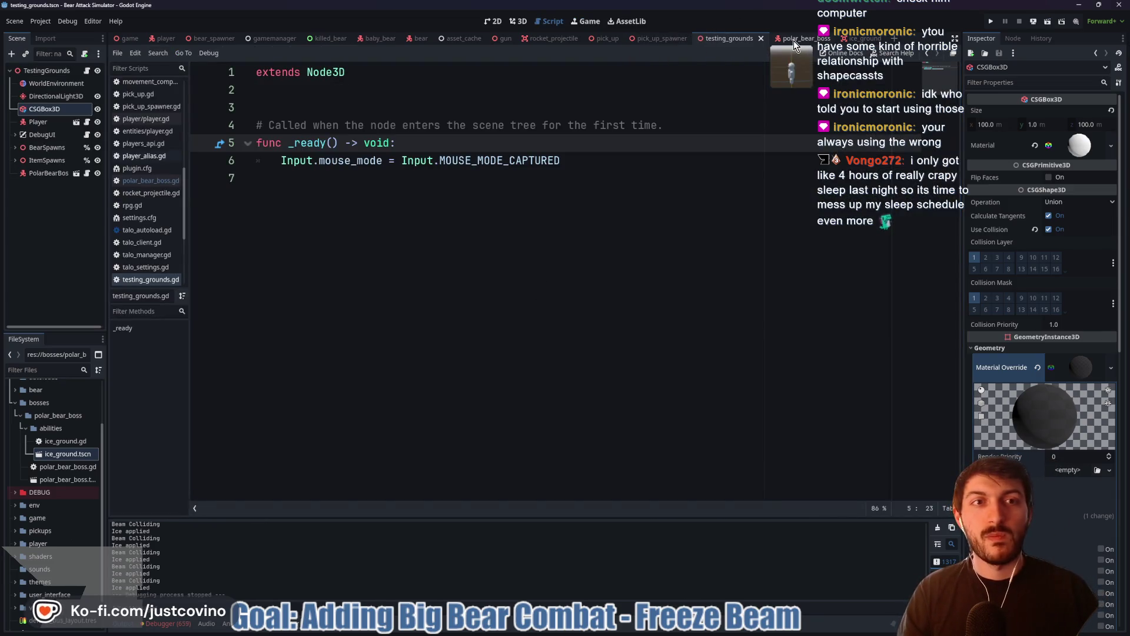
Open the debugger's runtime error list and enlarge the panel.
click(794, 39)
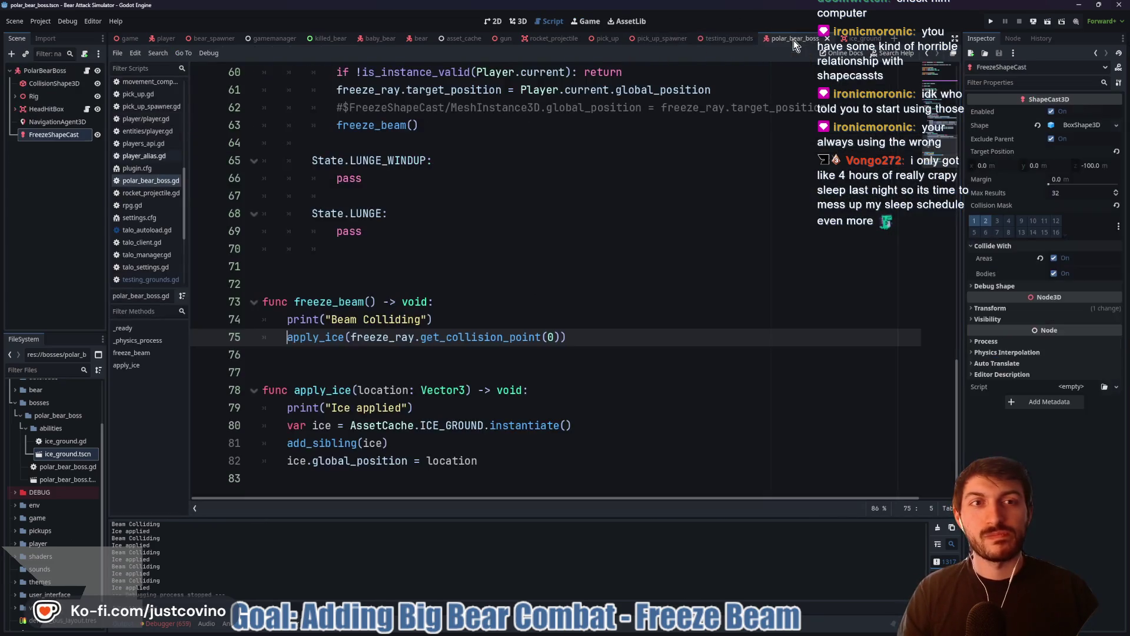
click(713, 41)
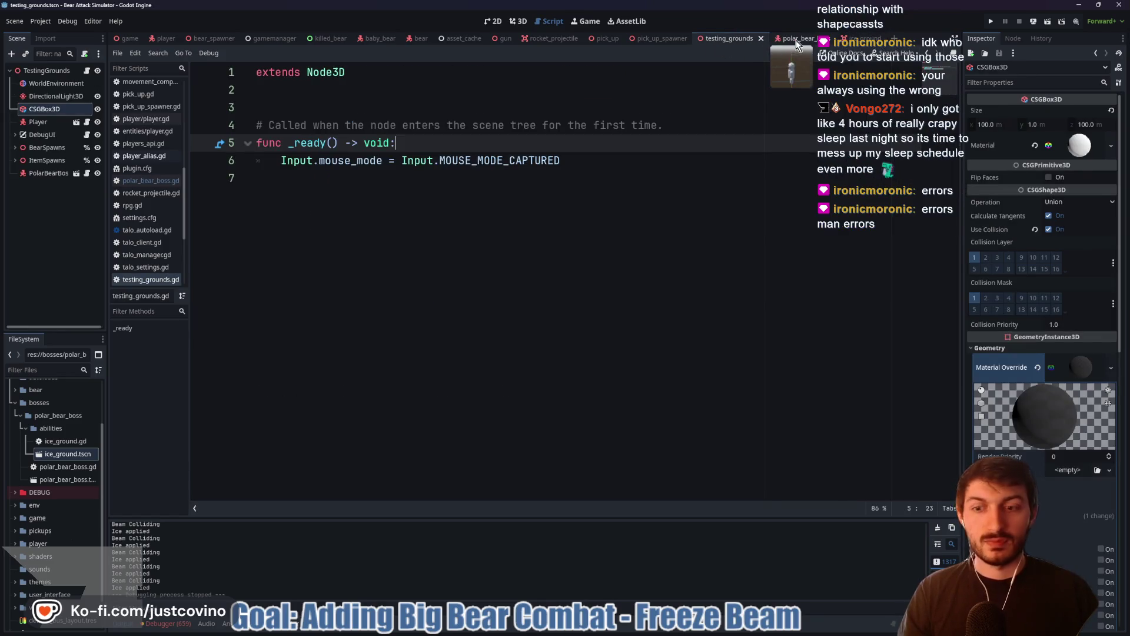
click(796, 40)
click(168, 622)
click(175, 512)
drag(411, 505, 411, 222)
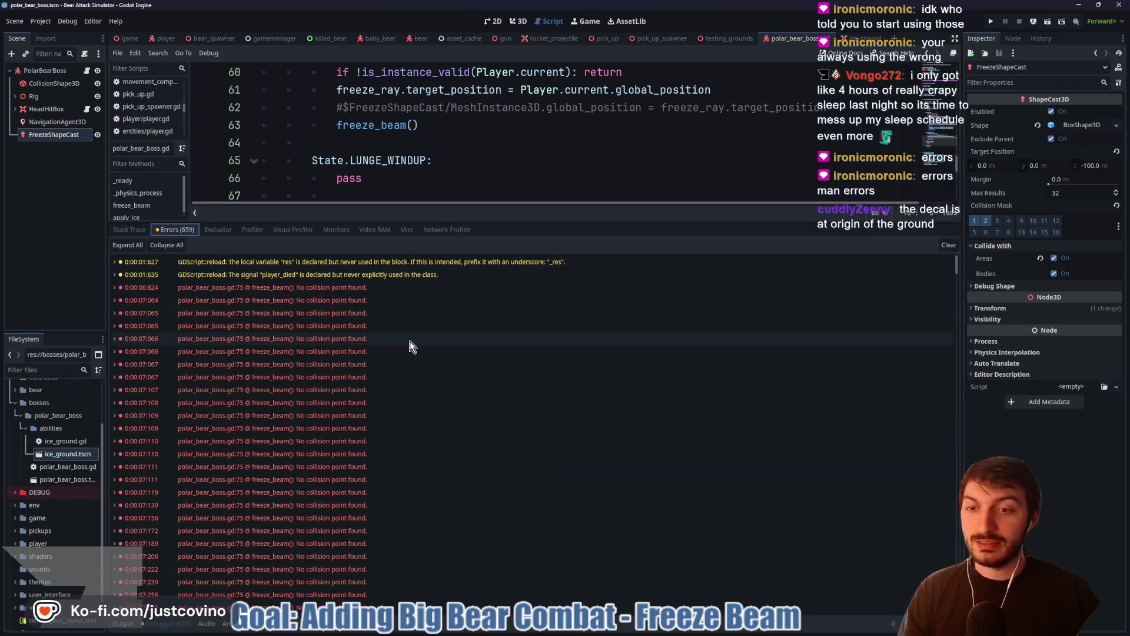
Jump to the 'No collision point found' error at line 75 and restore the code editor's size.
click(384, 338)
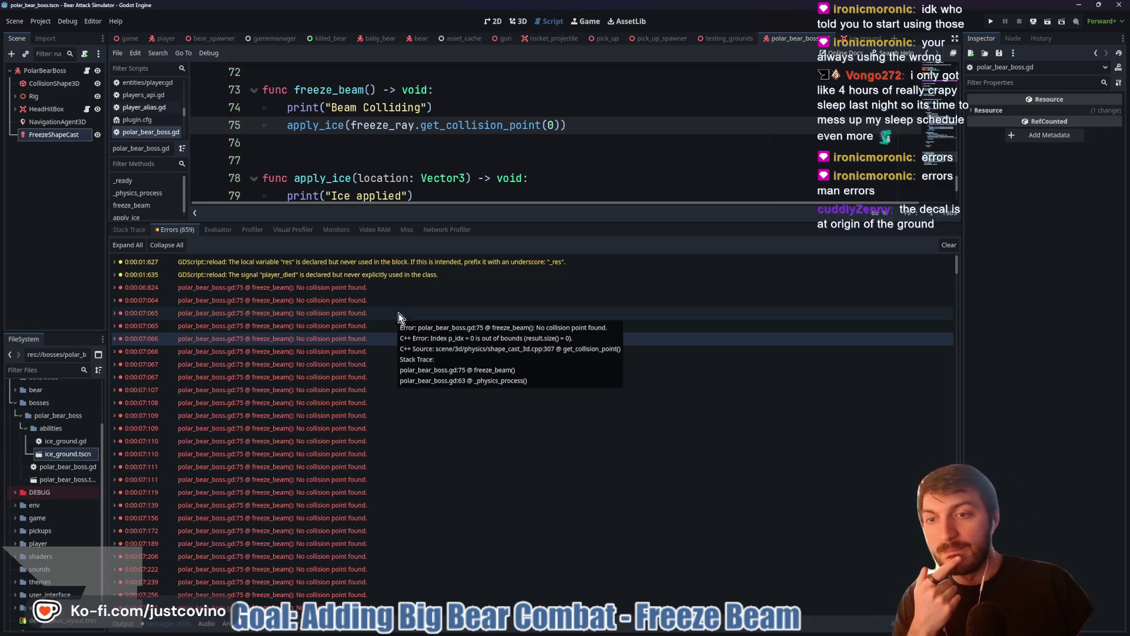
drag(523, 224, 524, 515)
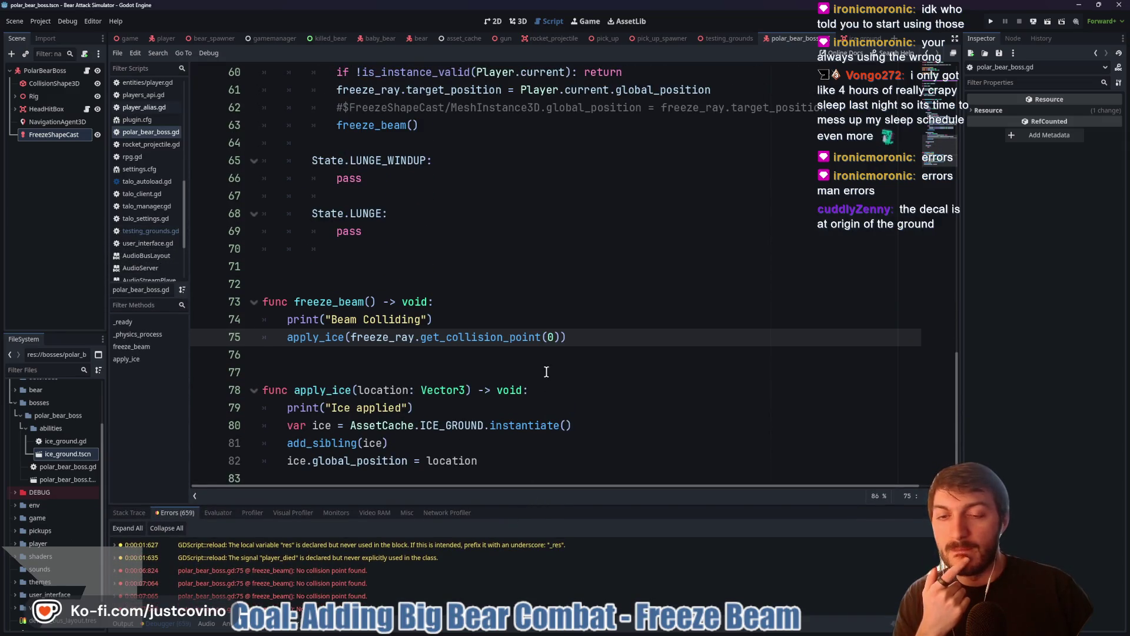
scroll(516, 358, up, 1)
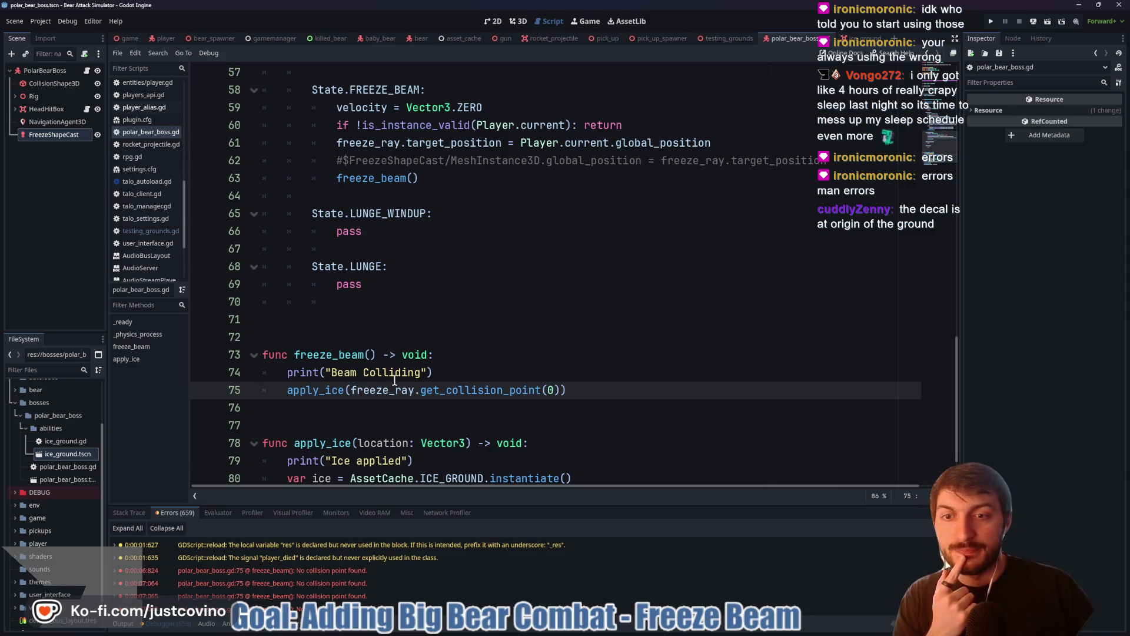
Try adding a col_point: Vector3 parameter to freeze_beam, then remove it again.
click(370, 355)
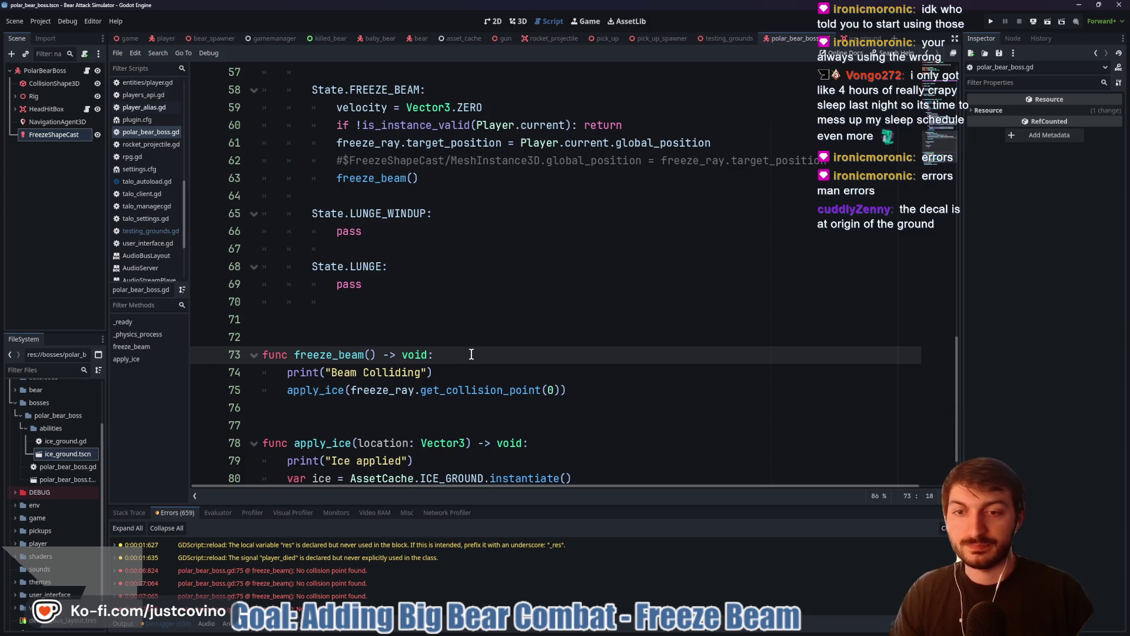
text(col_point: )
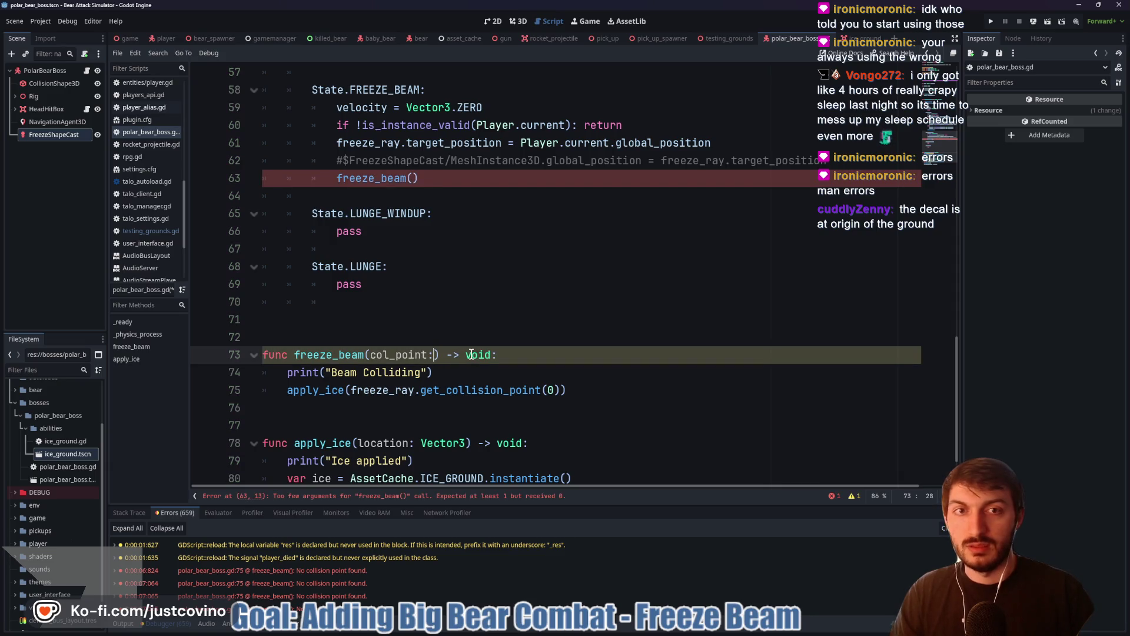
text(Vector3)
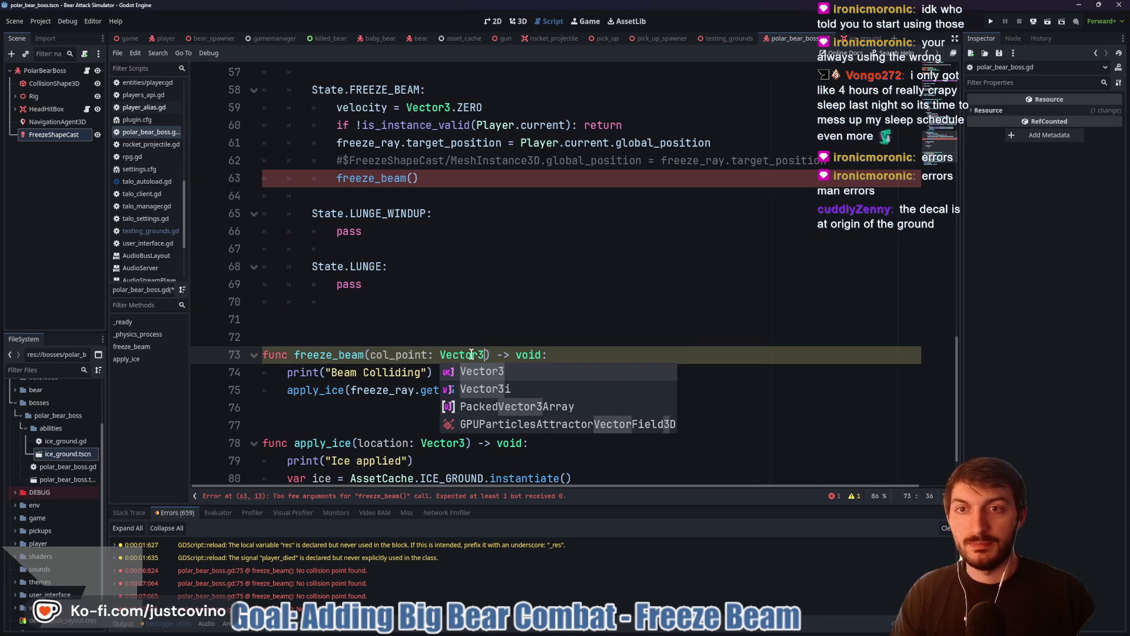
click(471, 354)
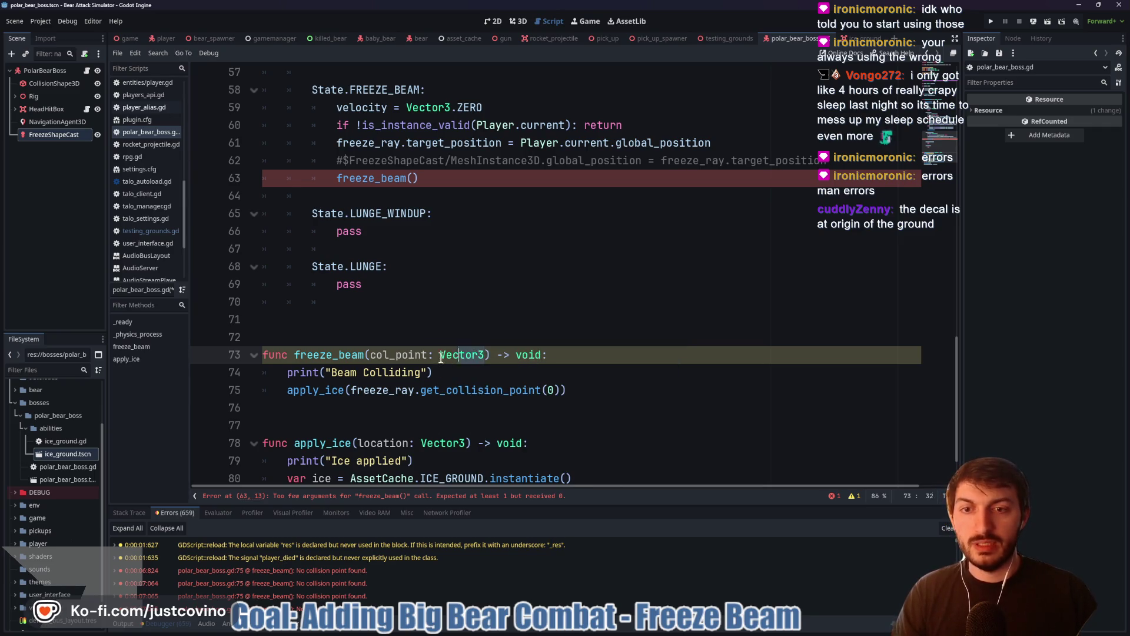
drag(441, 358, 372, 357)
key(BackSpace)
Replace get_collision_point(0) with freeze_ray.target_position on line 75, save, and return to testing_grounds.
mouse_move(561, 391)
mouse_down()
mouse_move(350, 393)
mouse_move(419, 394)
mouse_up()
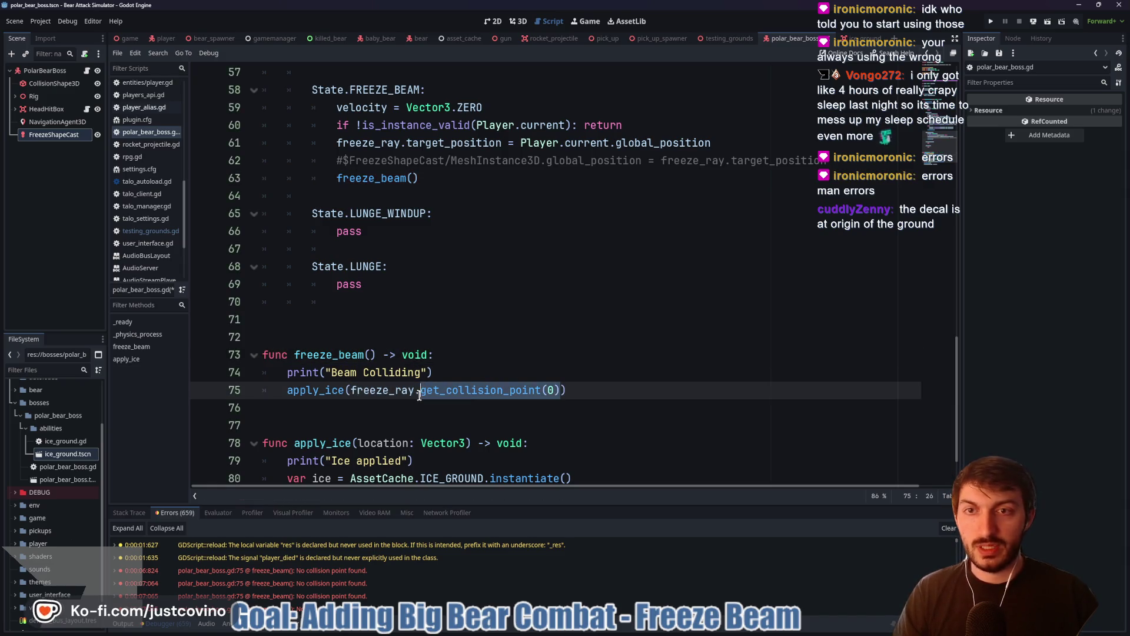
text(target)
key(Return)
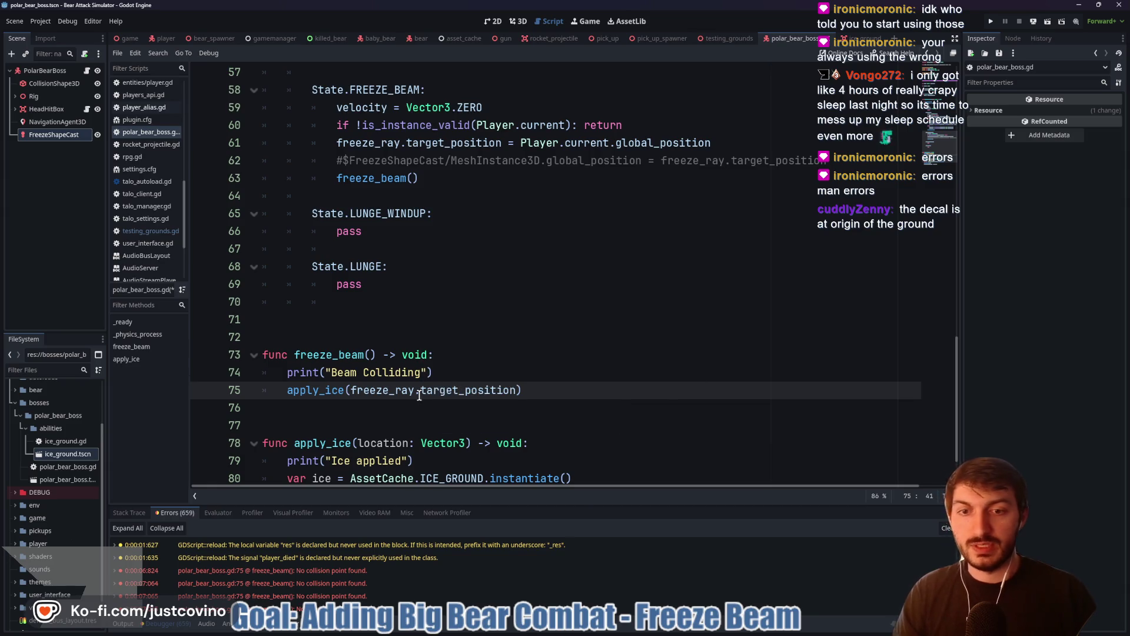
key(End)
key(ctrl+s)
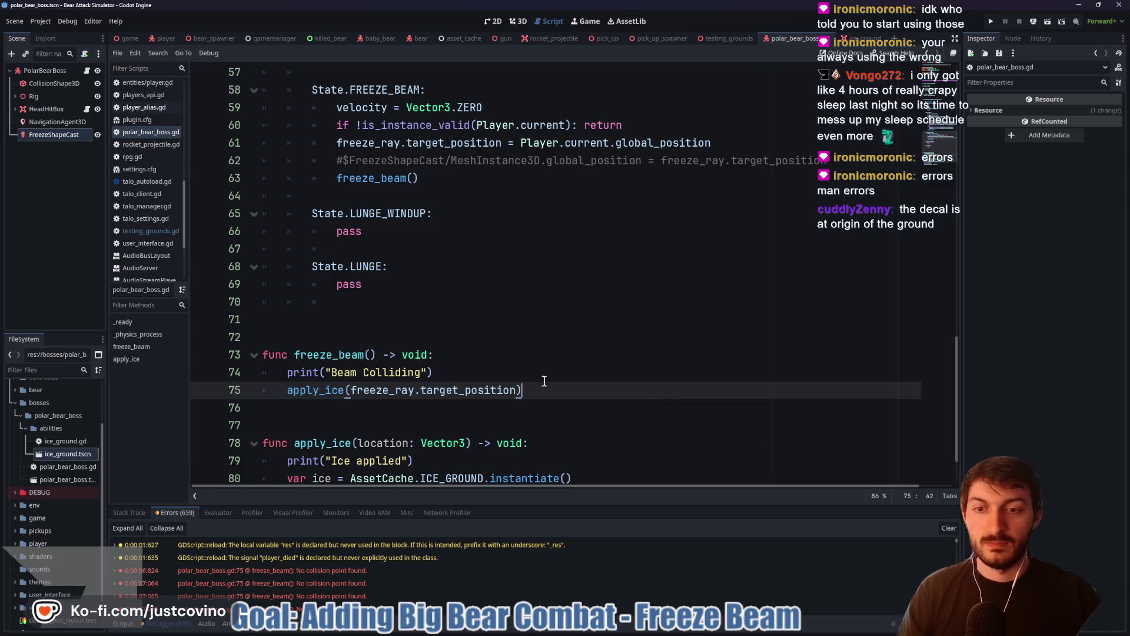
click(732, 40)
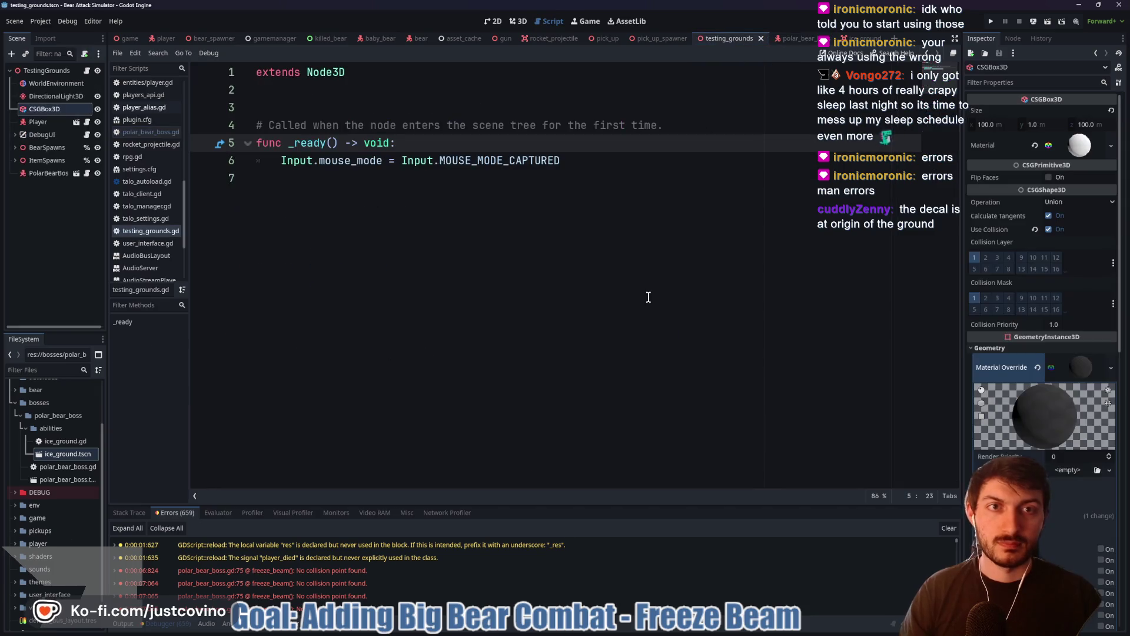
Run testing_grounds with F6 to watch the beam lay ice, stop it, and reopen polar_bear_boss.gd.
key(F6)
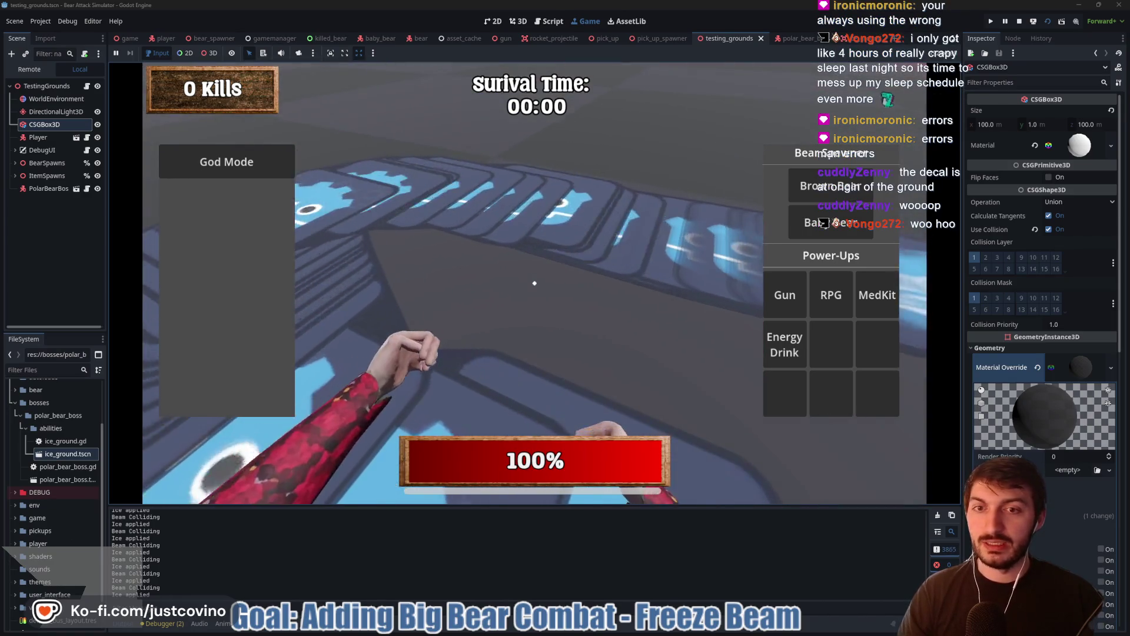
key(F8)
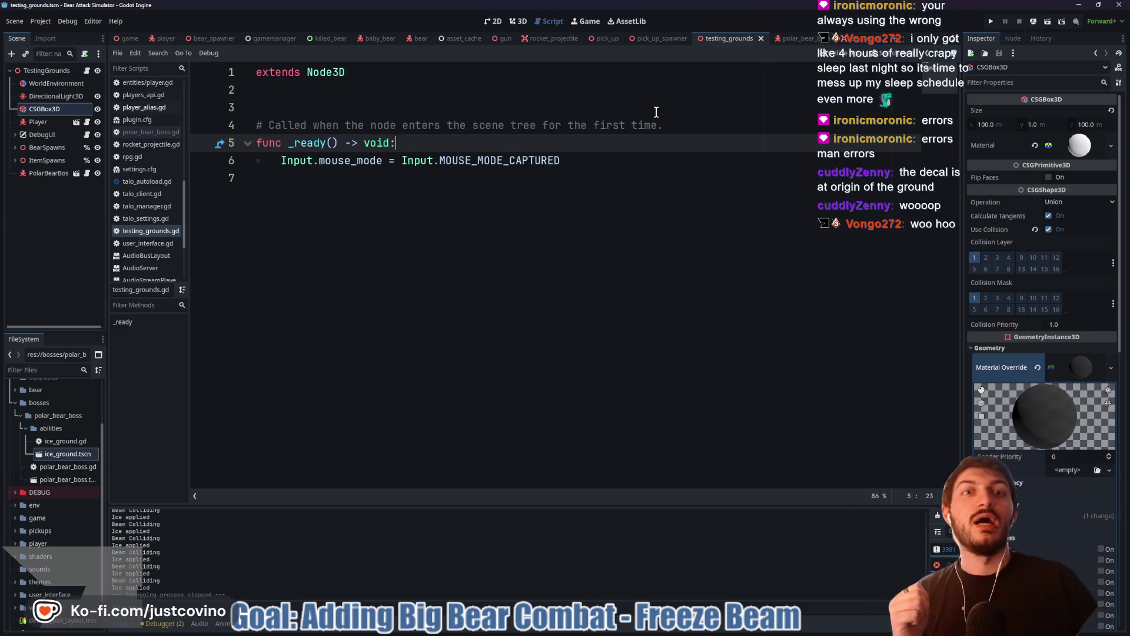
click(799, 39)
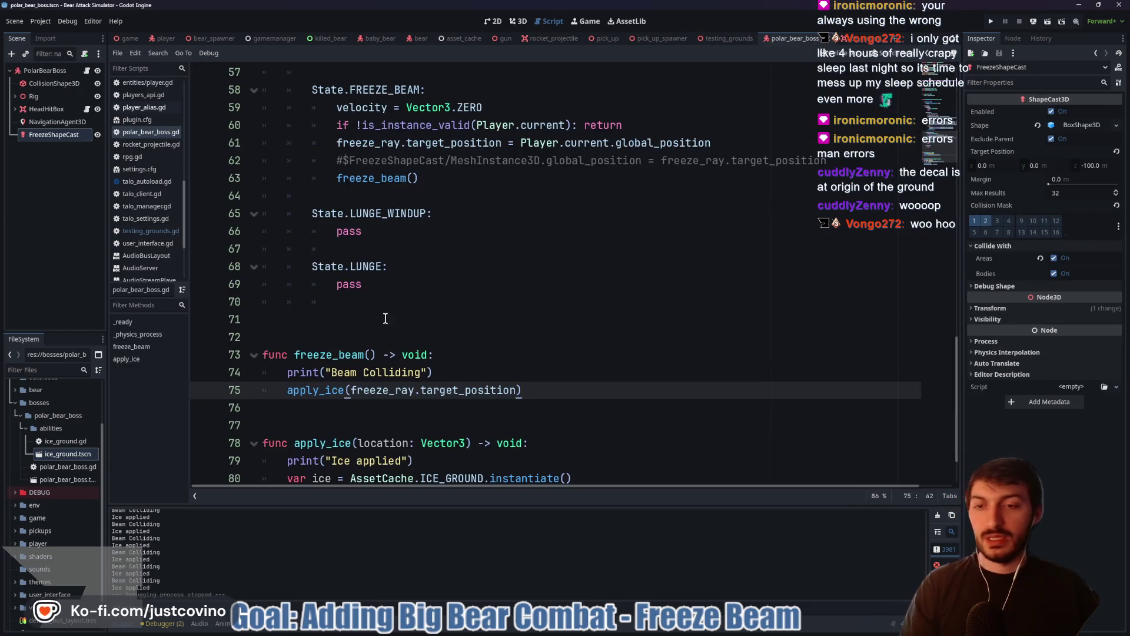
Delete the 'Beam Colliding' print line and the whole freeze_beam function.
drag(446, 369, 263, 372)
key(BackSpace)
key(BackSpace)
key(BackSpace)
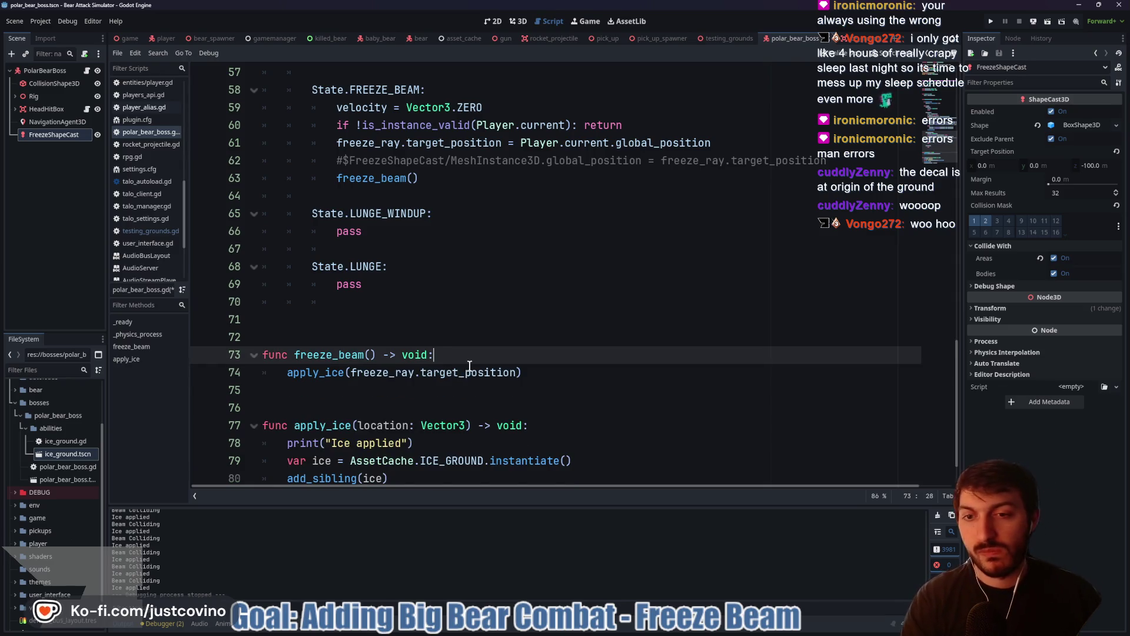
scroll(468, 370, down, 1)
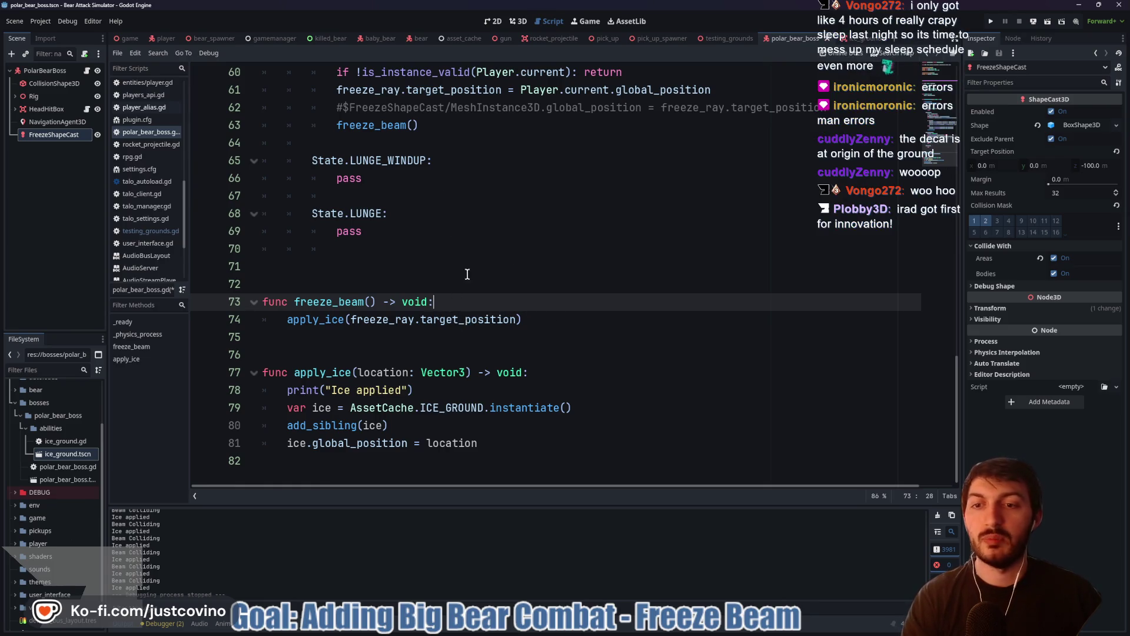
click(530, 314)
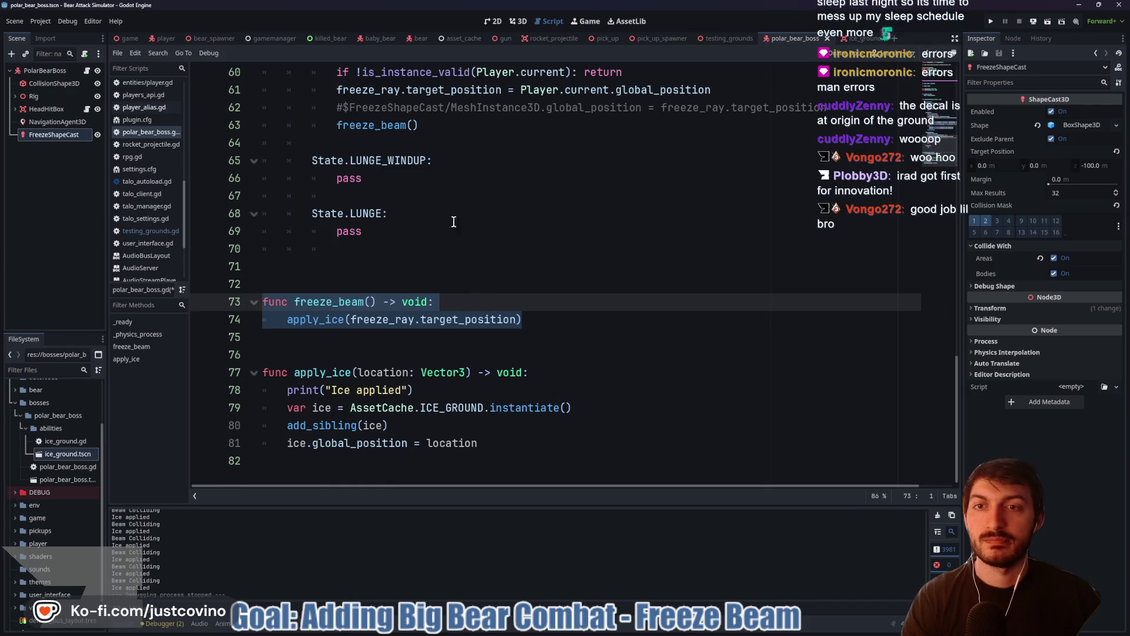
key(Delete)
Replace the freeze_beam() call on line 63 with apply_ice(freeze_ray.target_position).
drag(420, 125, 333, 128)
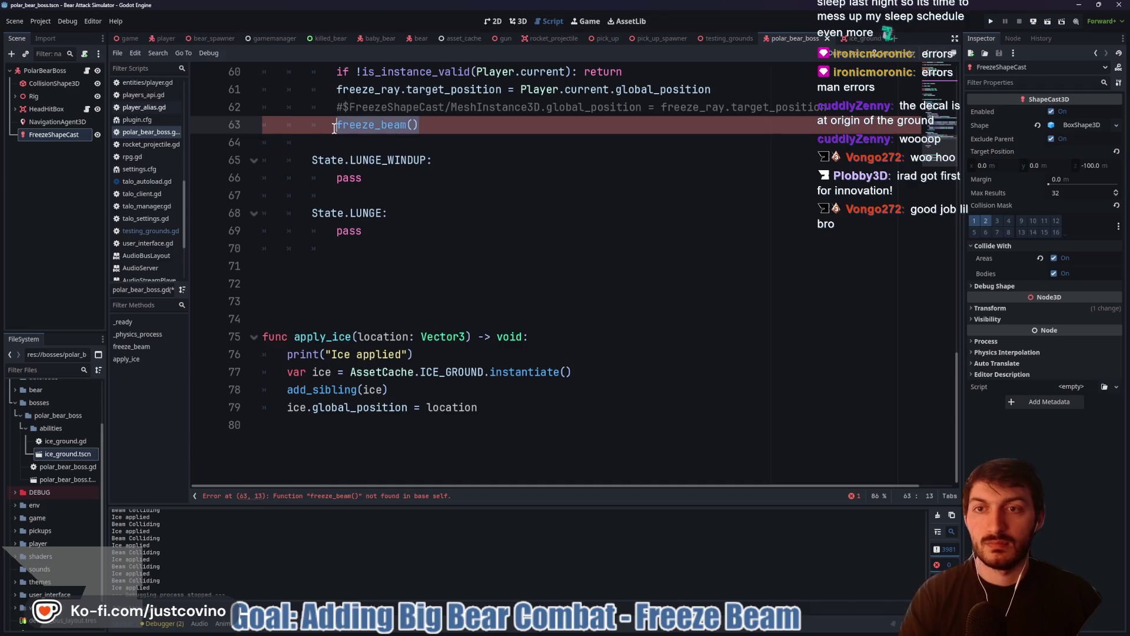
text(app)
key(Return)
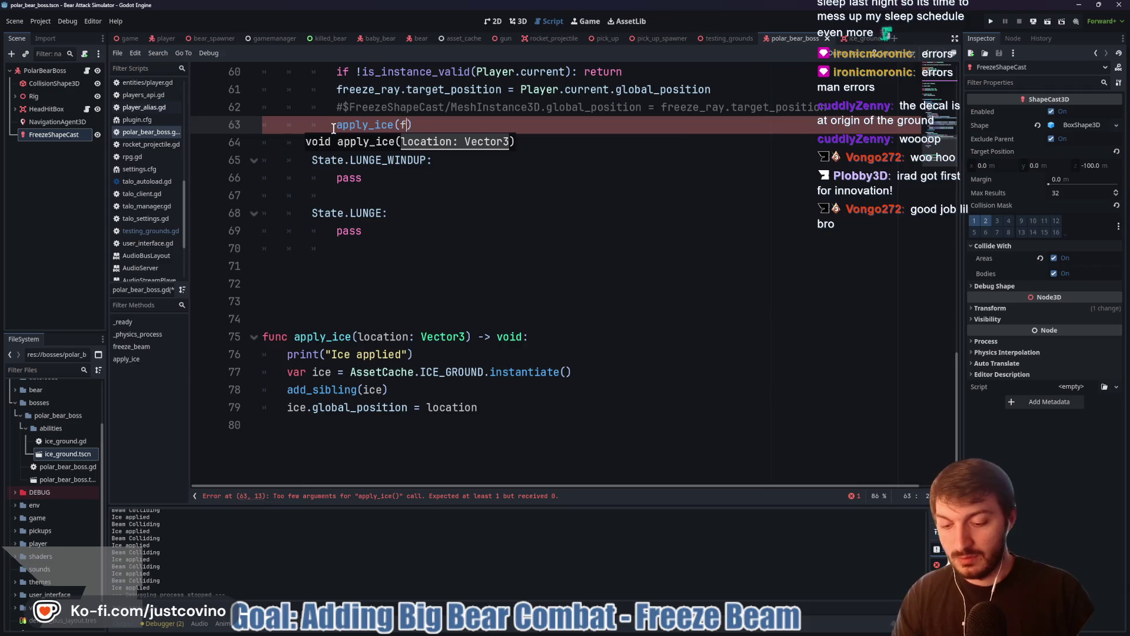
text(reeze_ray.tar)
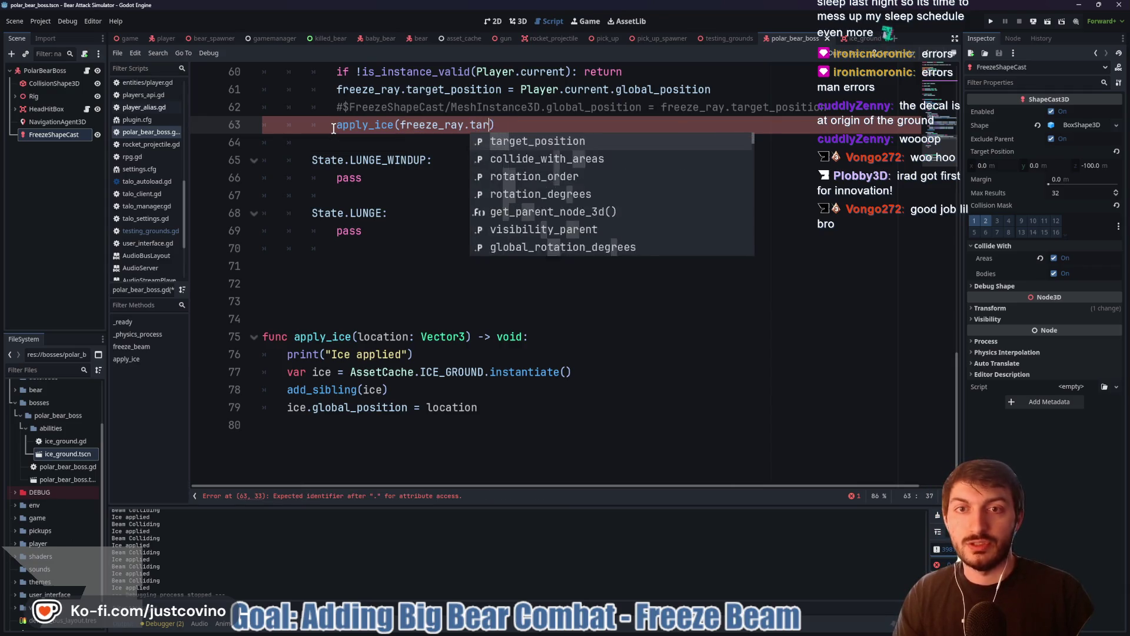
key(Return)
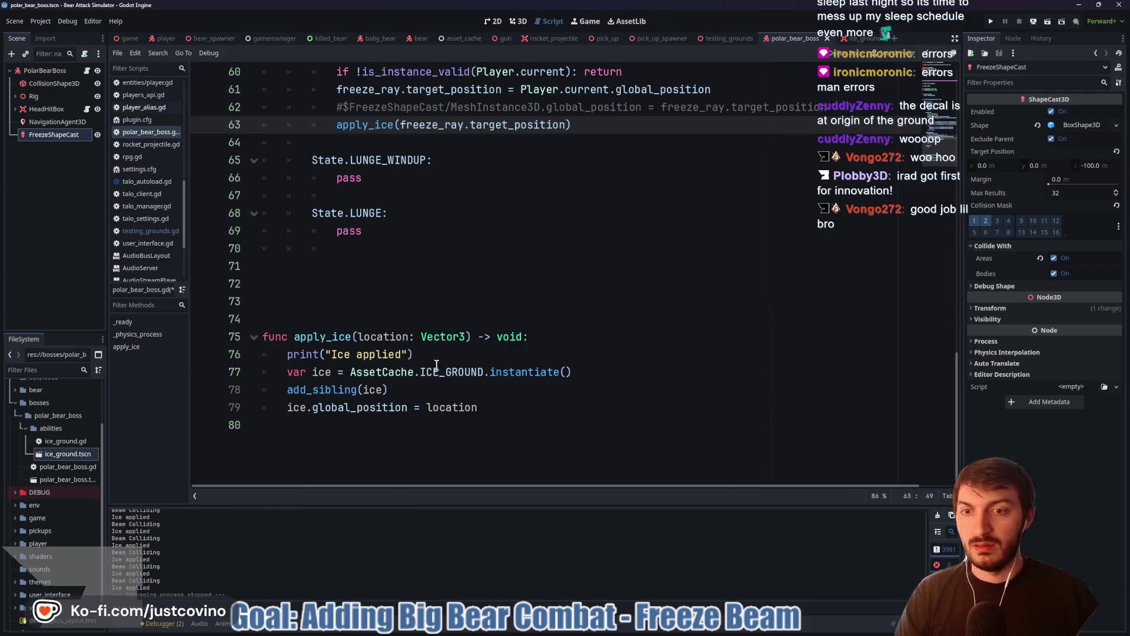
Delete the 'Ice applied' print line and the extra blank lines above apply_ice.
drag(436, 354, 260, 354)
key(BackSpace)
key(BackSpace)
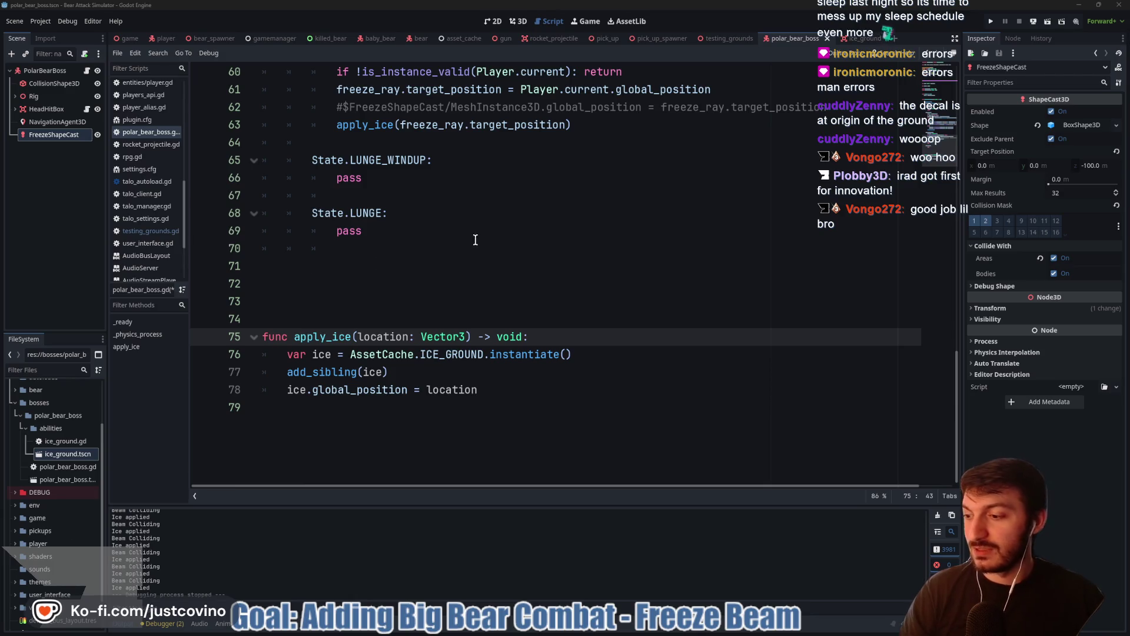
click(426, 263)
click(380, 286)
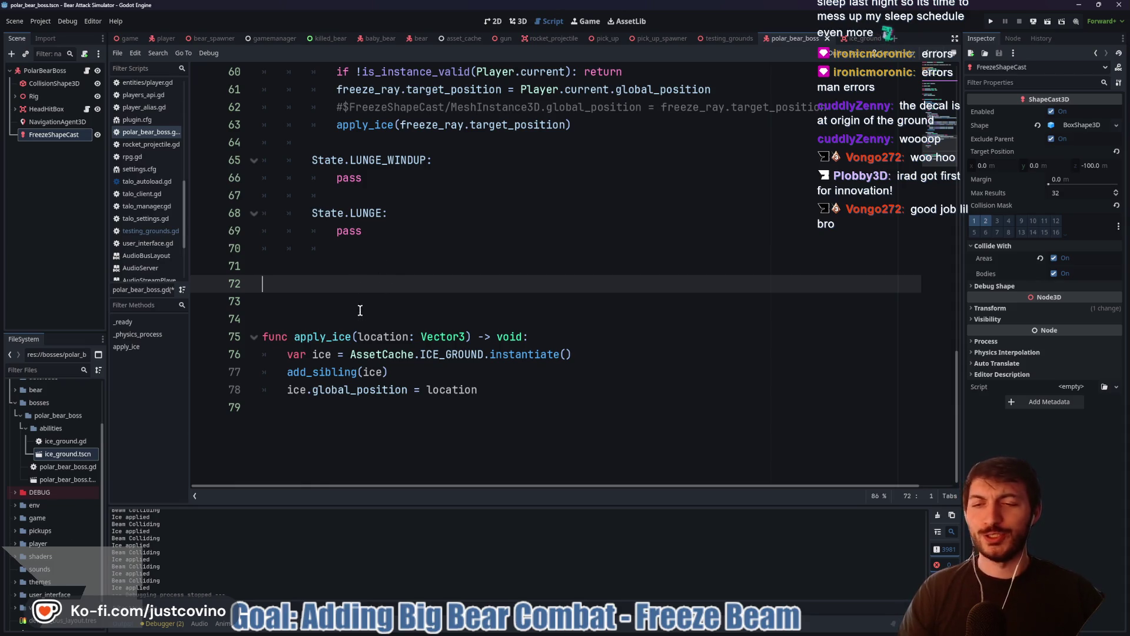
click(307, 257)
key(Up)
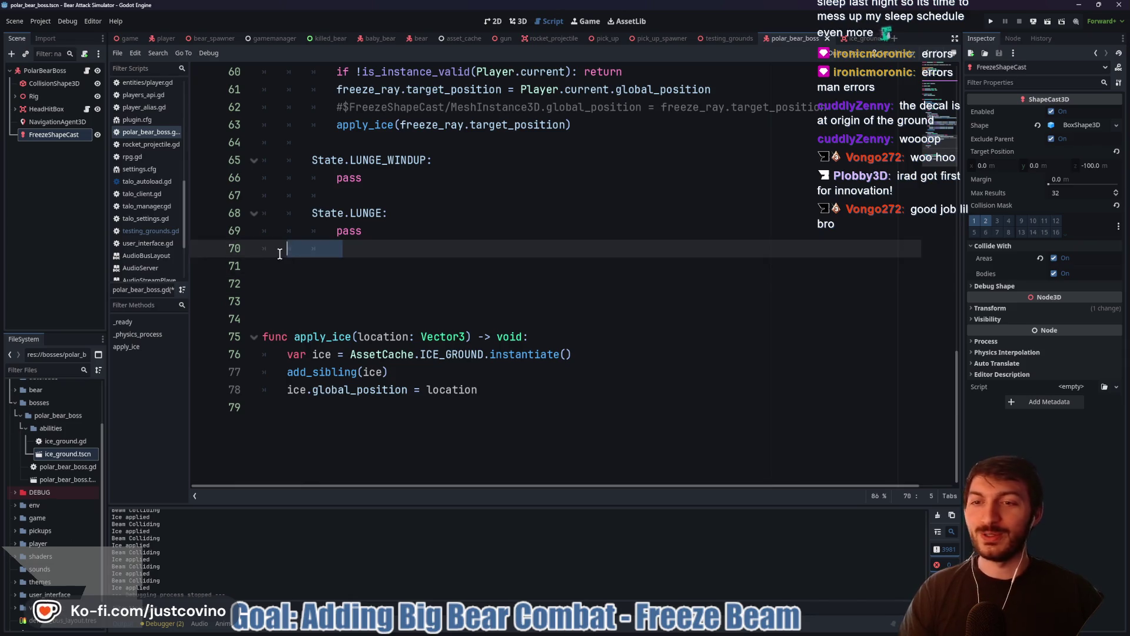
key(BackSpace)
key(BackSpace)
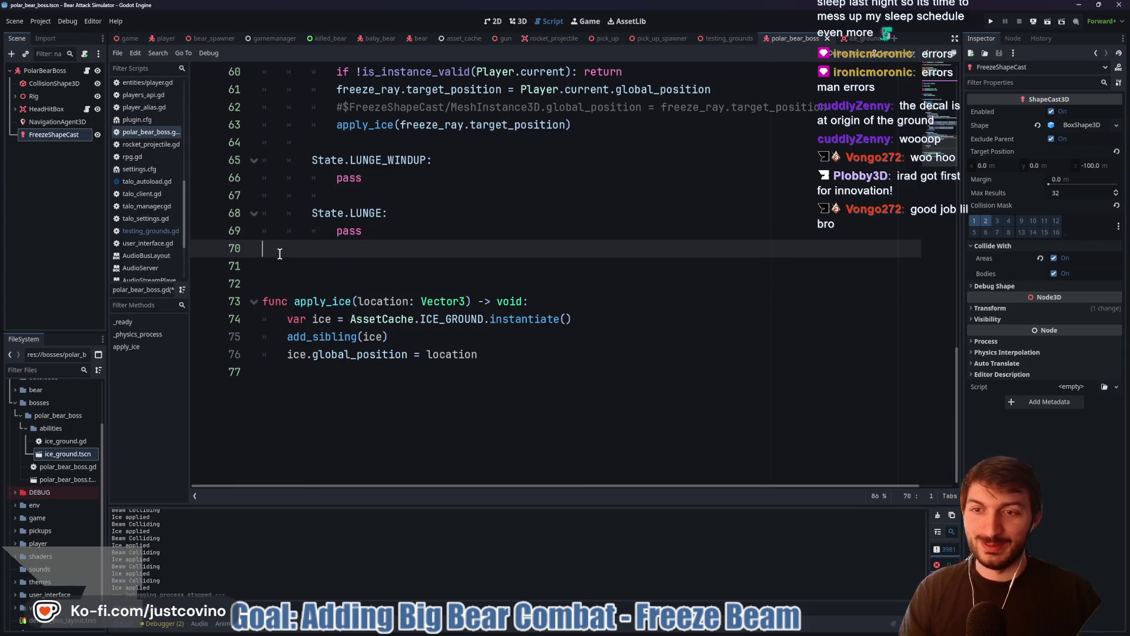
key(Delete)
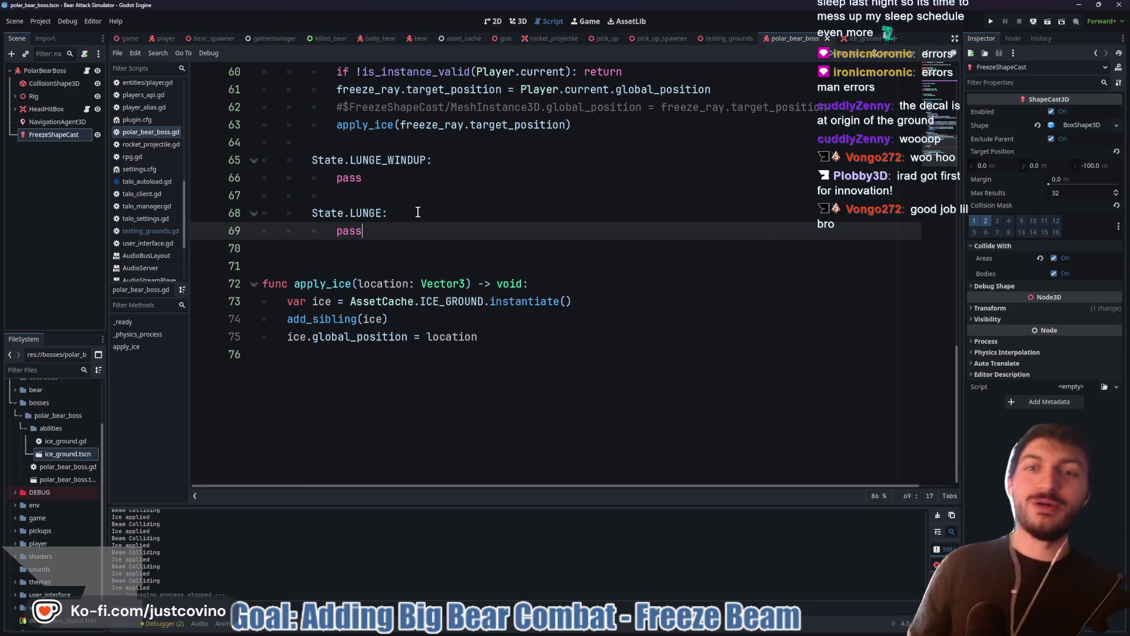
drag(830, 107, 262, 106)
key(BackSpace)
key(BackSpace)
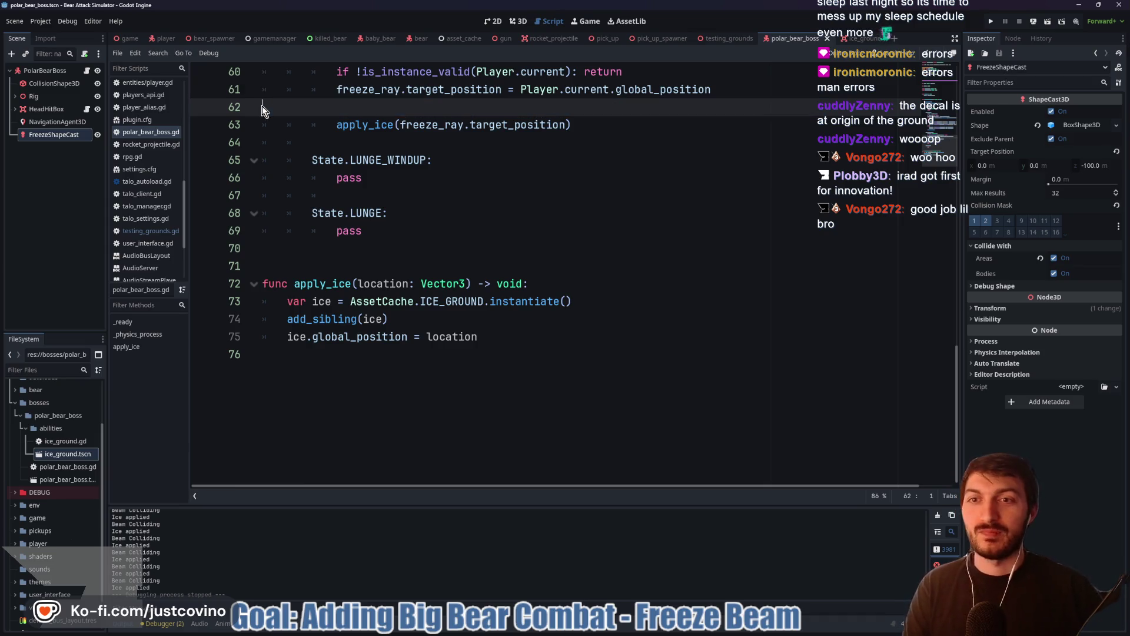
scroll(534, 332, up, 4)
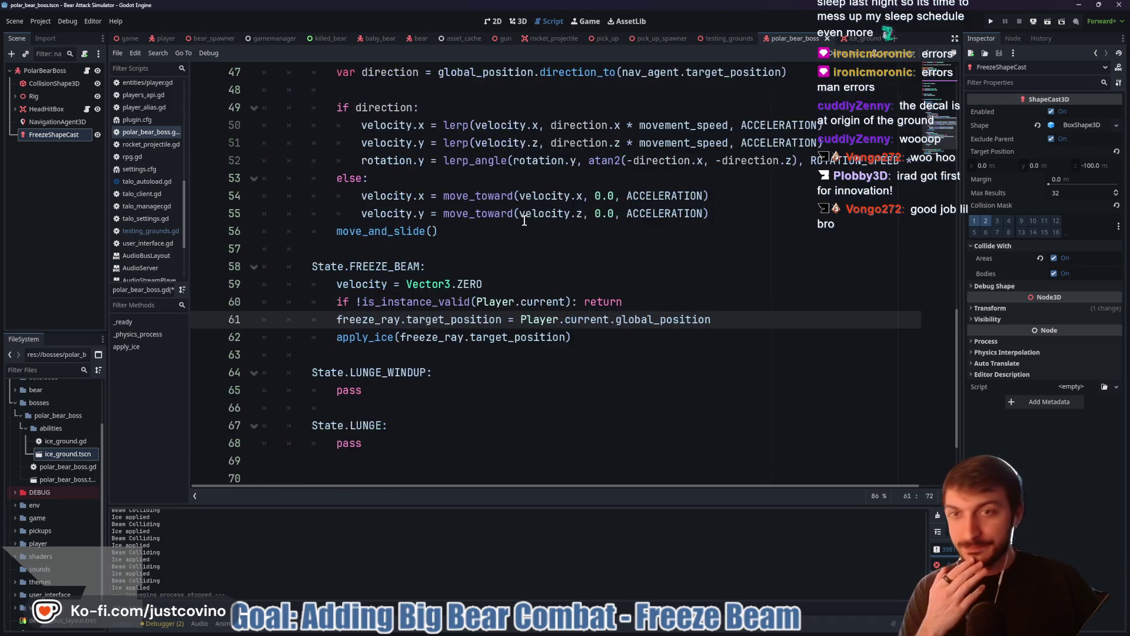
scroll(533, 332, down, 2)
click(522, 442)
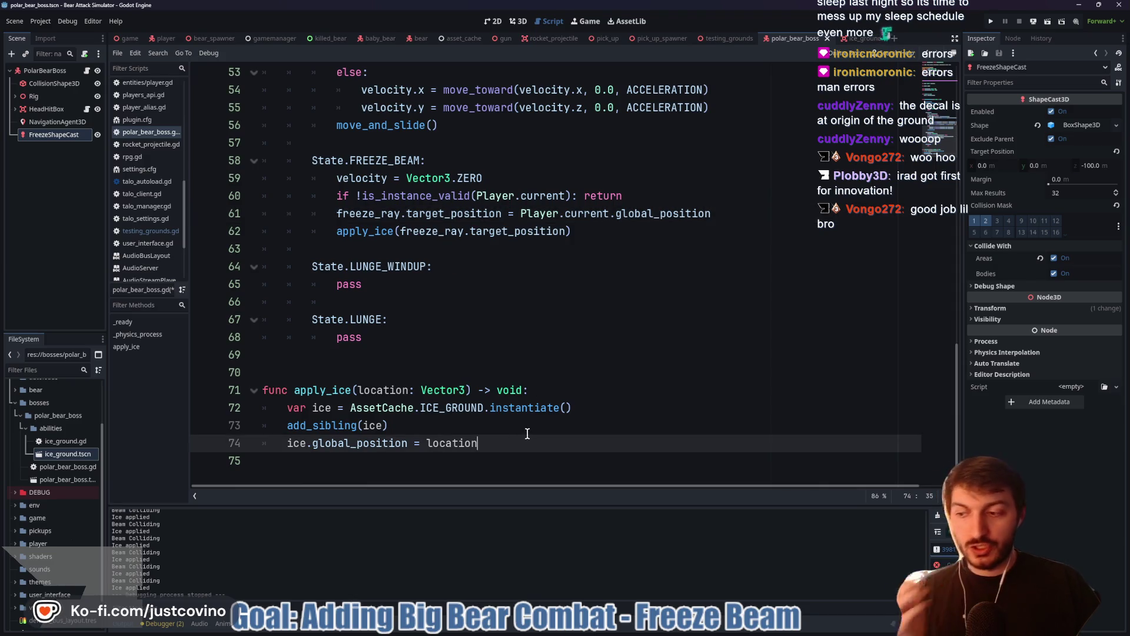
key(Return)
text(await)
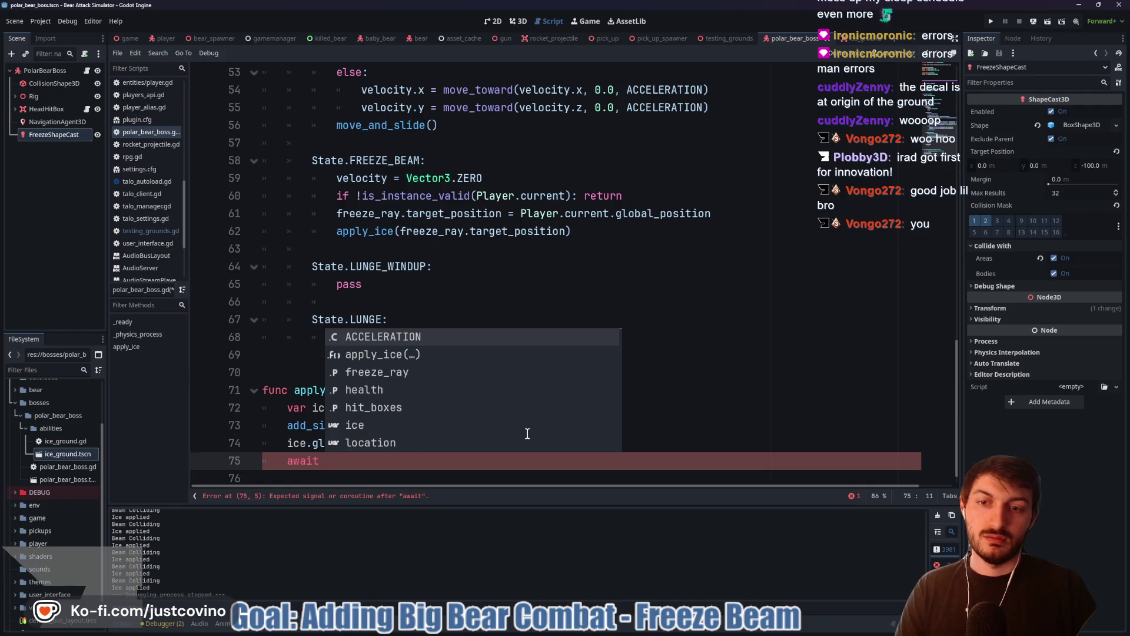
text( pro)
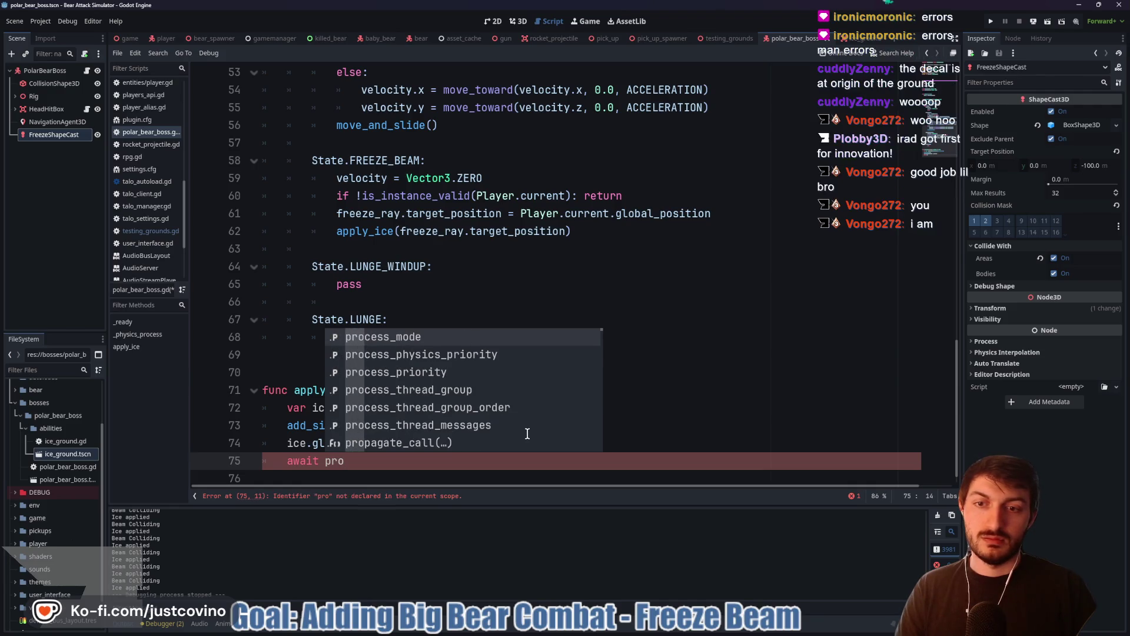
text(cess_)
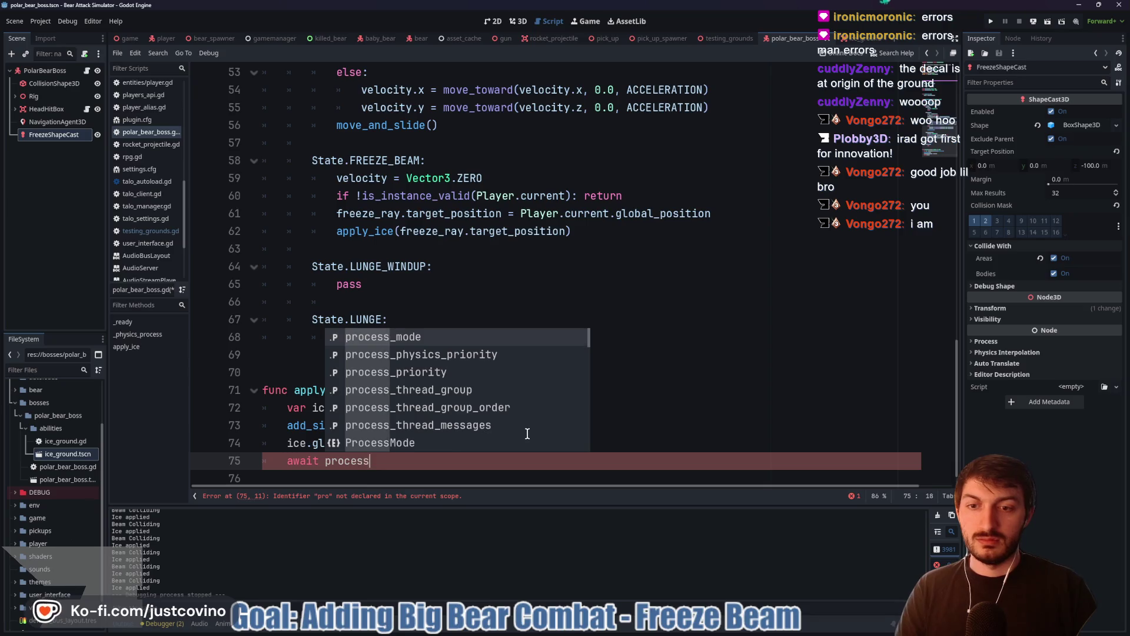
text(f)
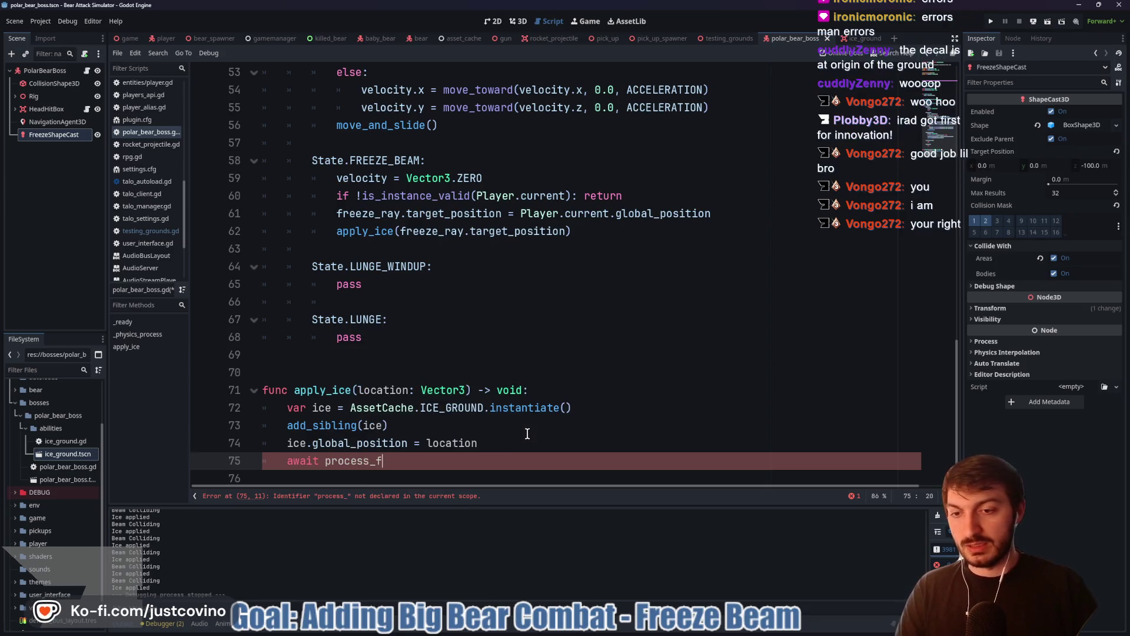
text(get_tr)
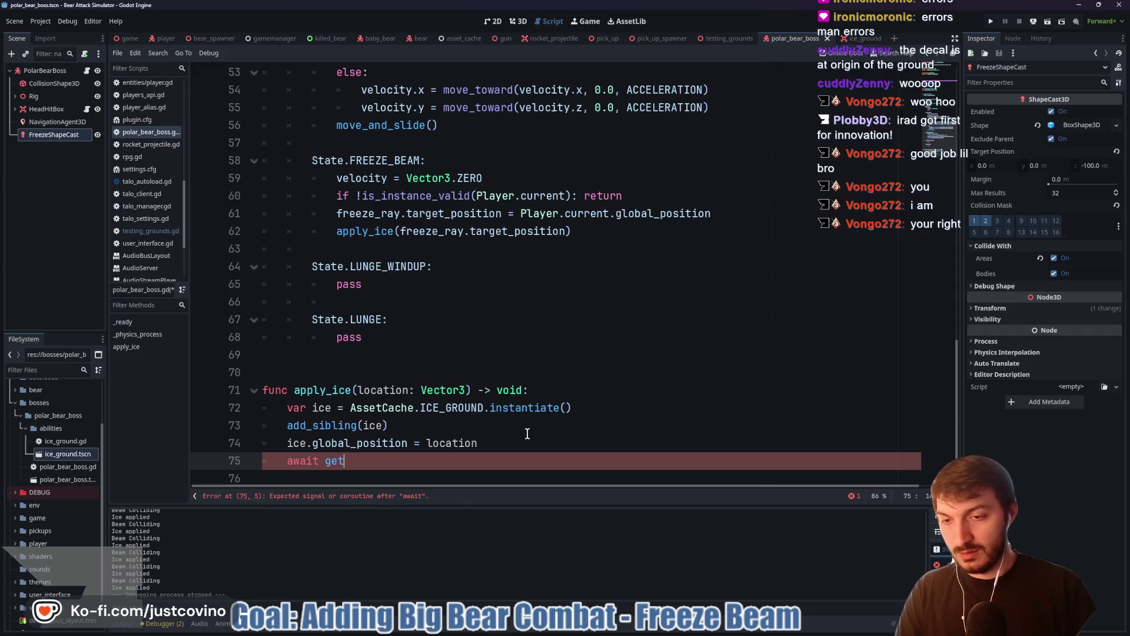
key(Return)
text(.proce)
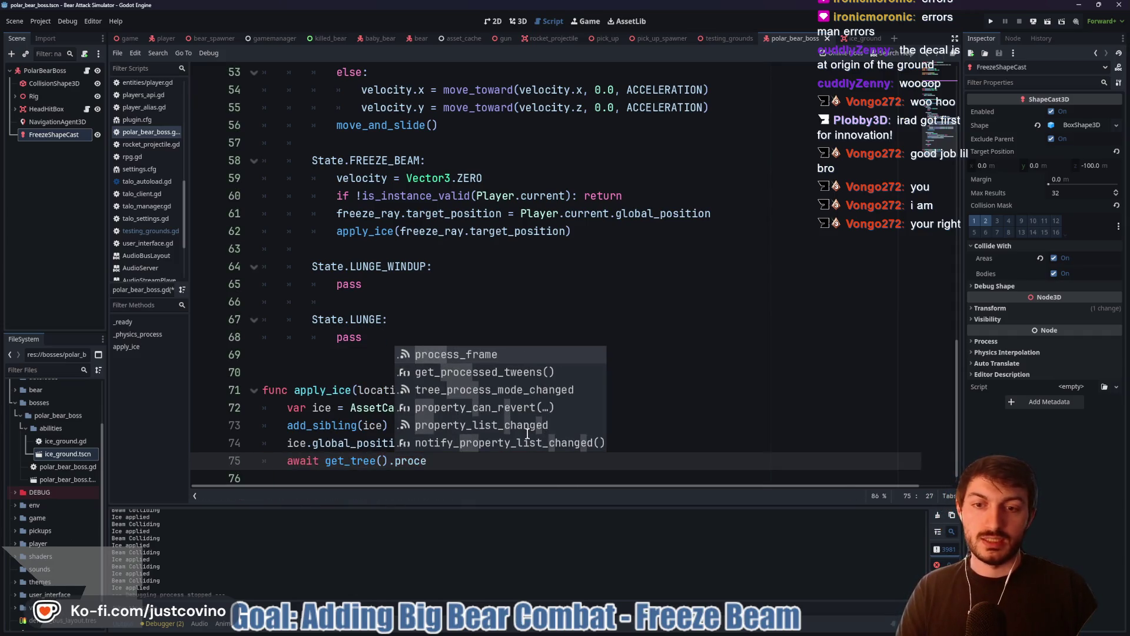
key(Return)
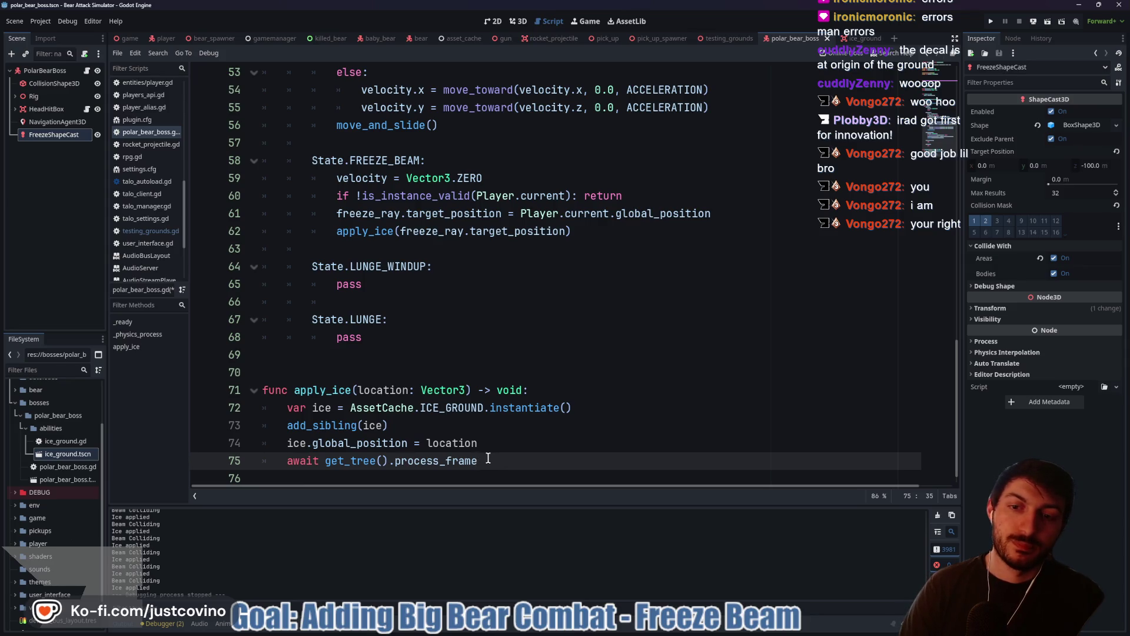
mouse_move(477, 460)
mouse_down()
mouse_move(381, 460)
mouse_move(398, 460)
mouse_up()
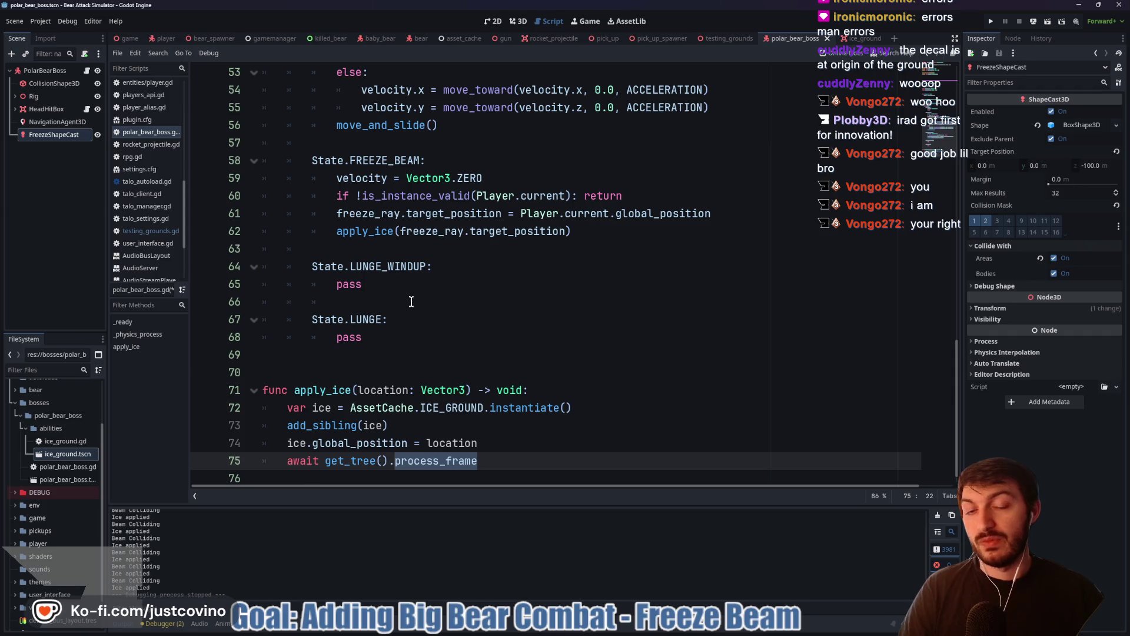
scroll(553, 356, up, 2)
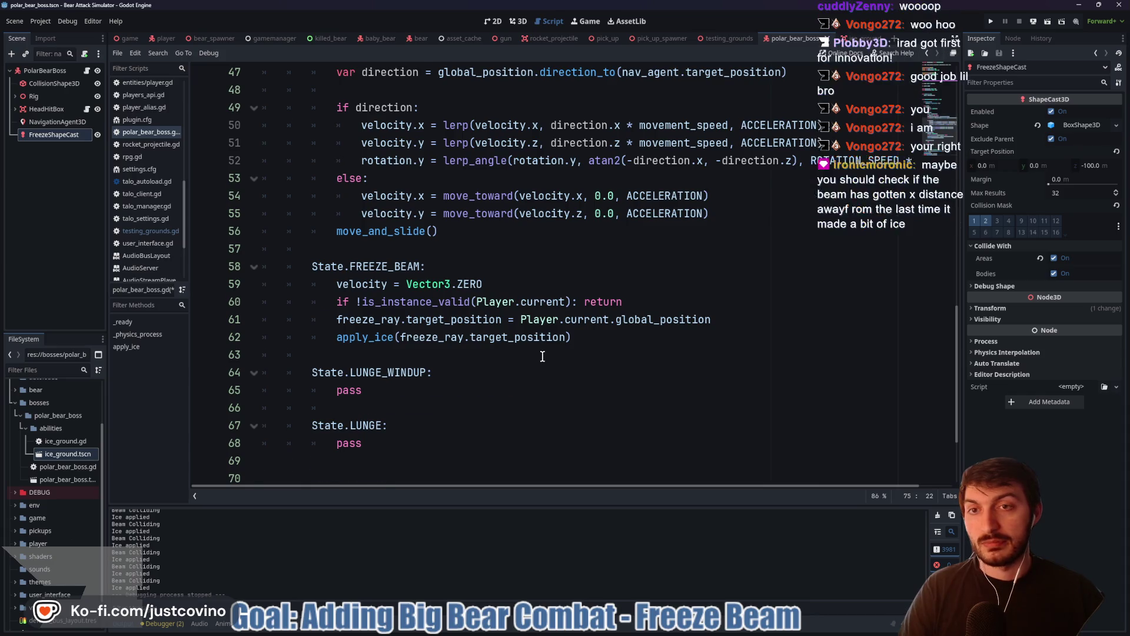
scroll(542, 356, up, 1)
scroll(542, 356, down, 3)
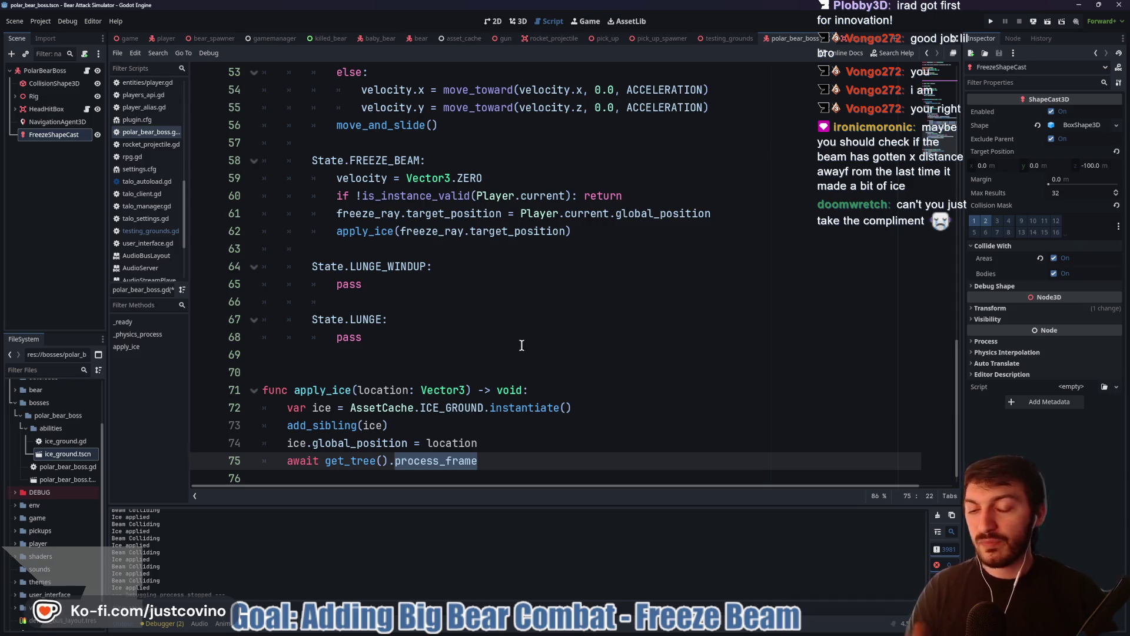
click(489, 458)
drag(488, 457, 282, 462)
key(BackSpace)
key(BackSpace)
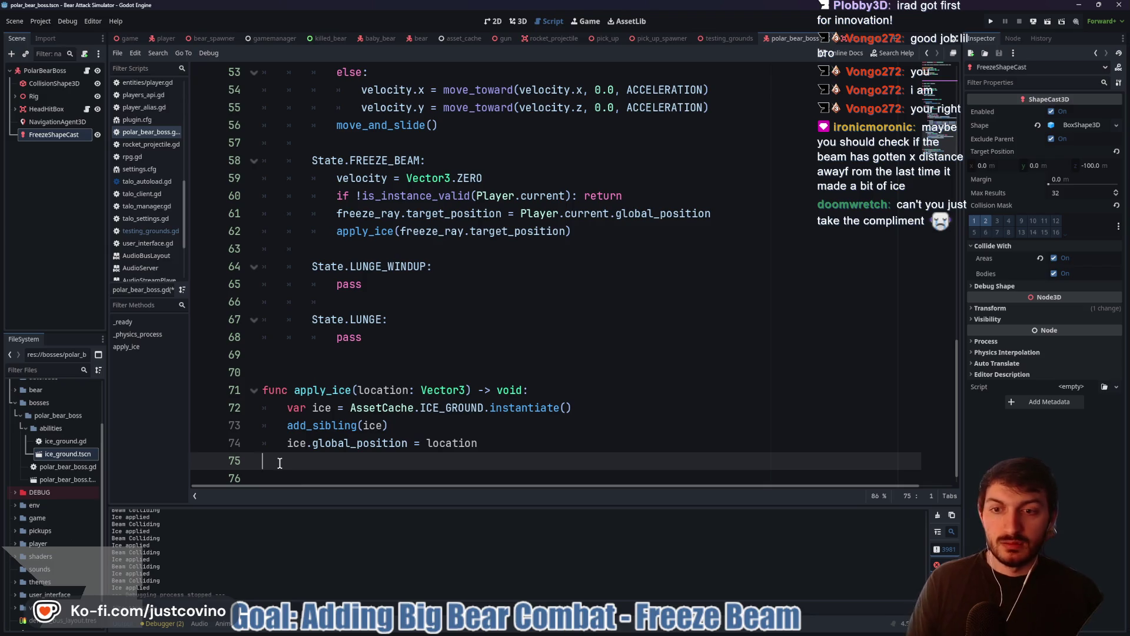
click(547, 387)
Drop the half-written line in apply_ice and declare var previous_location: Vector3 below var target: Player.
key(Return)
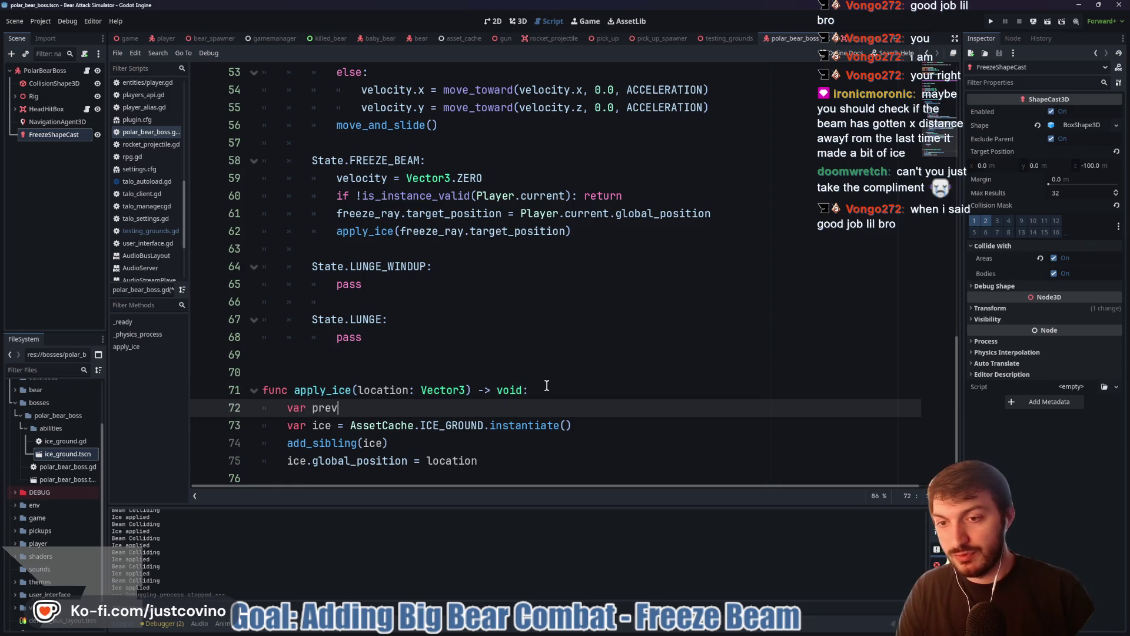
key(BackSpace)
key(BackSpace)
key(BackSpace)
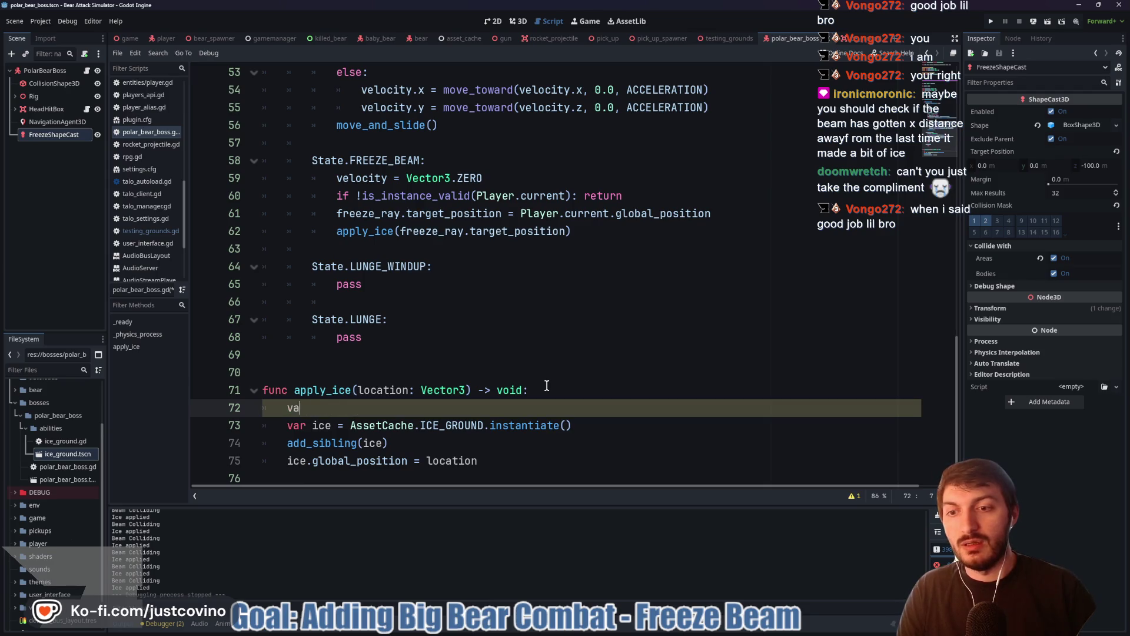
scroll(546, 386, up, 15)
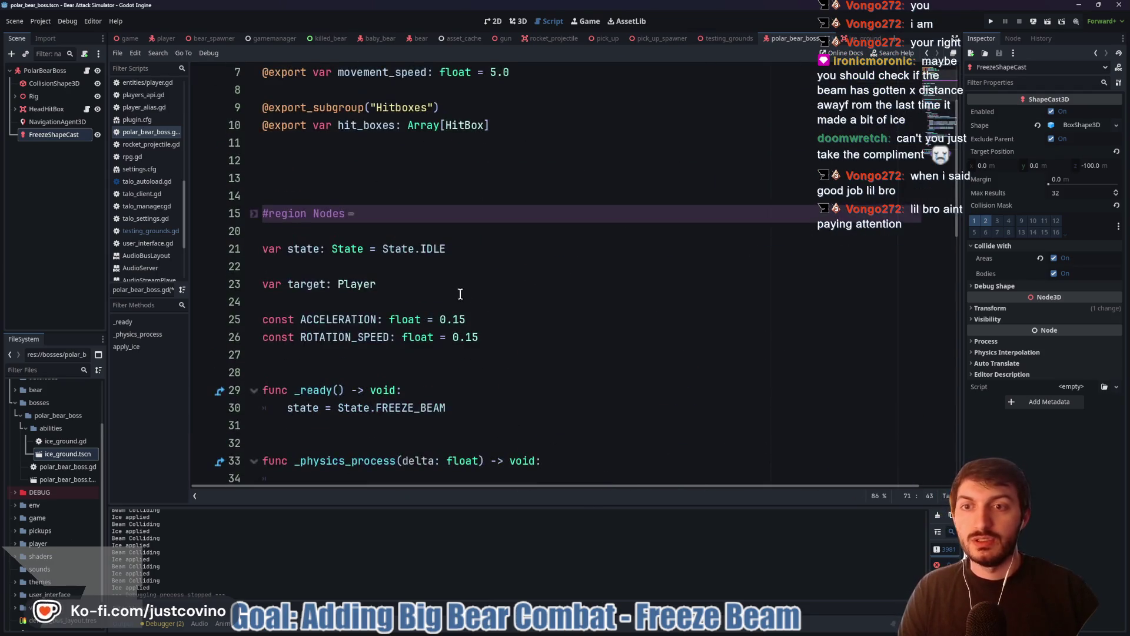
click(422, 287)
key(Return)
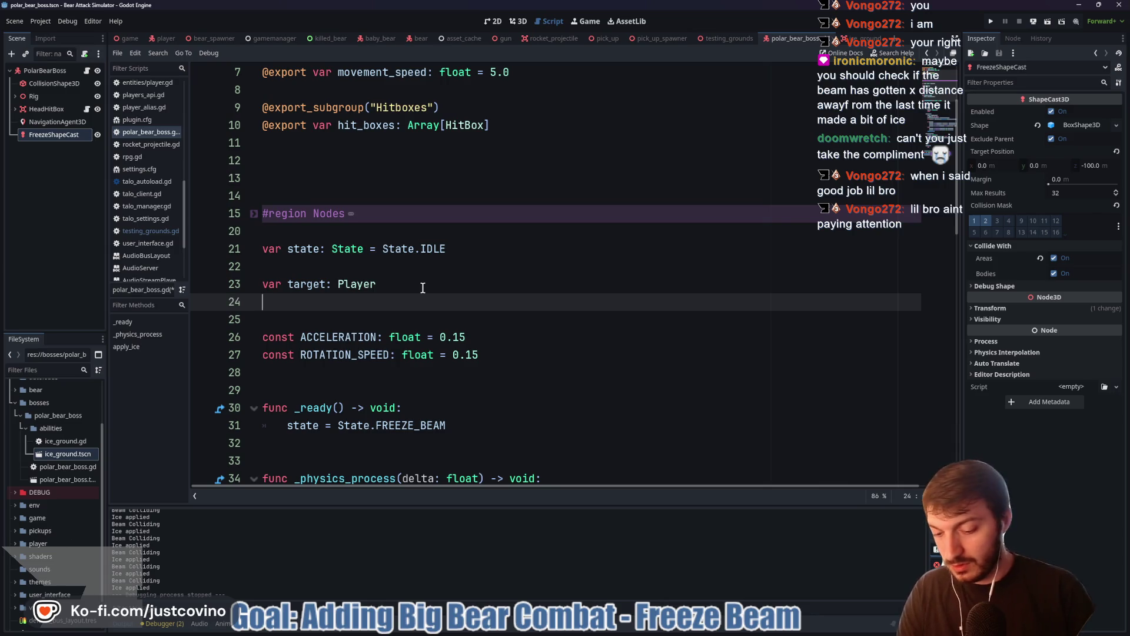
text(_location)
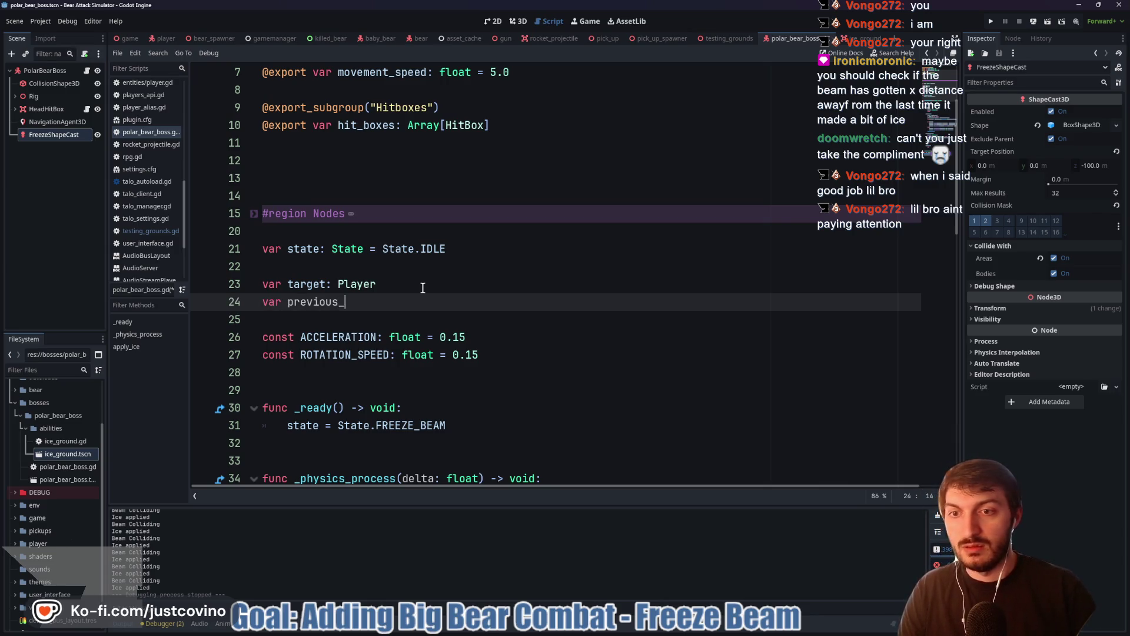
text(: Vector3)
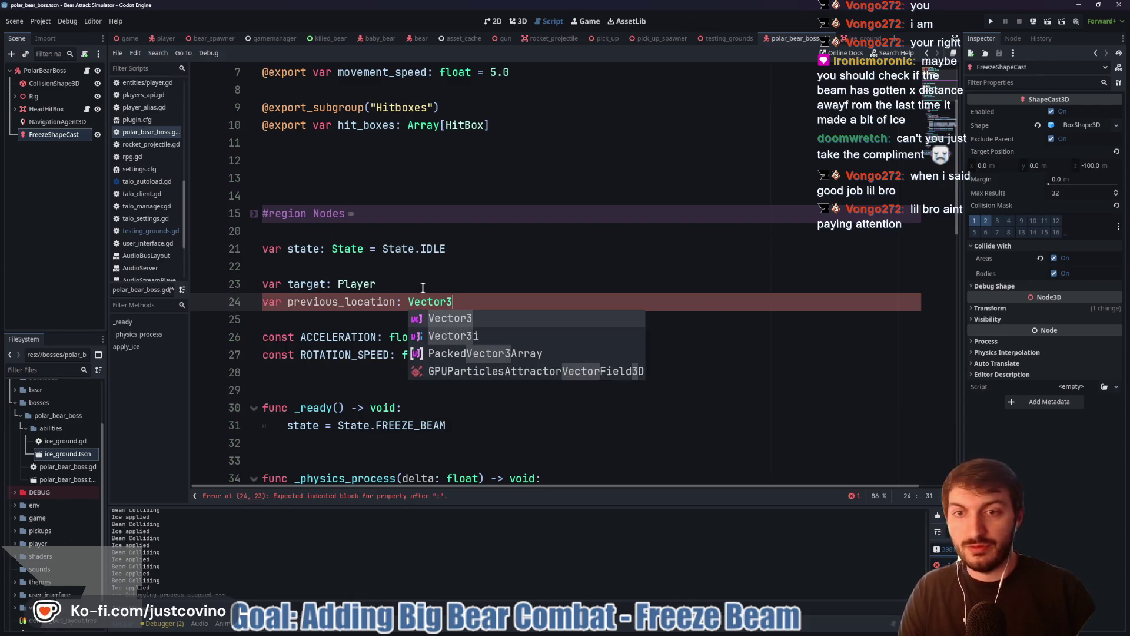
scroll(496, 302, down, 15)
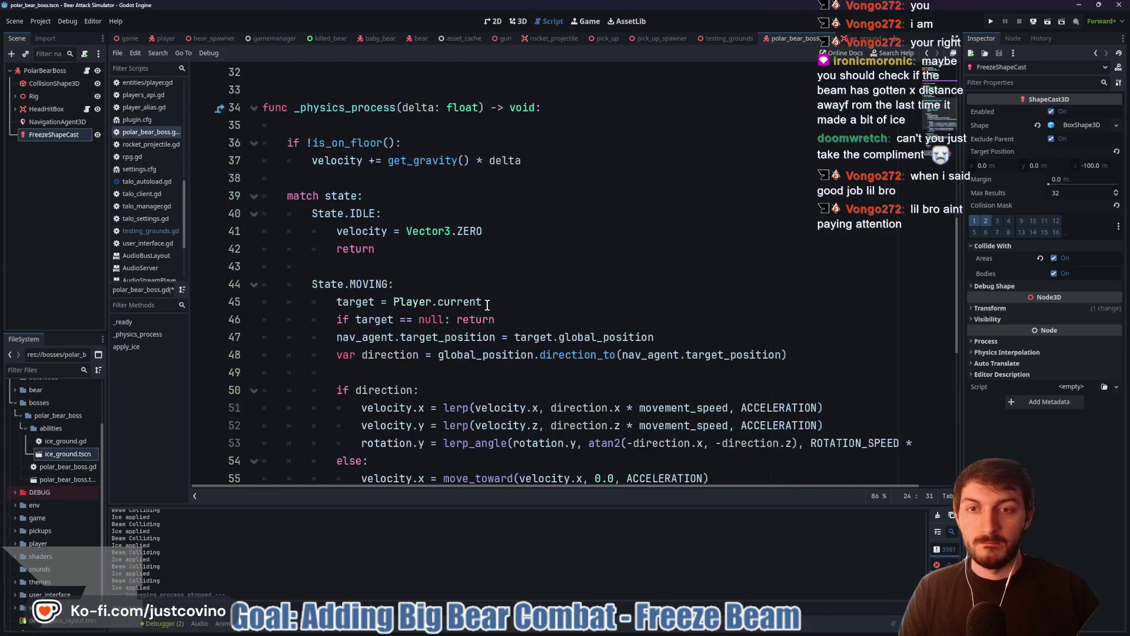
click(557, 373)
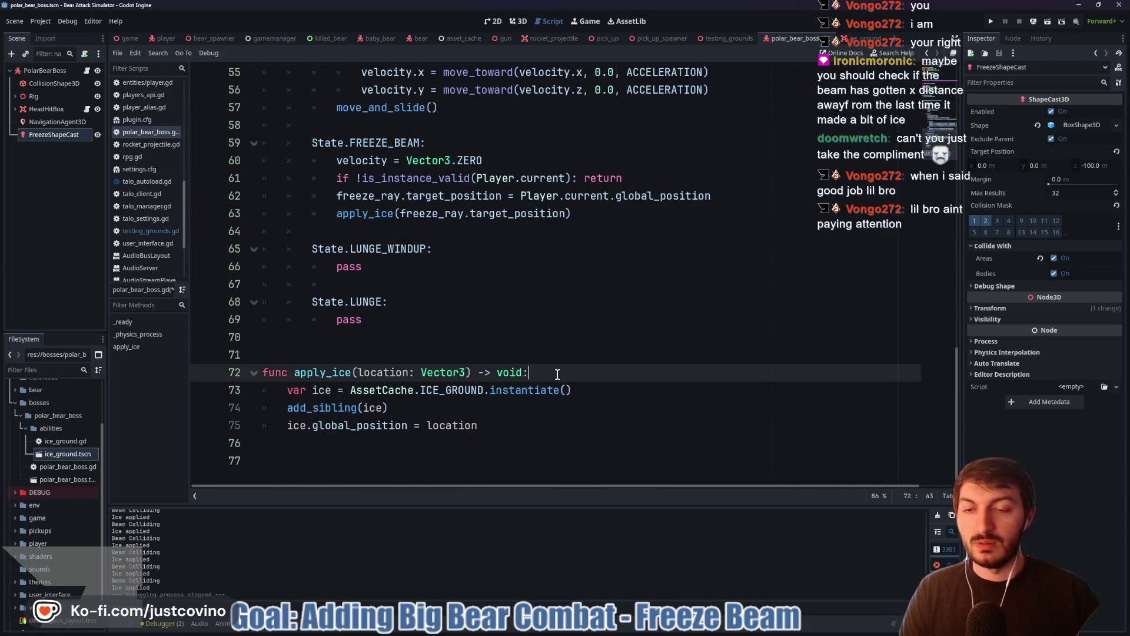
Add var distance = previous_location.distance_to(location) as the first line of apply_ice.
key(Return)
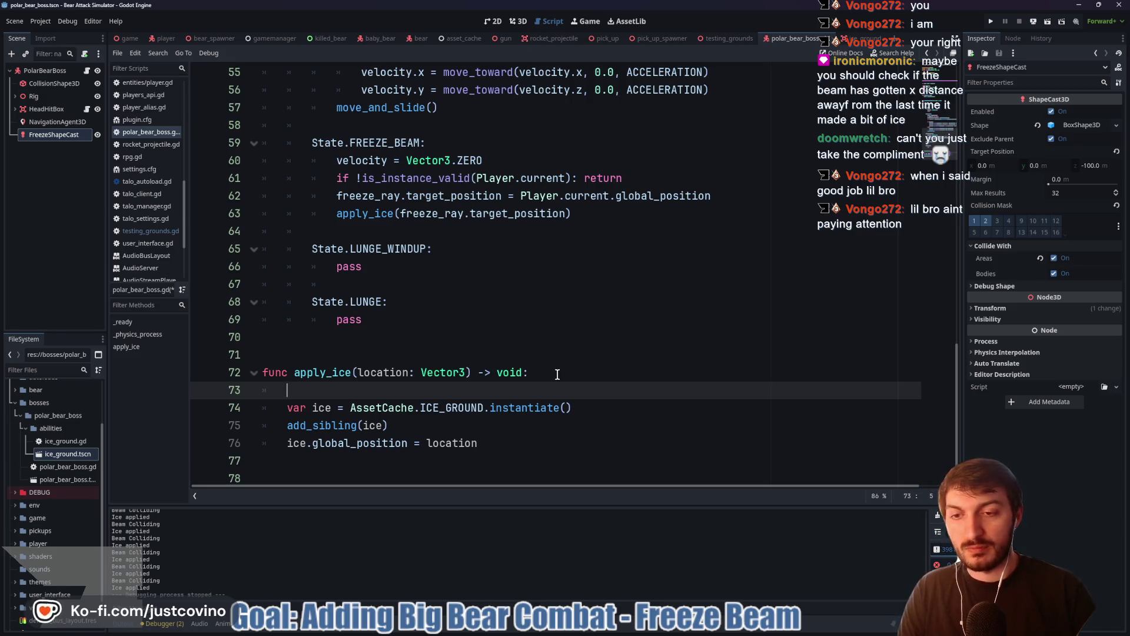
text(loca)
key(BackSpace)
key(BackSpace)
key(BackSpace)
key(BackSpace)
text(var dista)
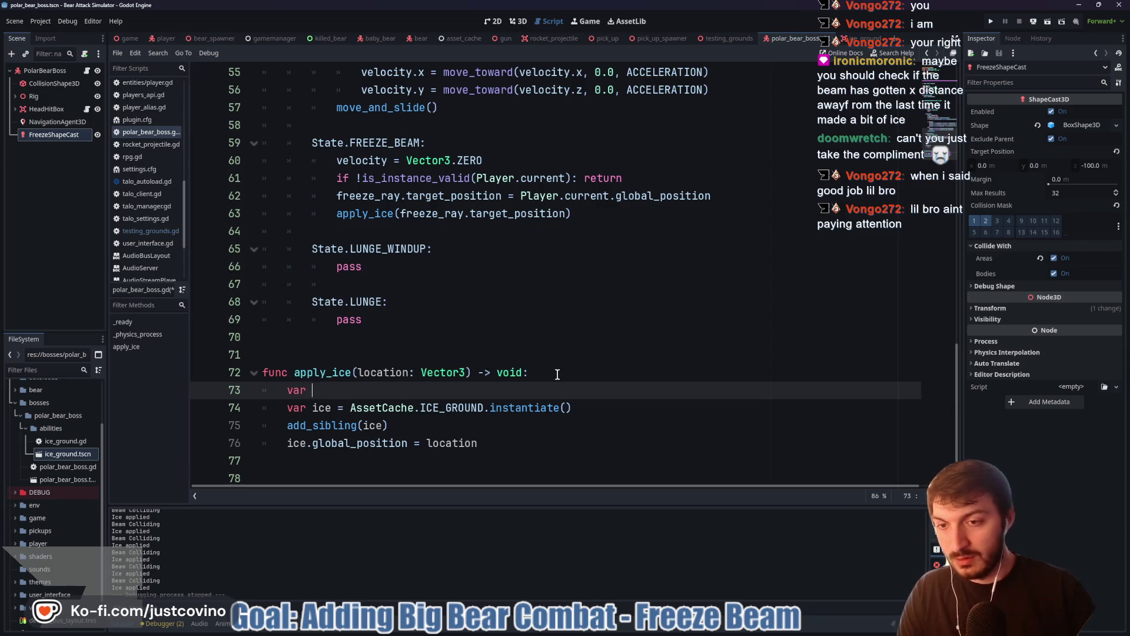
text(nce = )
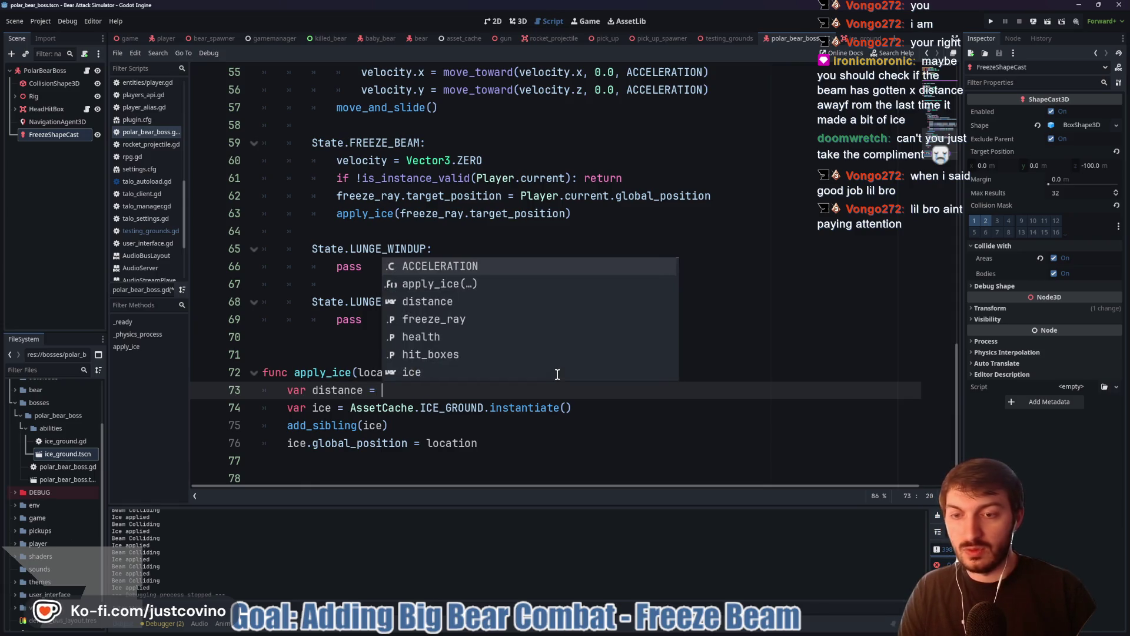
text(previous_location.)
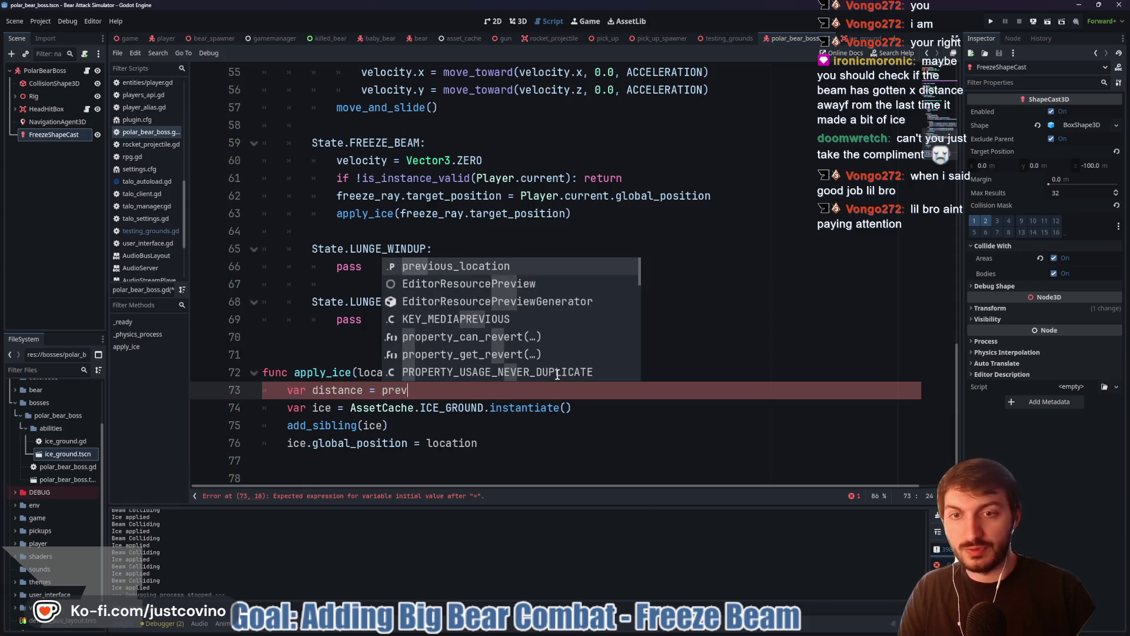
text(distance)
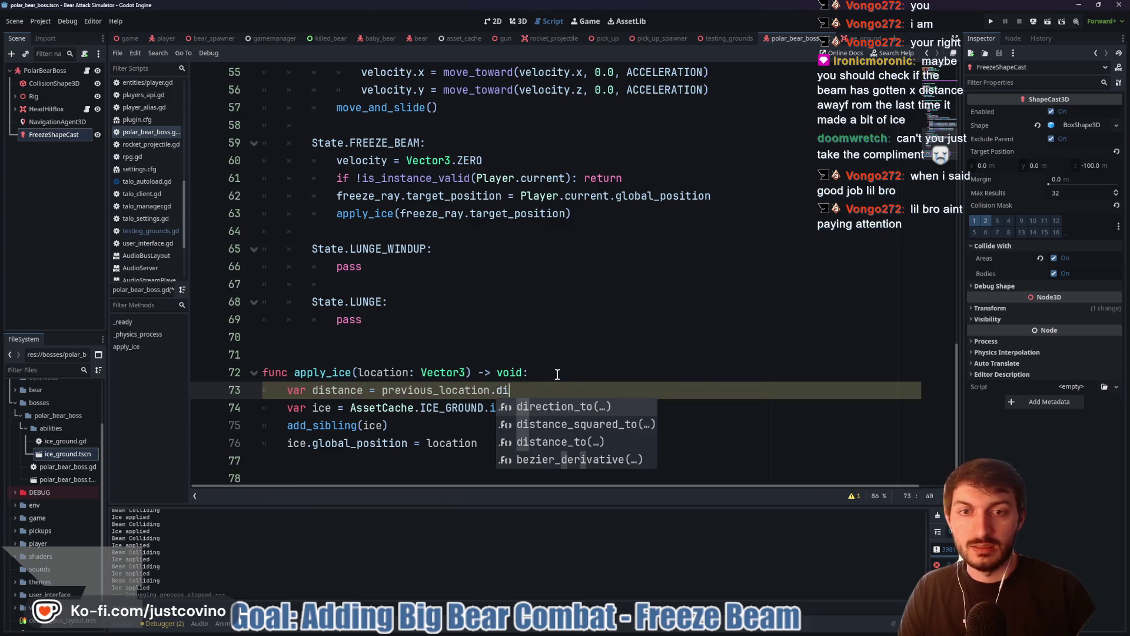
key(Down)
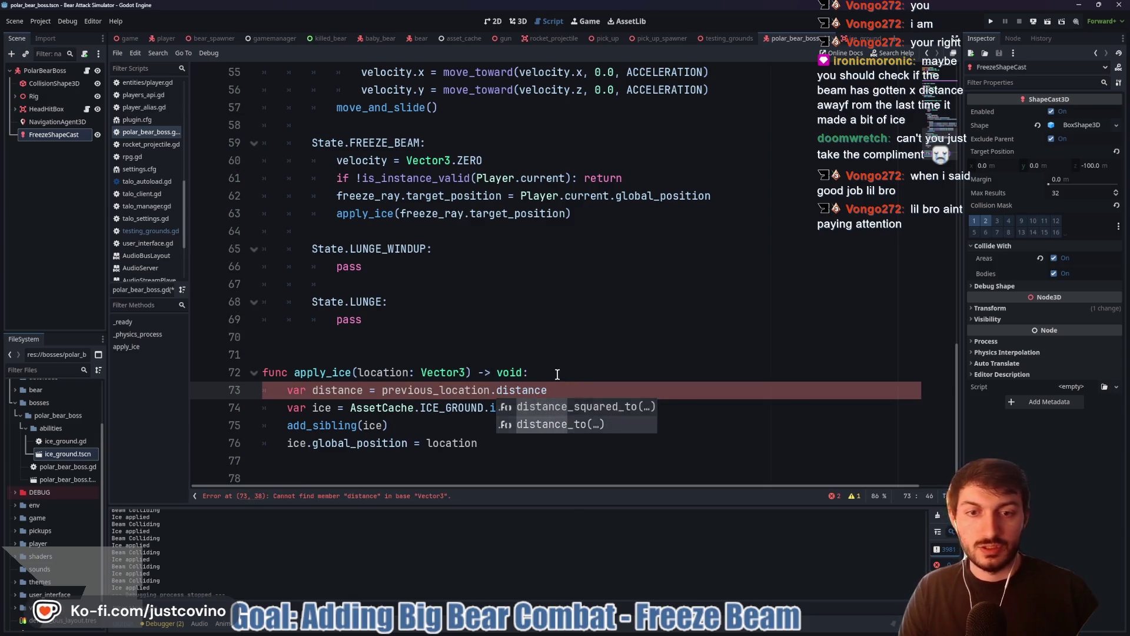
key(Return)
text(location)
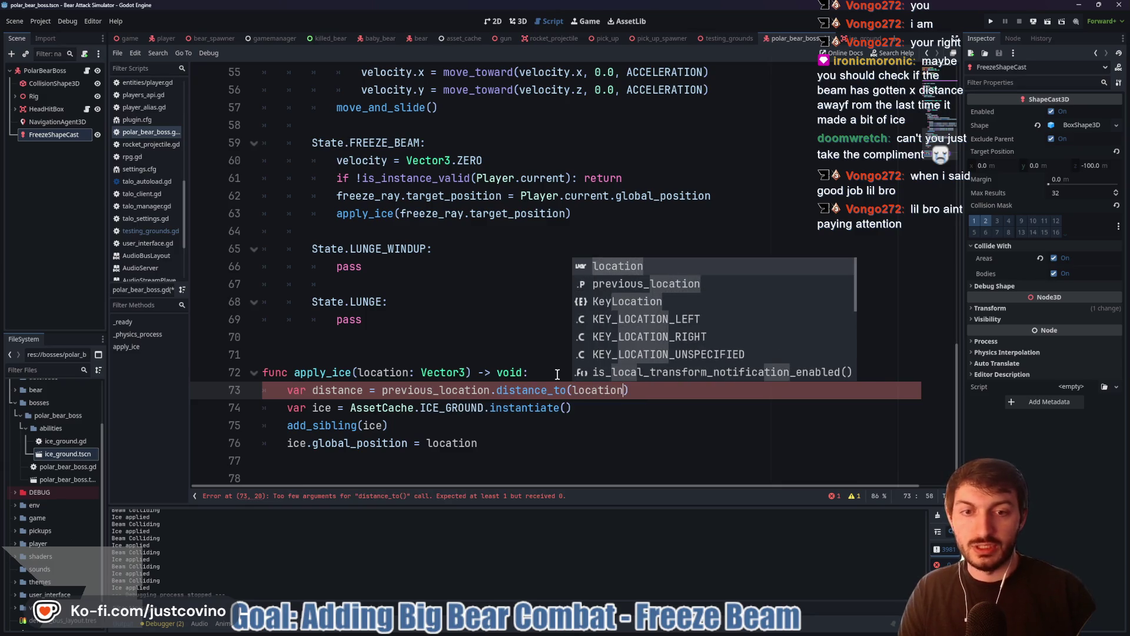
Below the distance line, start the check if distance >= ICE_DISTANCE.
click(659, 394)
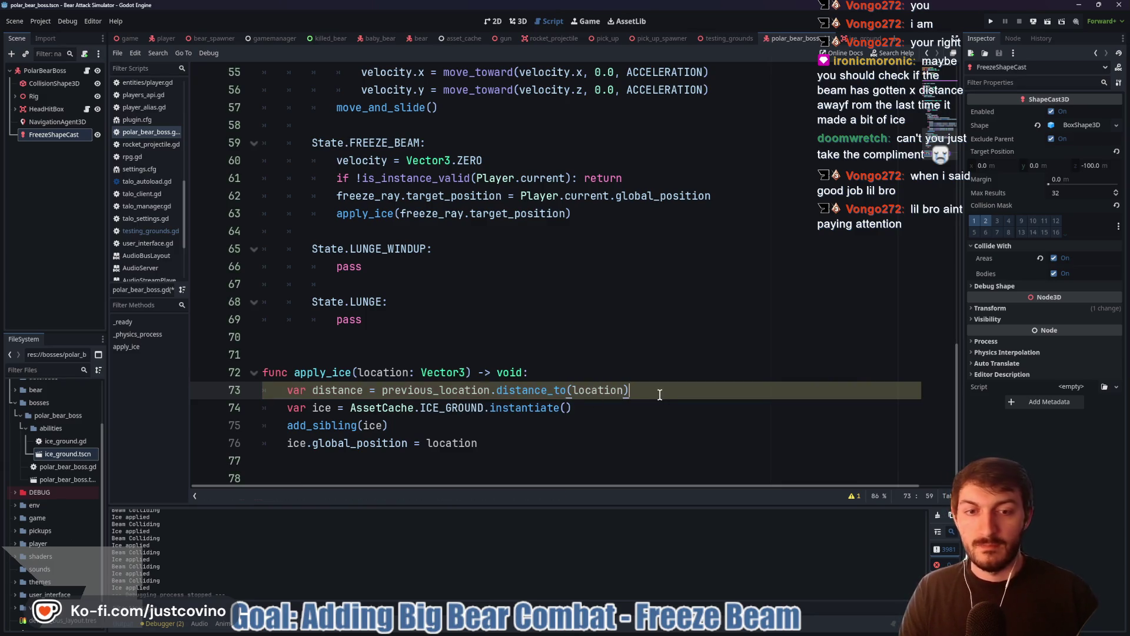
key(Return)
text(if distance >)
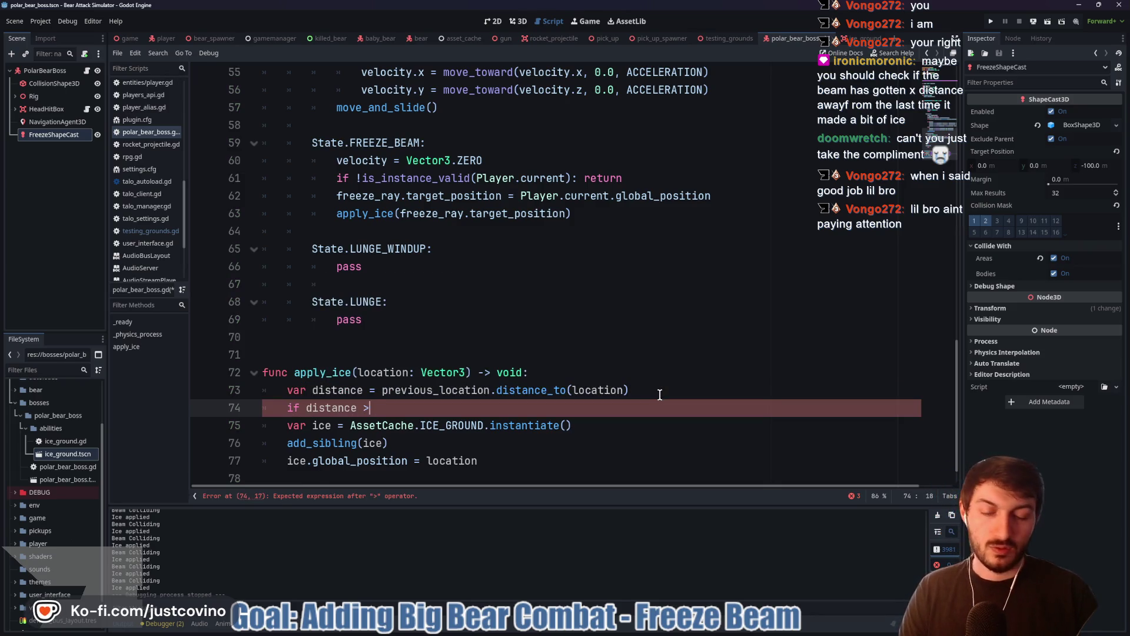
text(=)
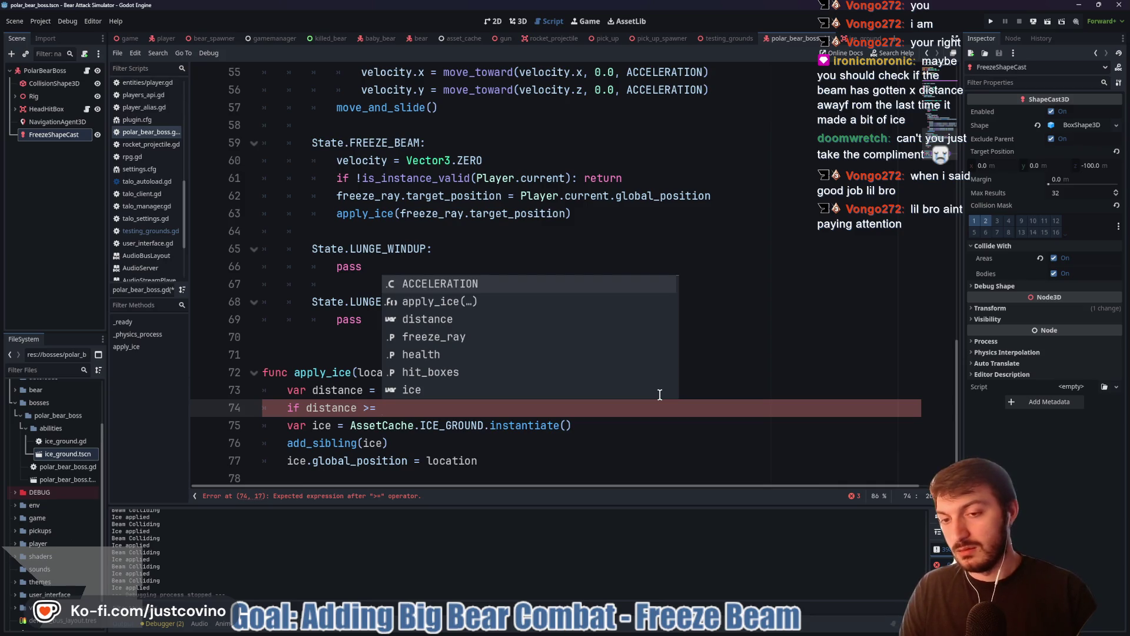
text( ICE_DIST)
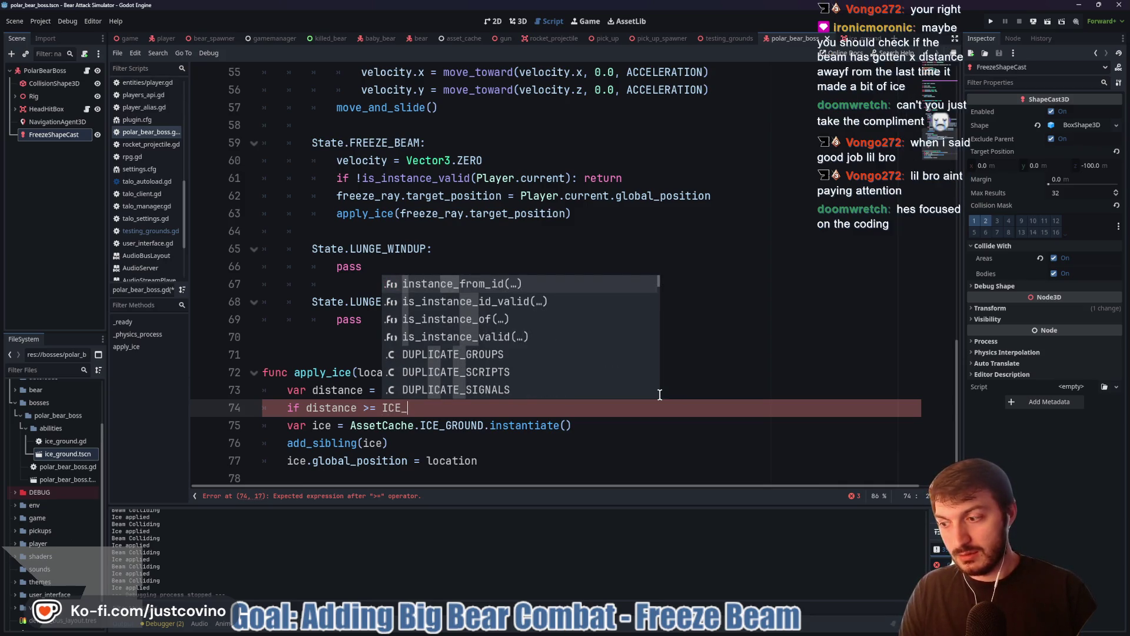
text(ANCE)
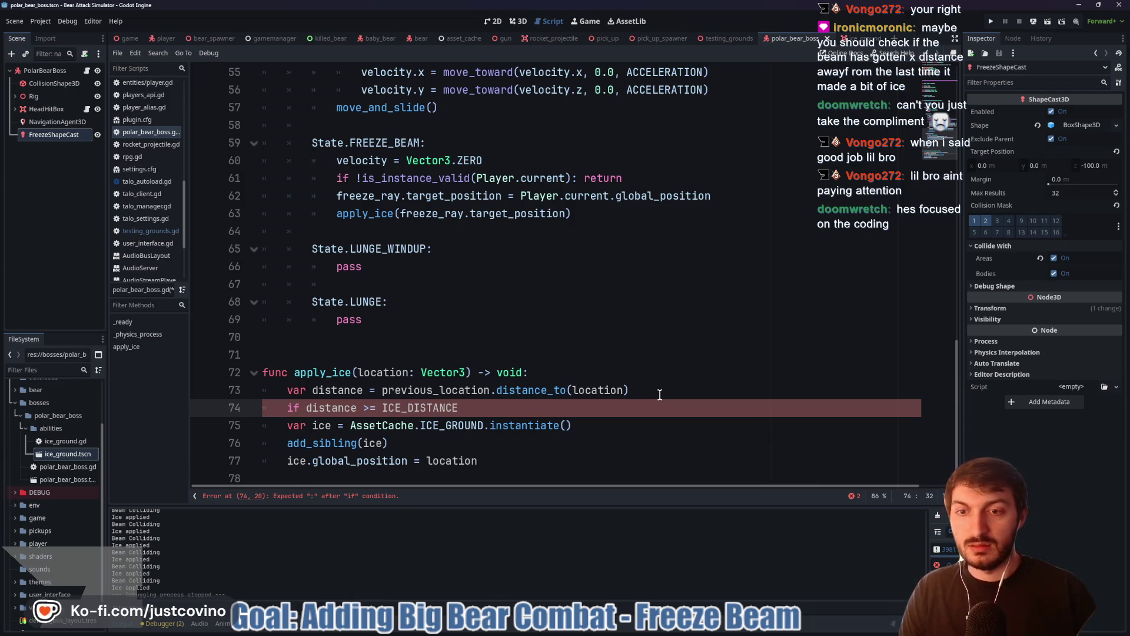
scroll(414, 263, up, 13)
click(494, 268)
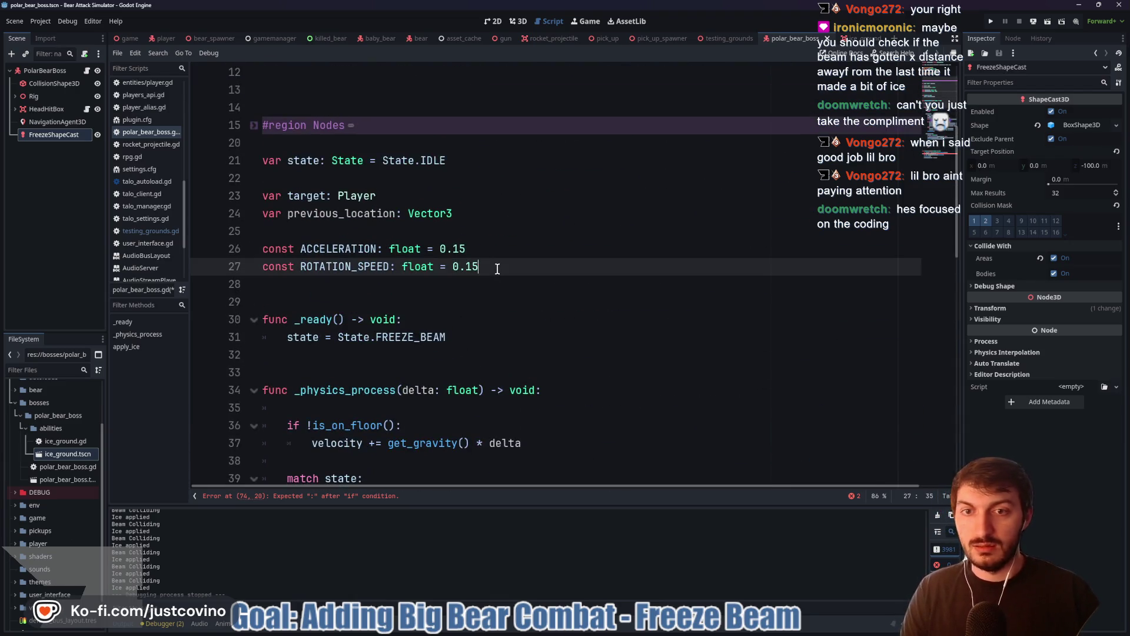
Add const ICE_DISTANCE: float = 1.0 below the ROTATION_SPEED constant.
key(Return)
text(ICE_DISTANCE:)
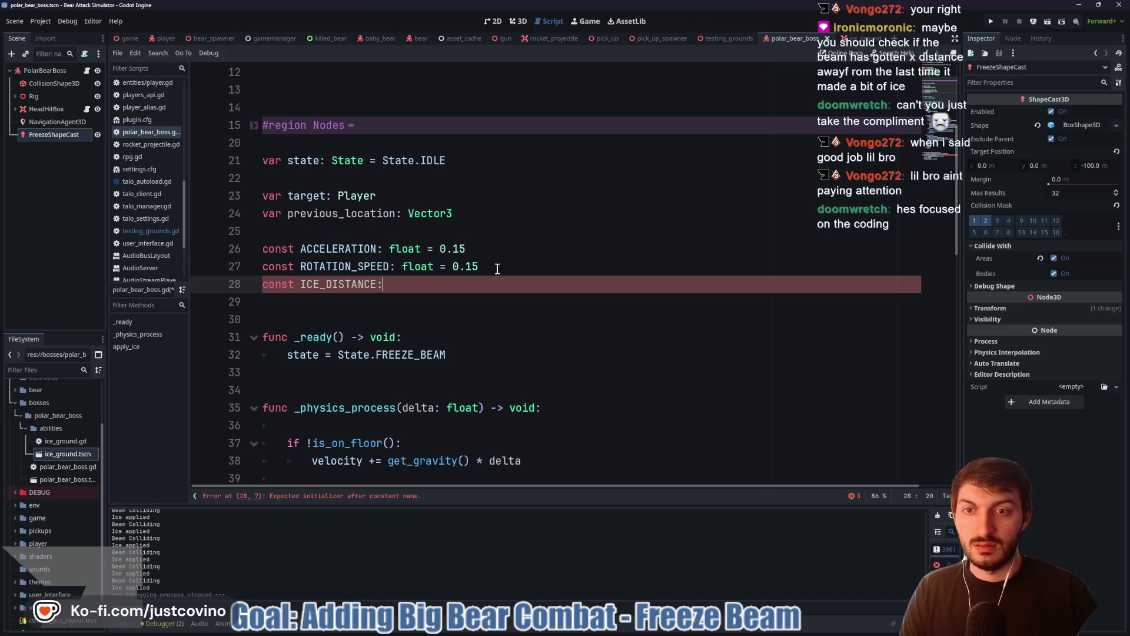
text(float = )
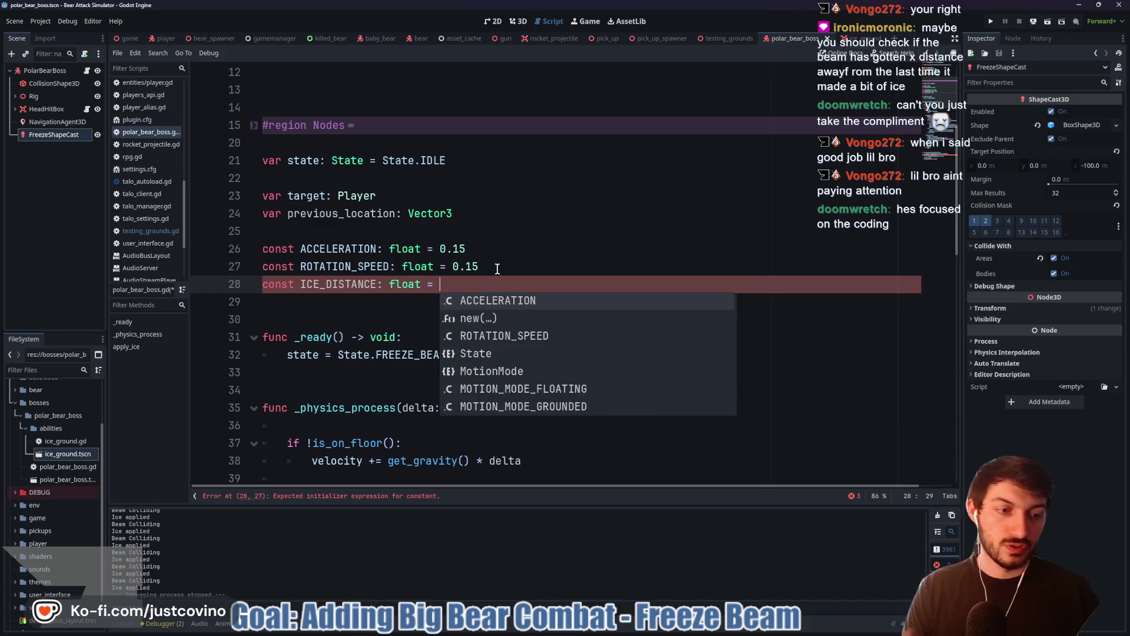
text(1.0)
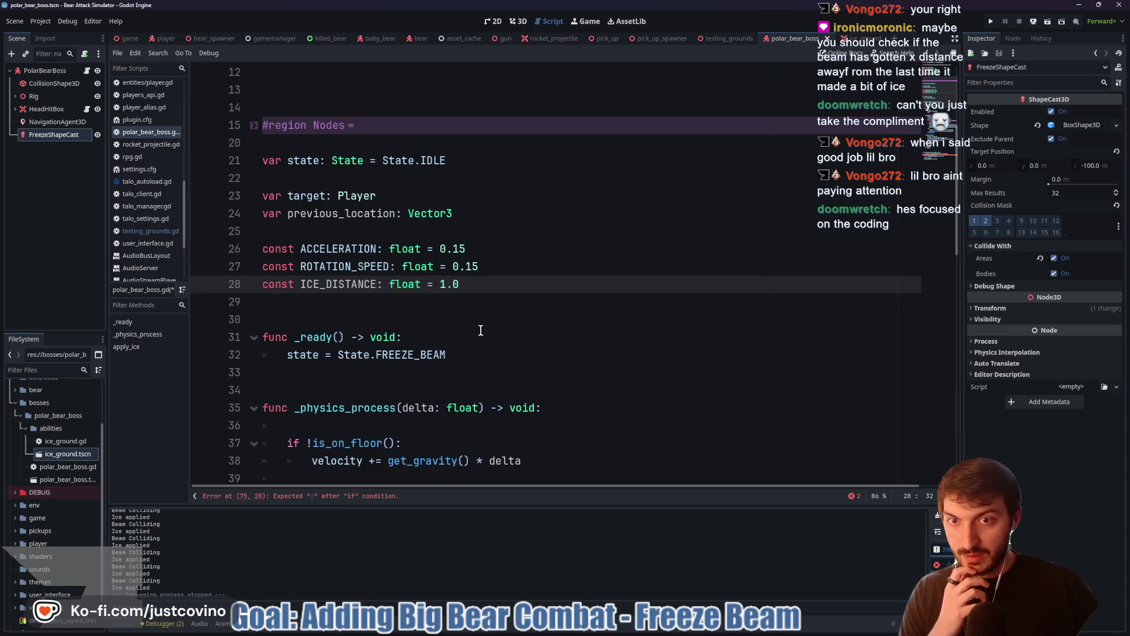
scroll(497, 268, down, 15)
click(481, 373)
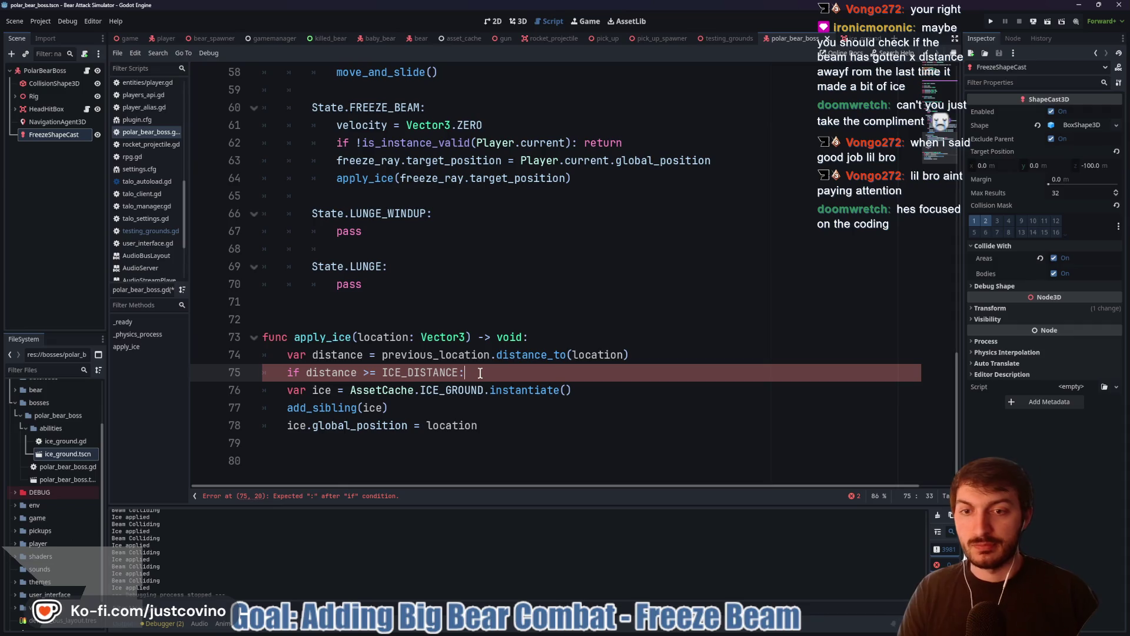
Make apply_ice return early with if distance <= ICE_DISTANCE: return, and save.
text(return)
key(ctrl+s)
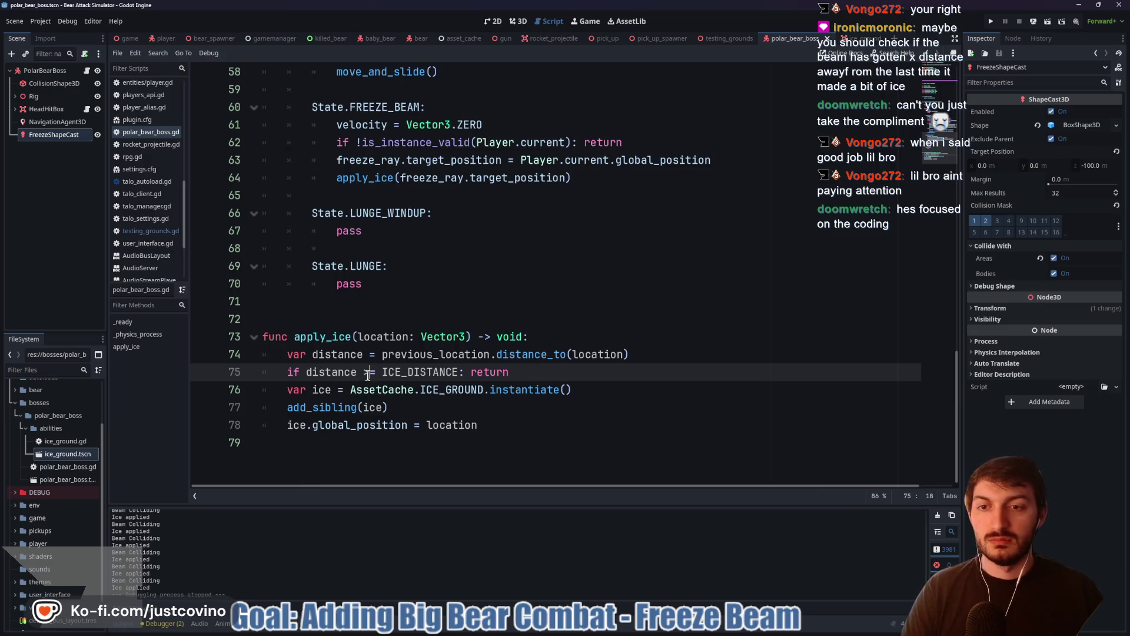
key(BackSpace)
text(<=)
click(563, 375)
key(ctrl+s)
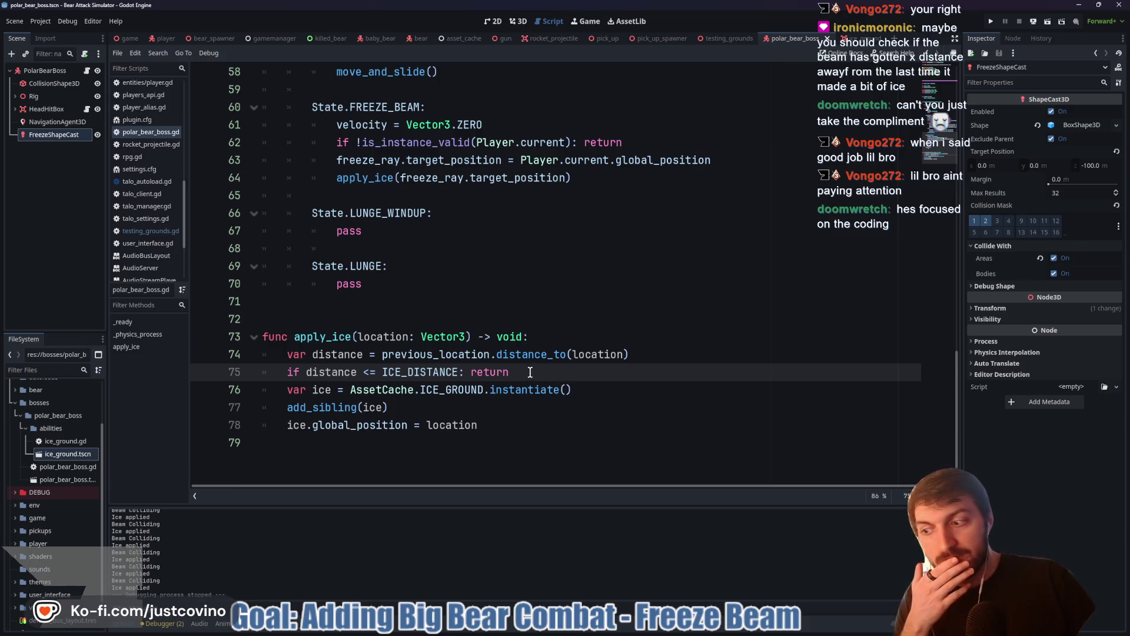
Add previous_location = ice.global_position at the end of apply_ice and save the script.
click(536, 422)
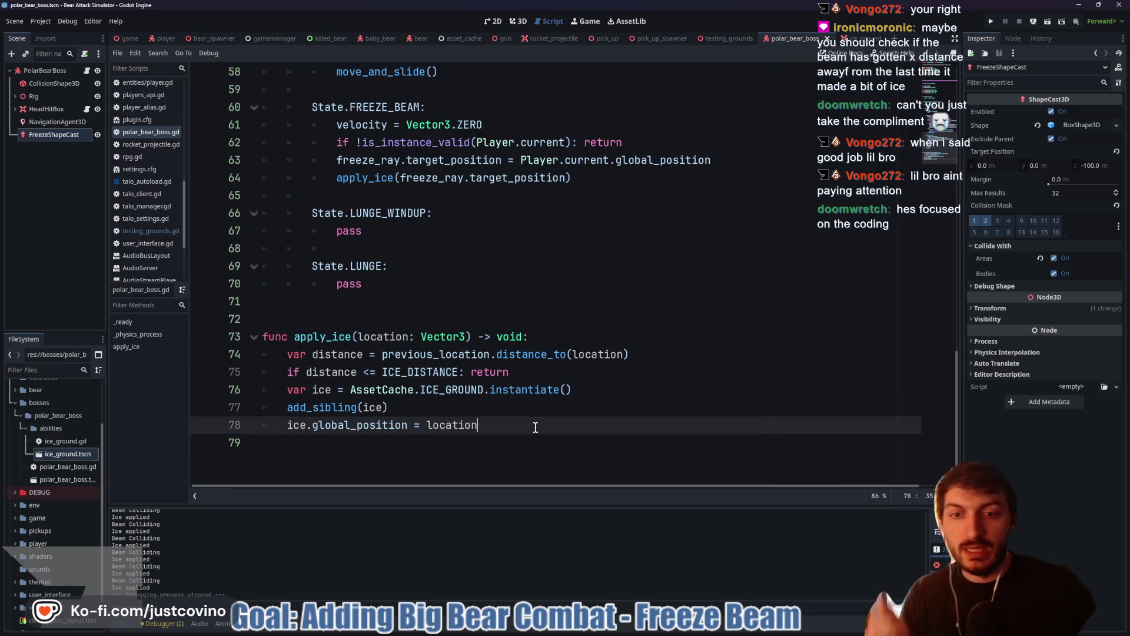
key(Return)
text(re)
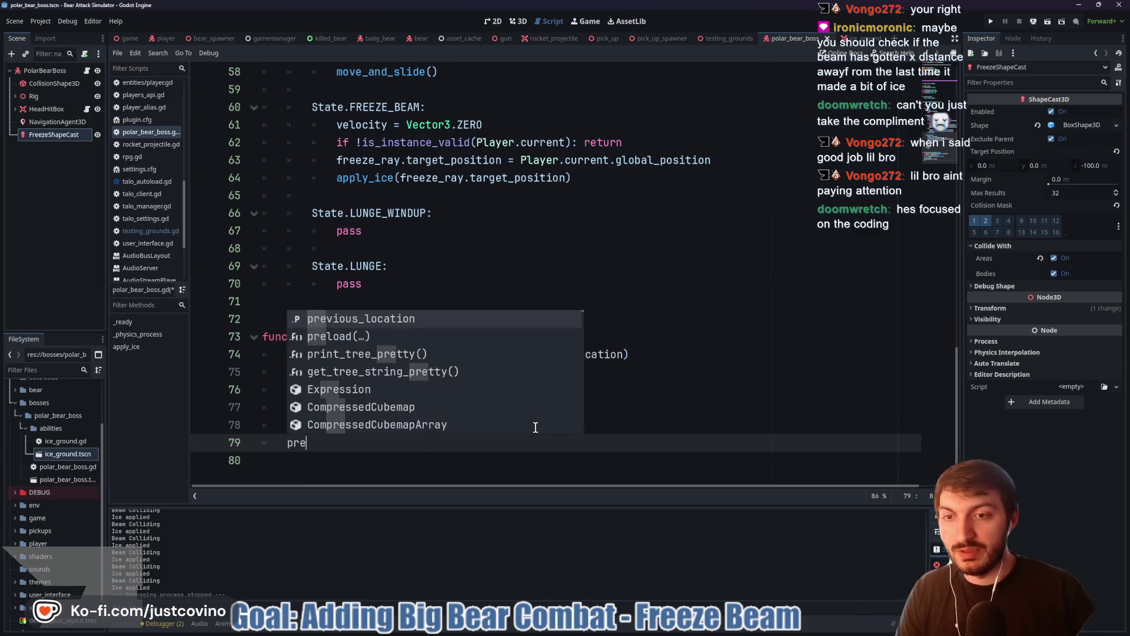
key(Return)
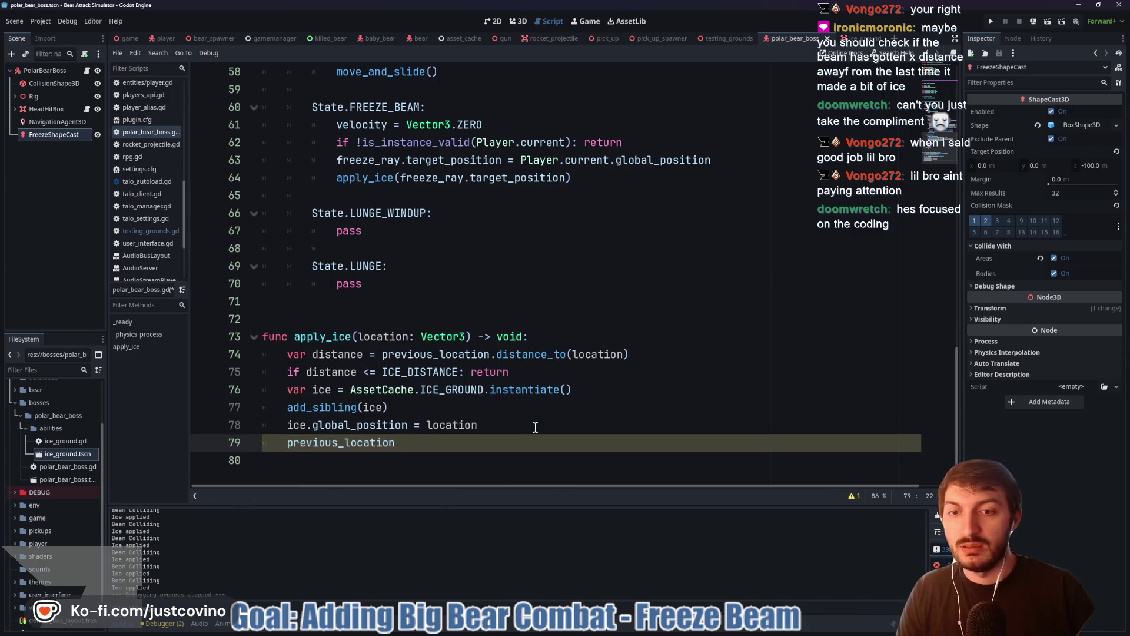
text(= )
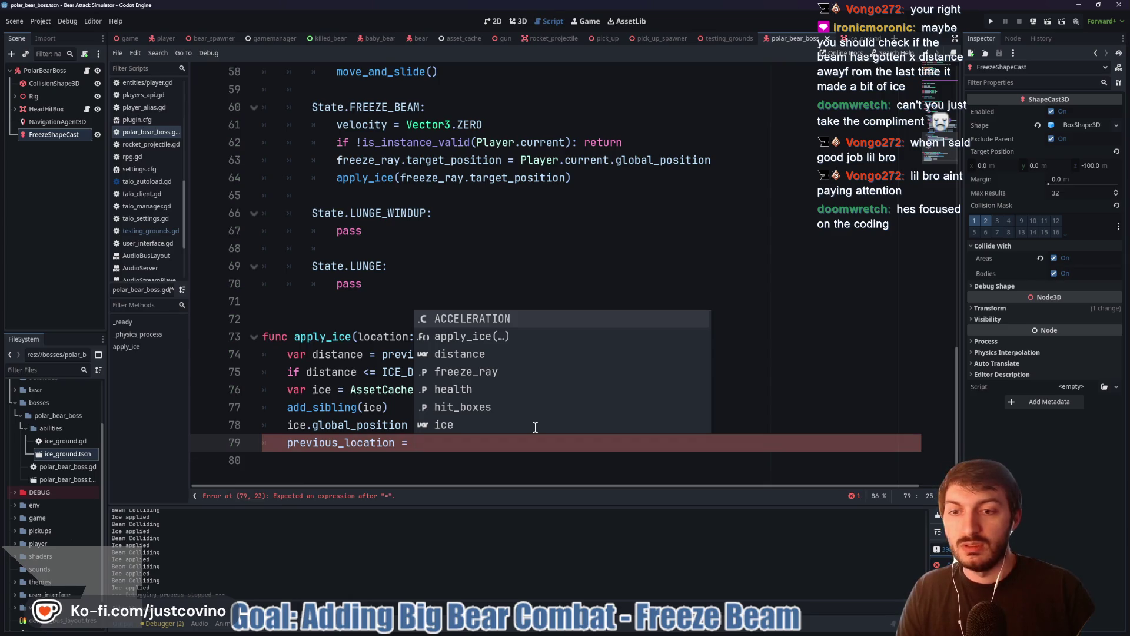
text(ice.)
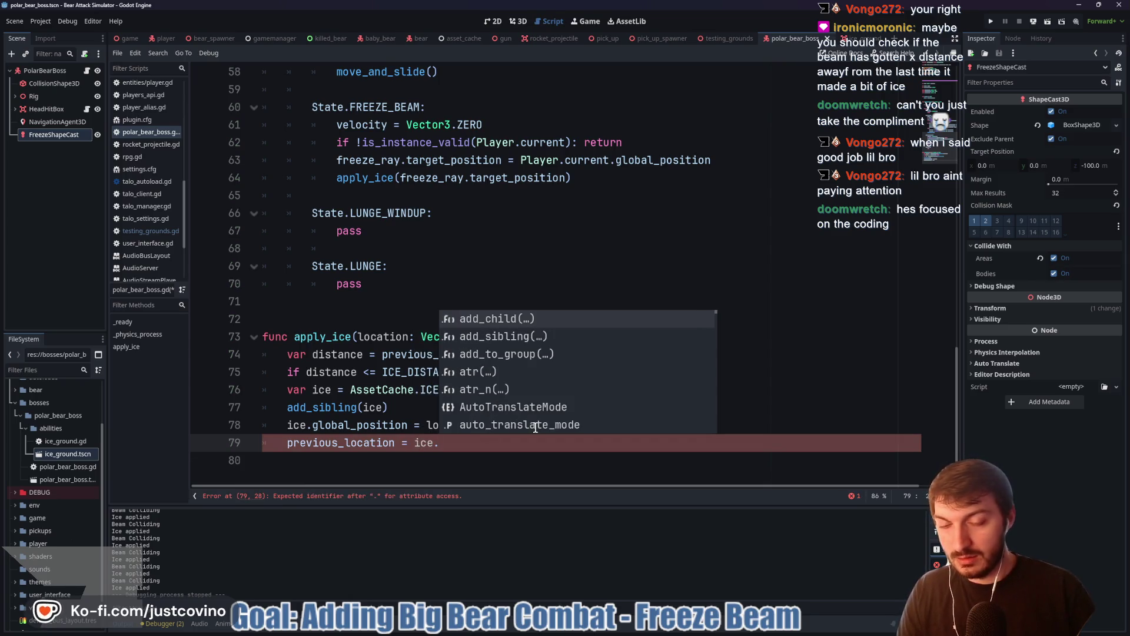
key(BackSpace)
key(BackSpace)
text(e.global_)
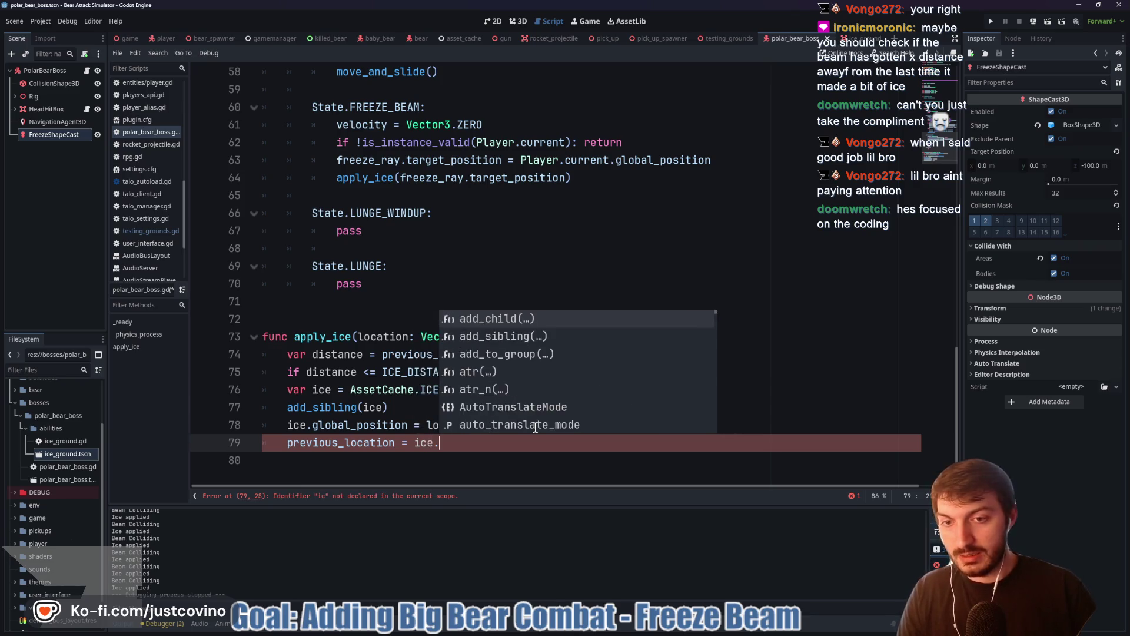
text(position)
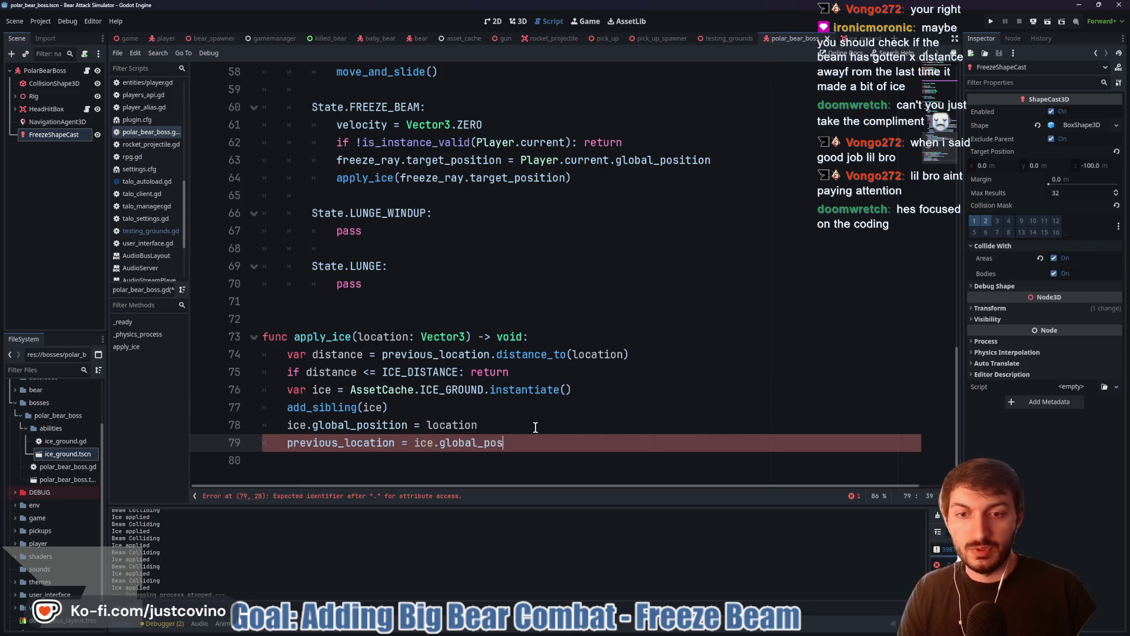
key(ctrl+s)
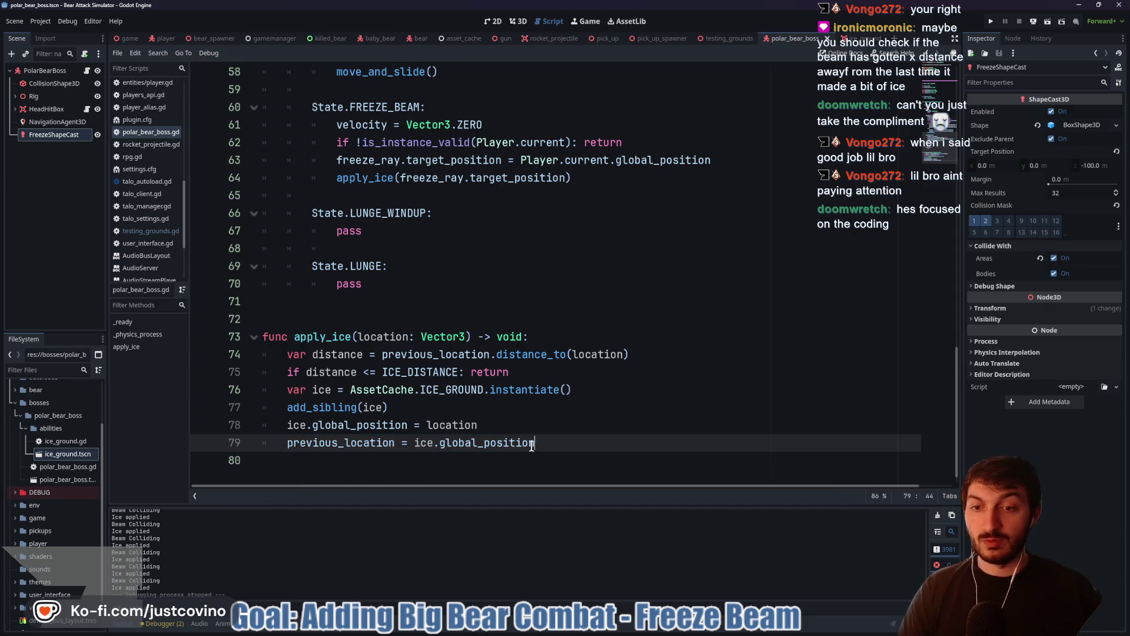
scroll(441, 405, up, 7)
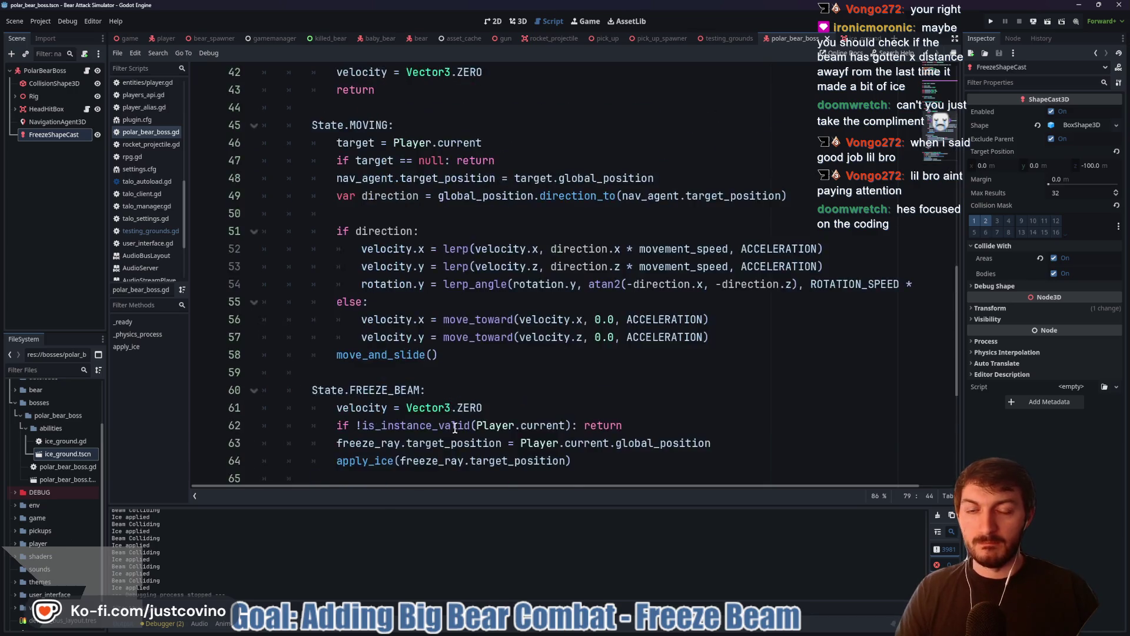
Append = Vector3.ZERO to the previous_location declaration, save, and reopen the testing_grounds scene.
scroll(448, 420, down, 7)
scroll(449, 430, up, 15)
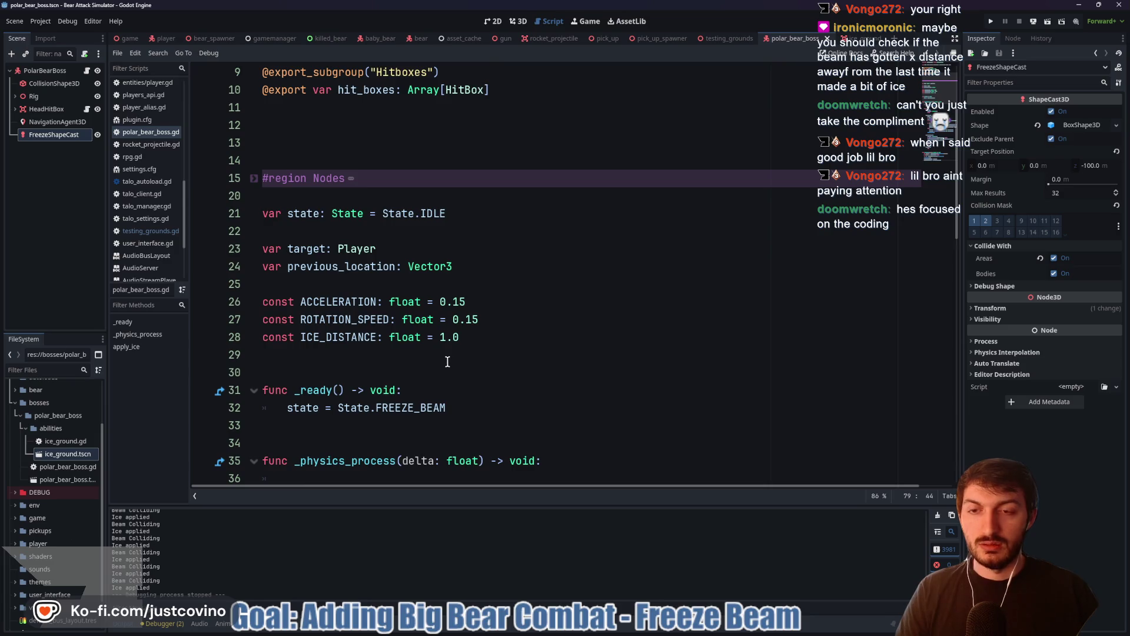
scroll(471, 318, down, 6)
scroll(465, 318, up, 4)
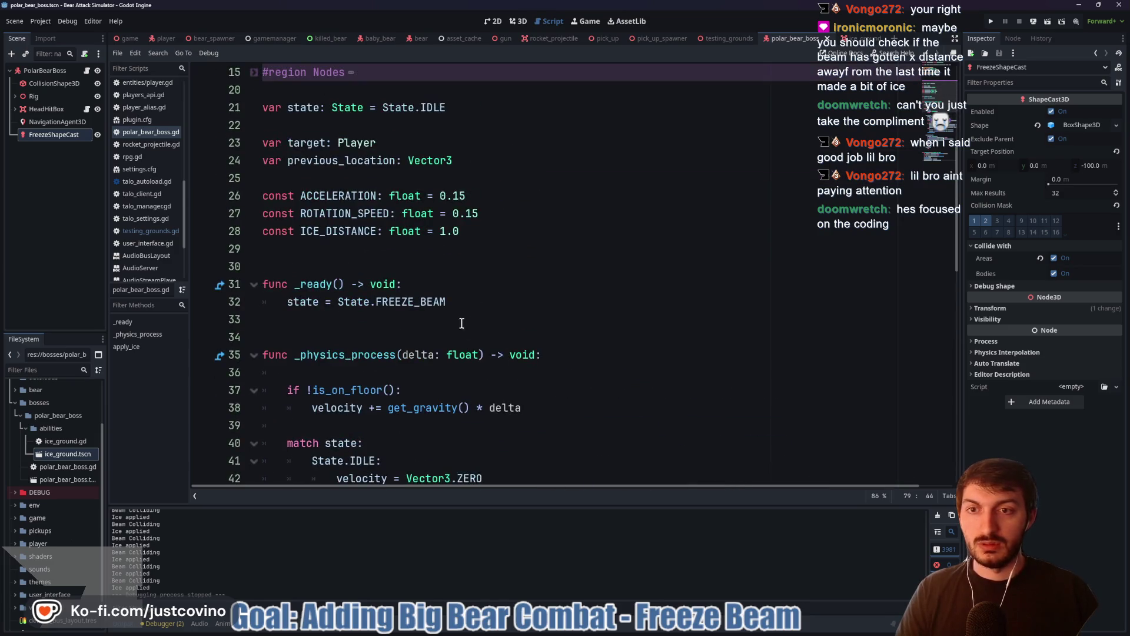
scroll(474, 249, up, 1)
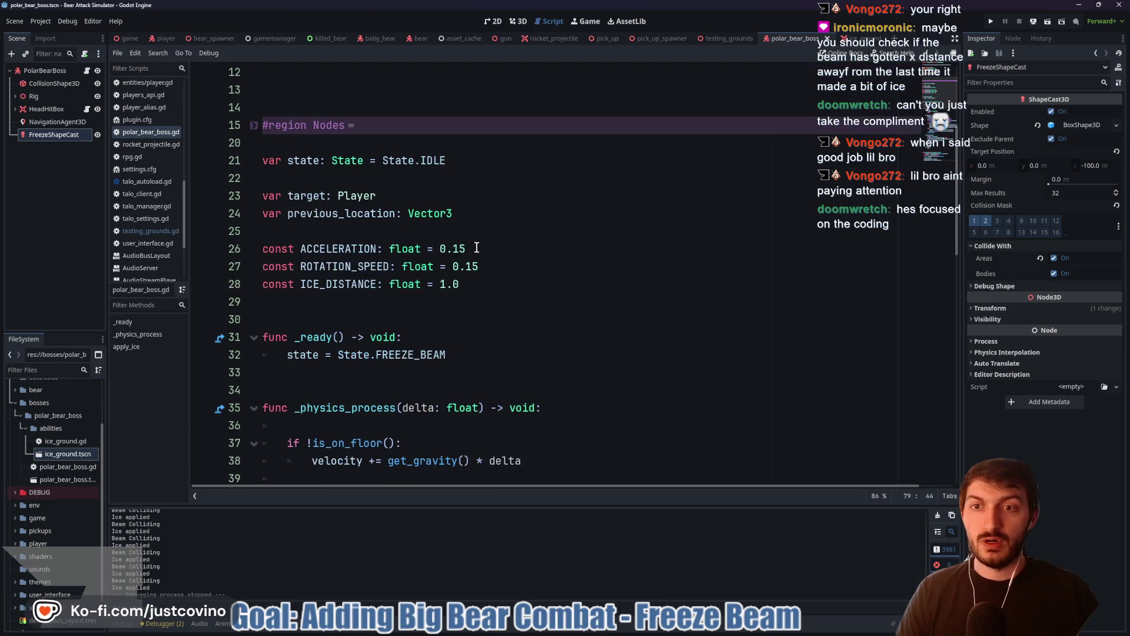
click(479, 215)
text(= Vector3.)
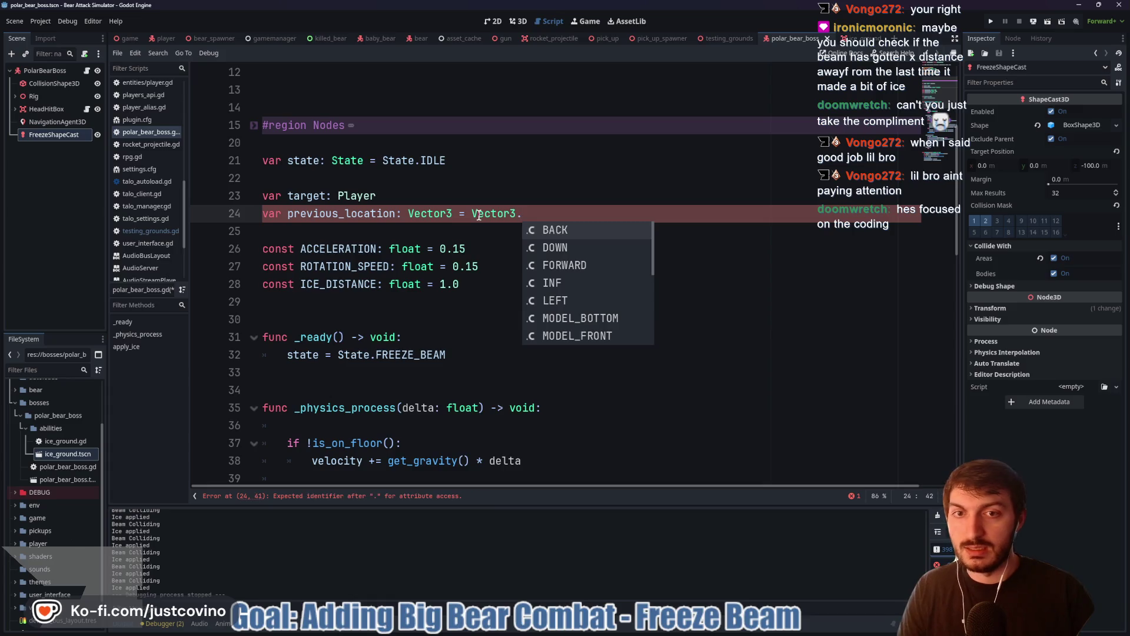
text(Z)
key(Return)
click(519, 230)
key(ctrl+s)
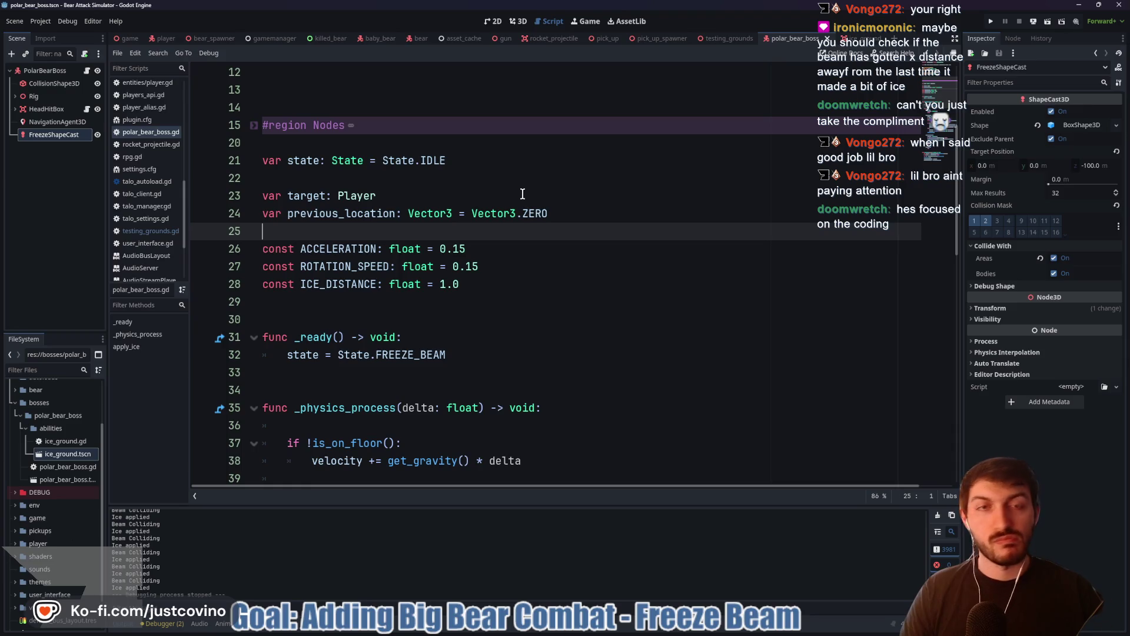
click(719, 41)
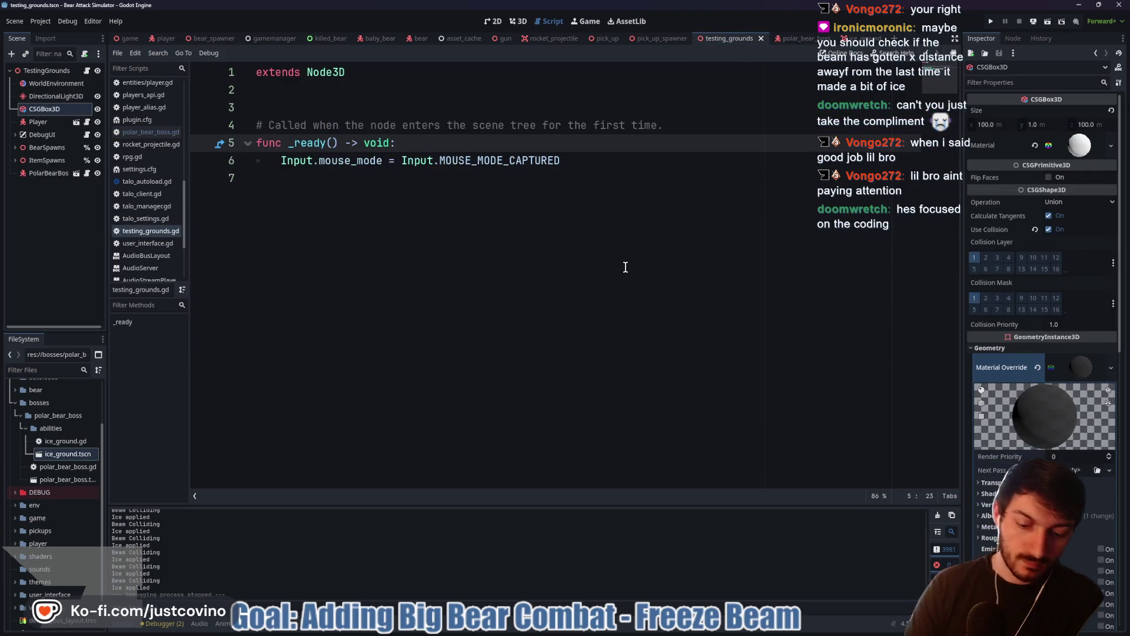
key(F6)
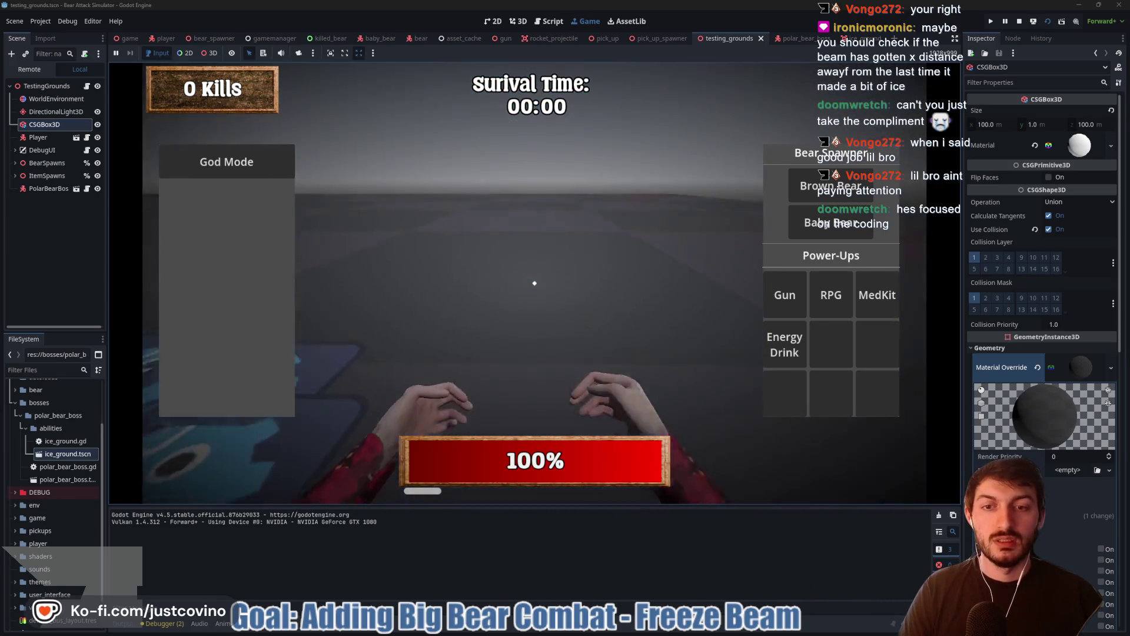
key(Tab)
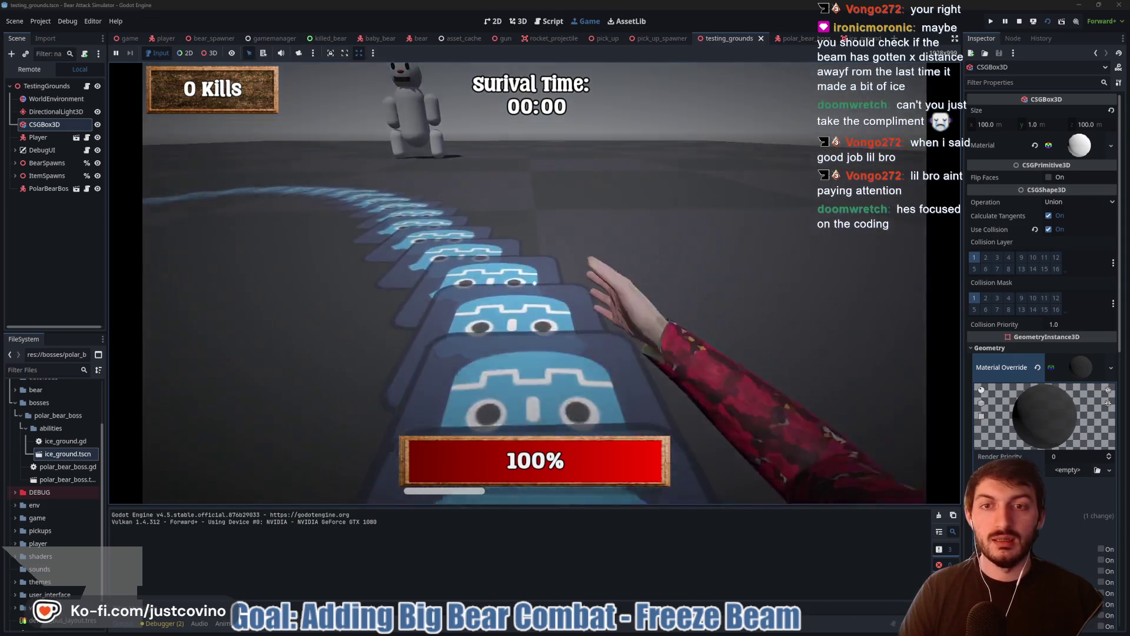
key(F8)
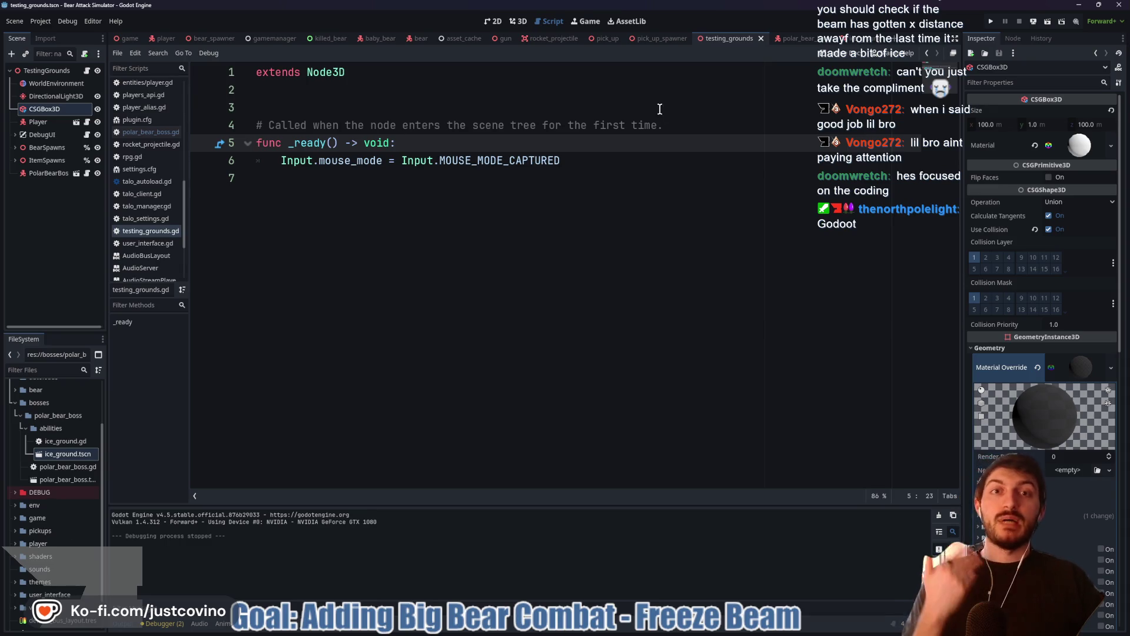
On line 63 of polar_bear_boss.gd, set freeze_ray.target_position to Player.current.global_position.
click(793, 41)
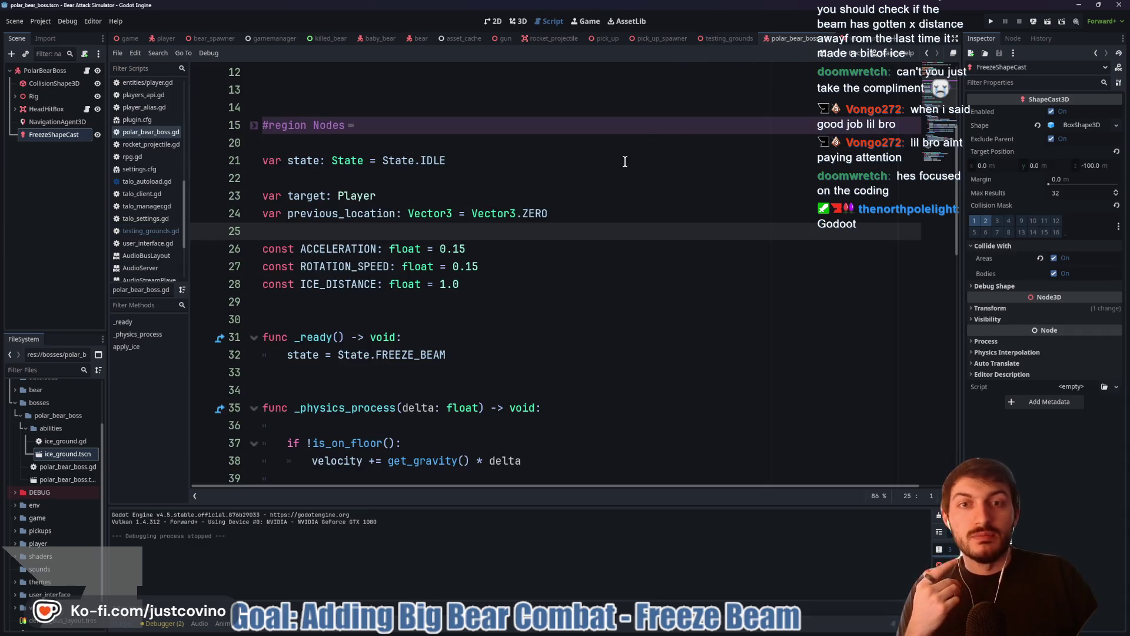
scroll(569, 198, down, 10)
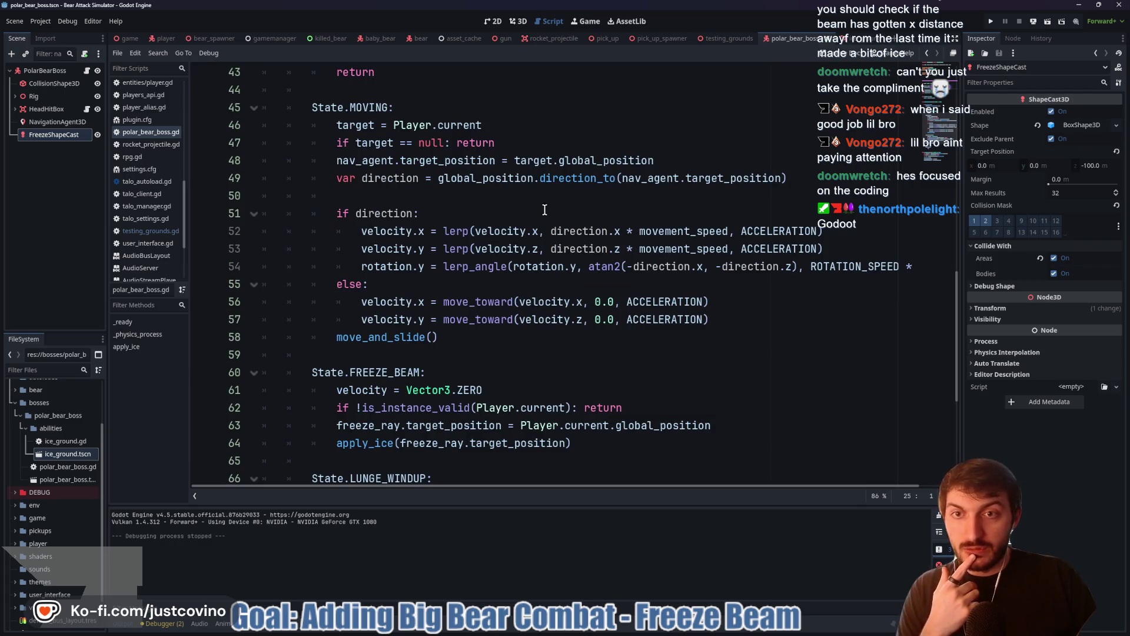
scroll(600, 199, down, 5)
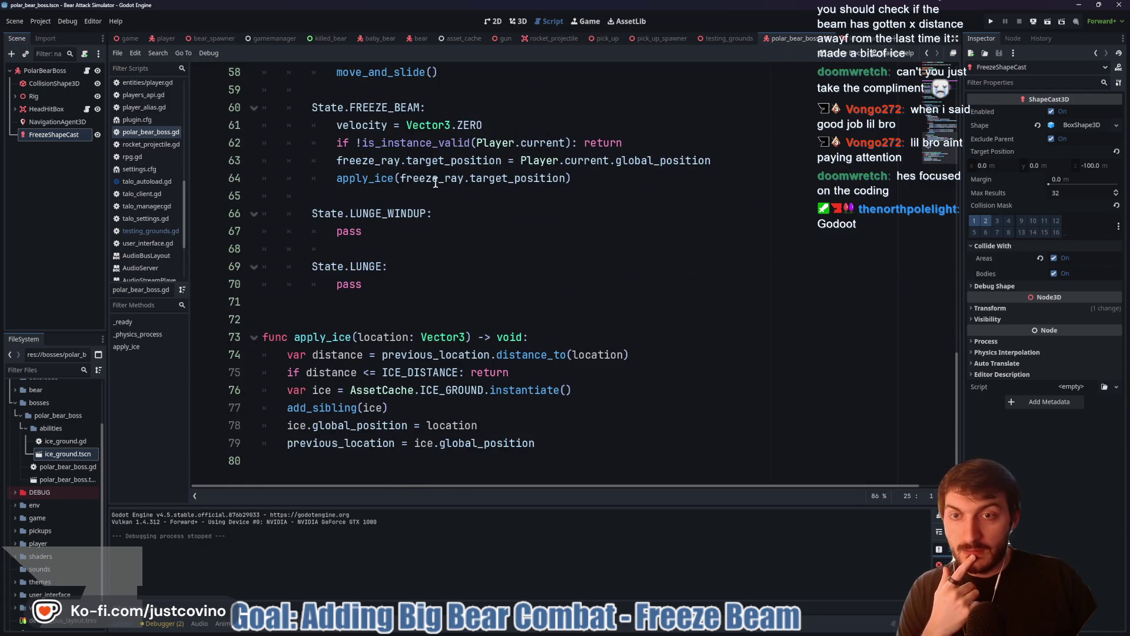
click(432, 160)
click(715, 161)
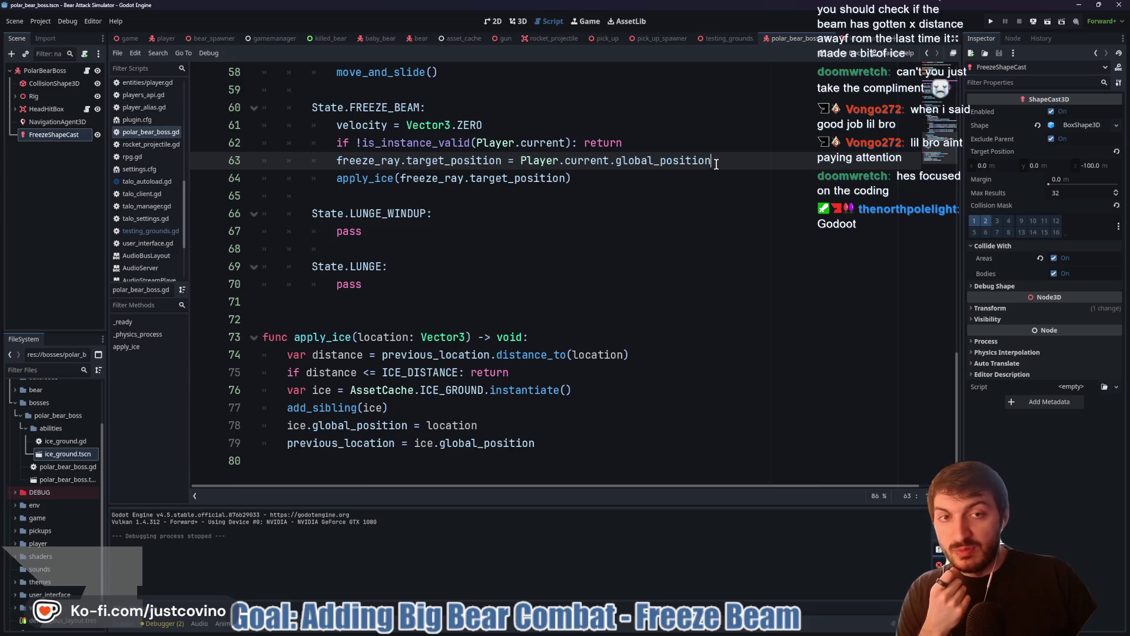
drag(709, 161, 521, 163)
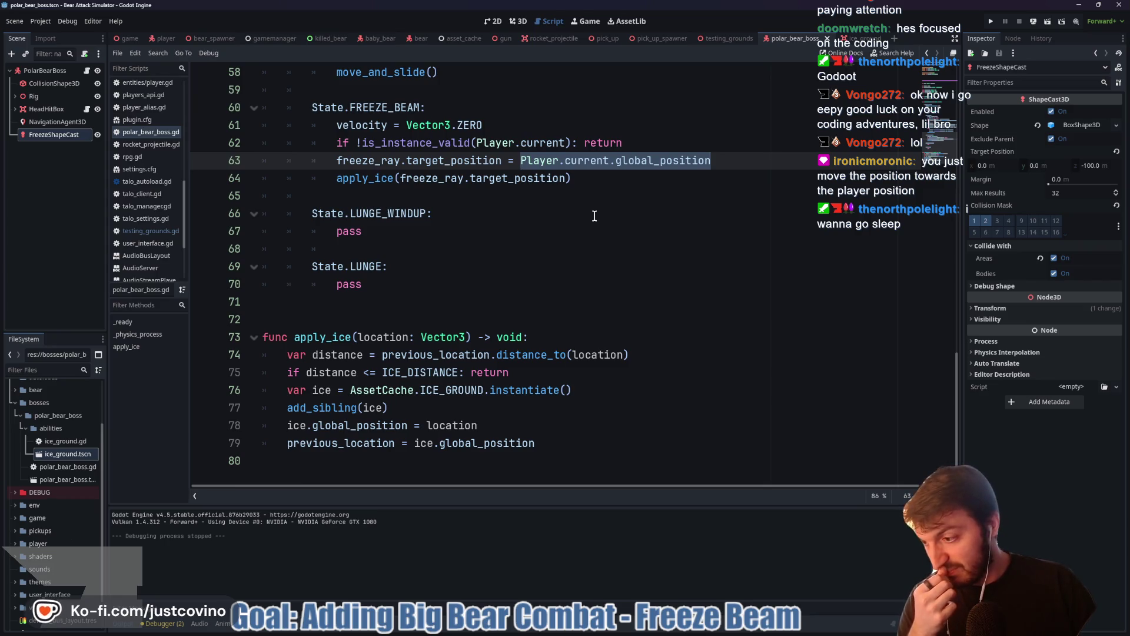
click(512, 160)
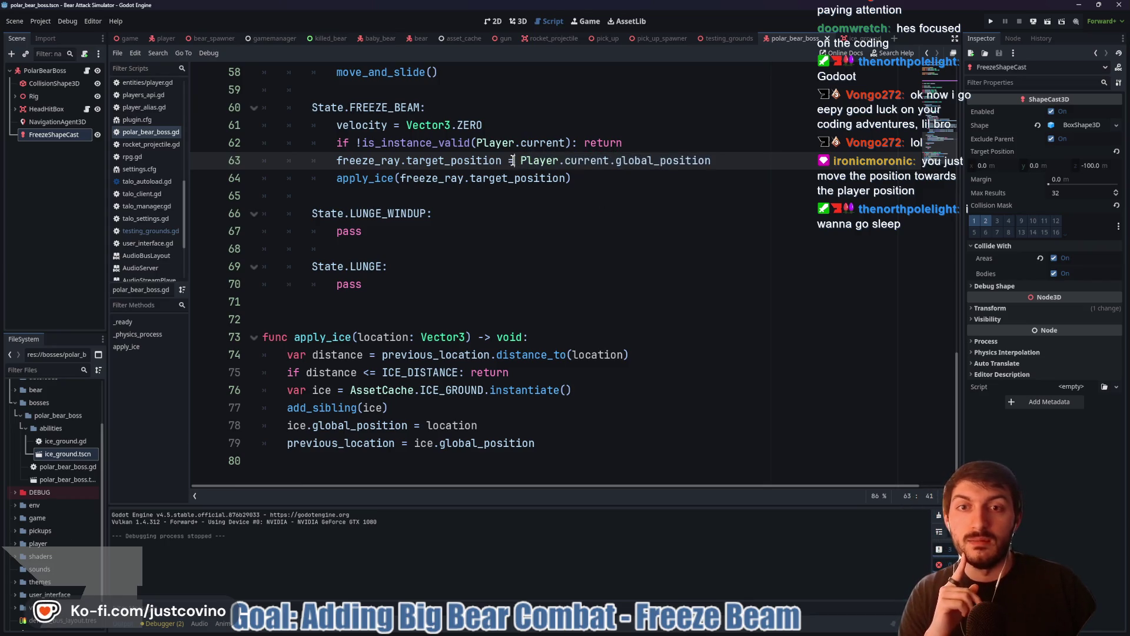
Wrap line 63's value in move_toward(freeze_ray.target_position, Player.current.global_position).
text(move_towa)
text(rd)
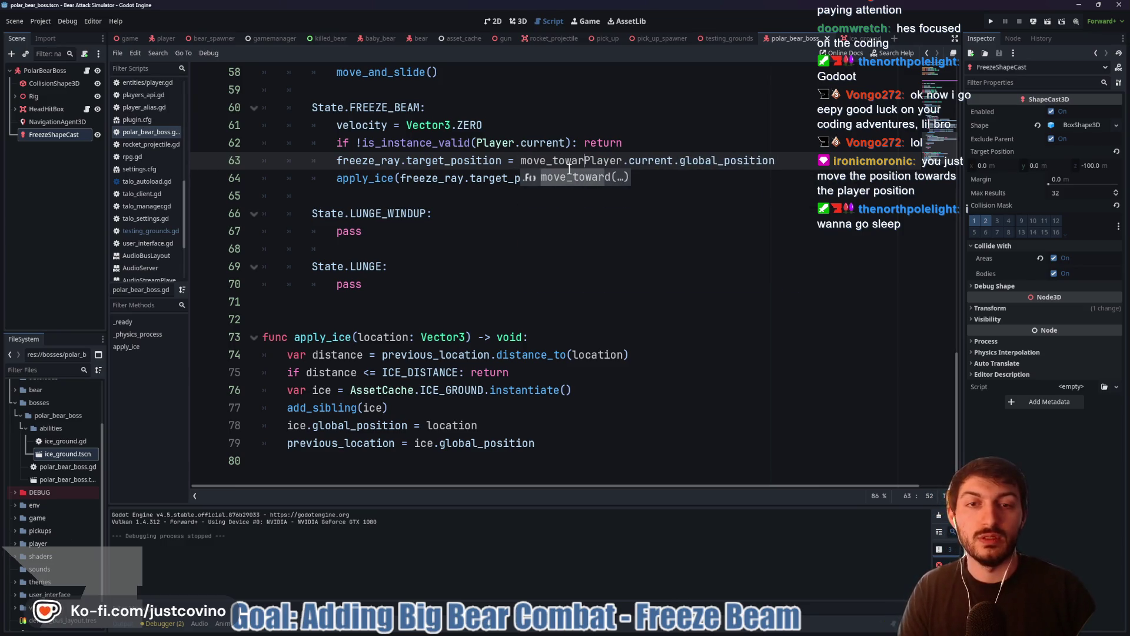
text(()
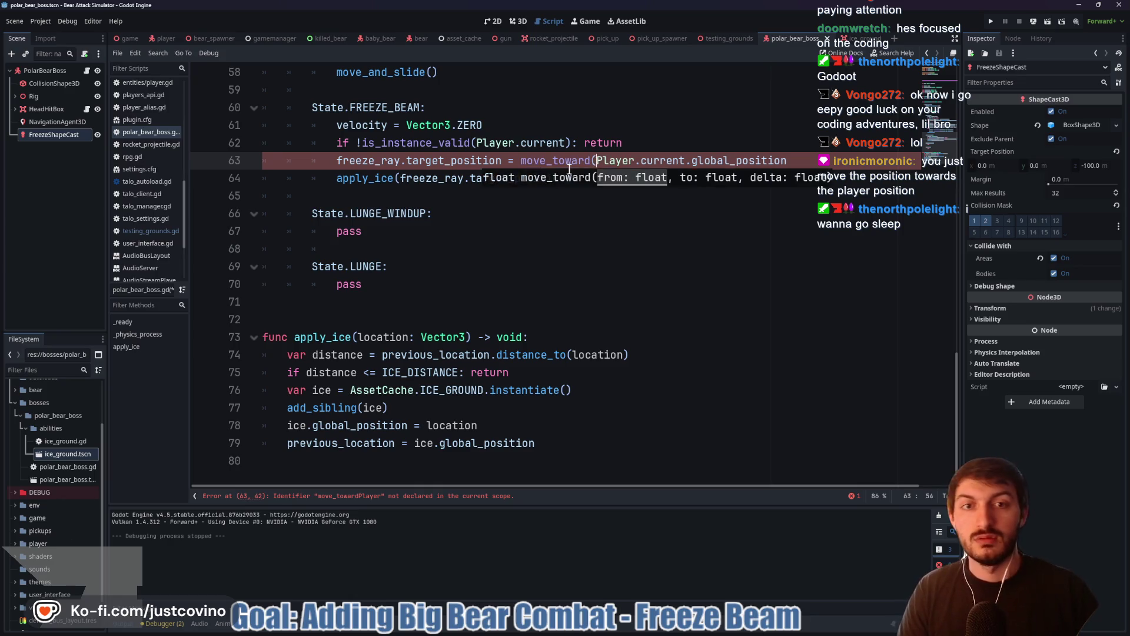
click(816, 159)
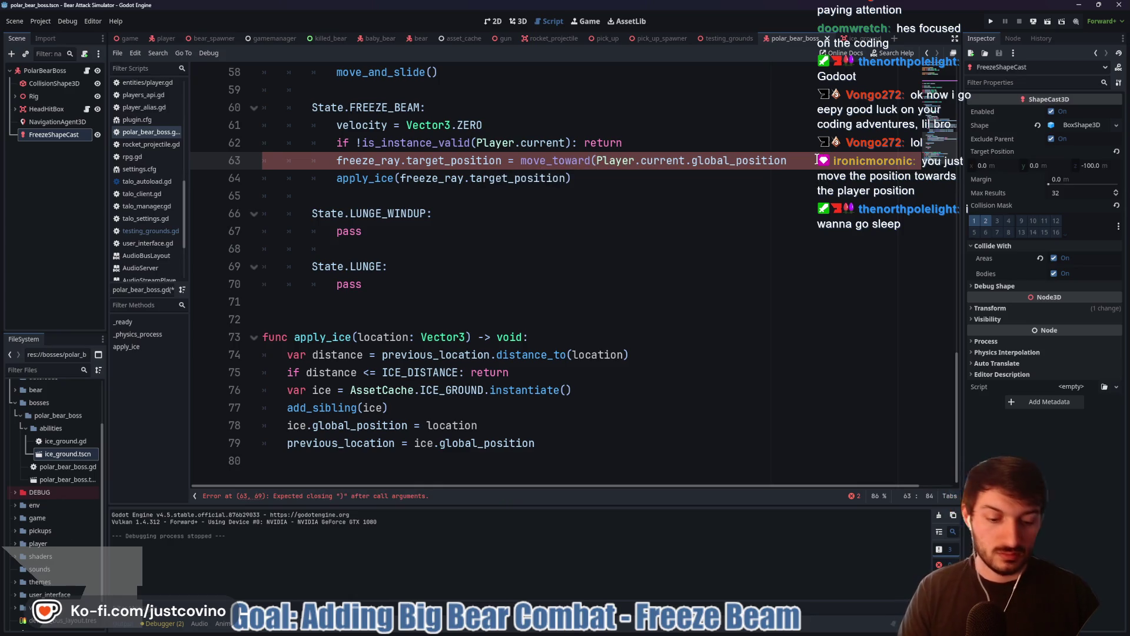
click(594, 160)
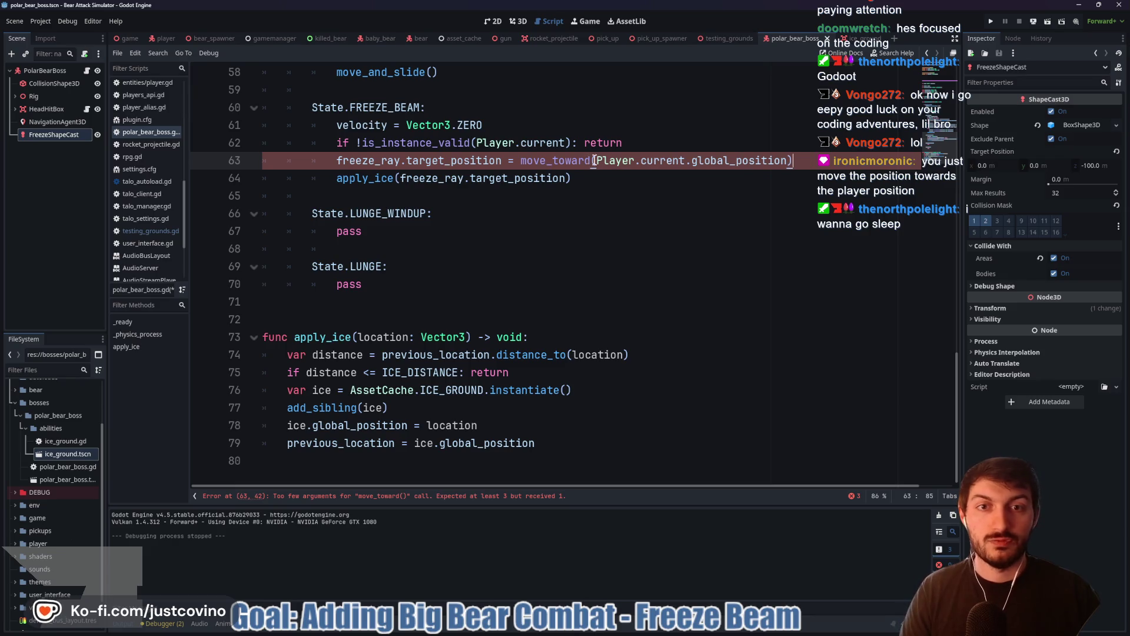
text(freeze)
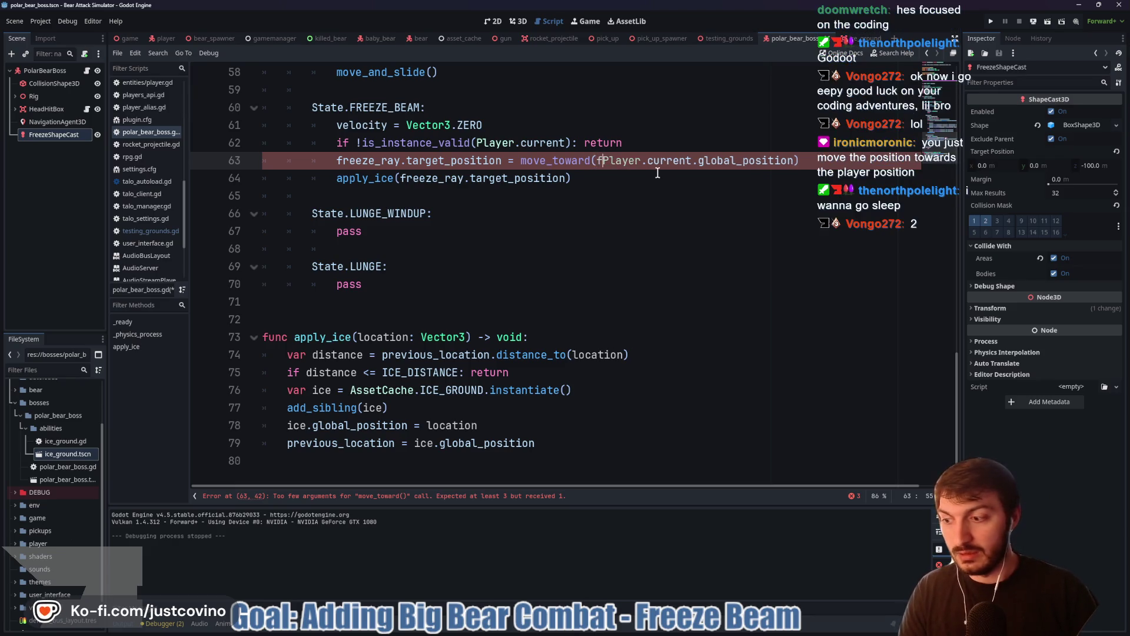
text(_ray.targe)
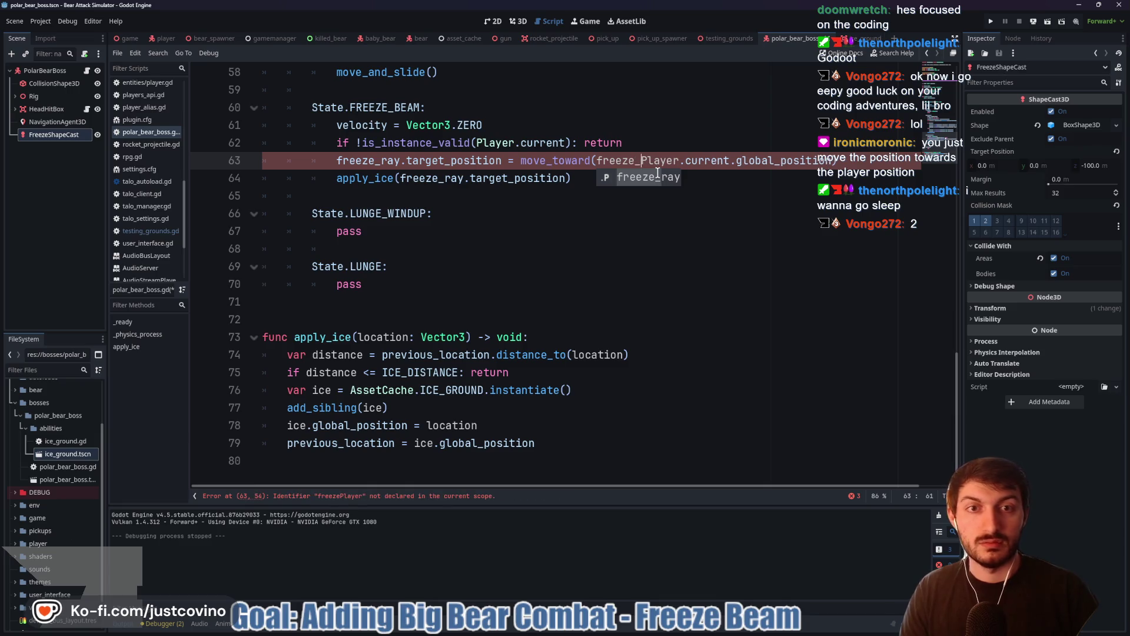
text(t)
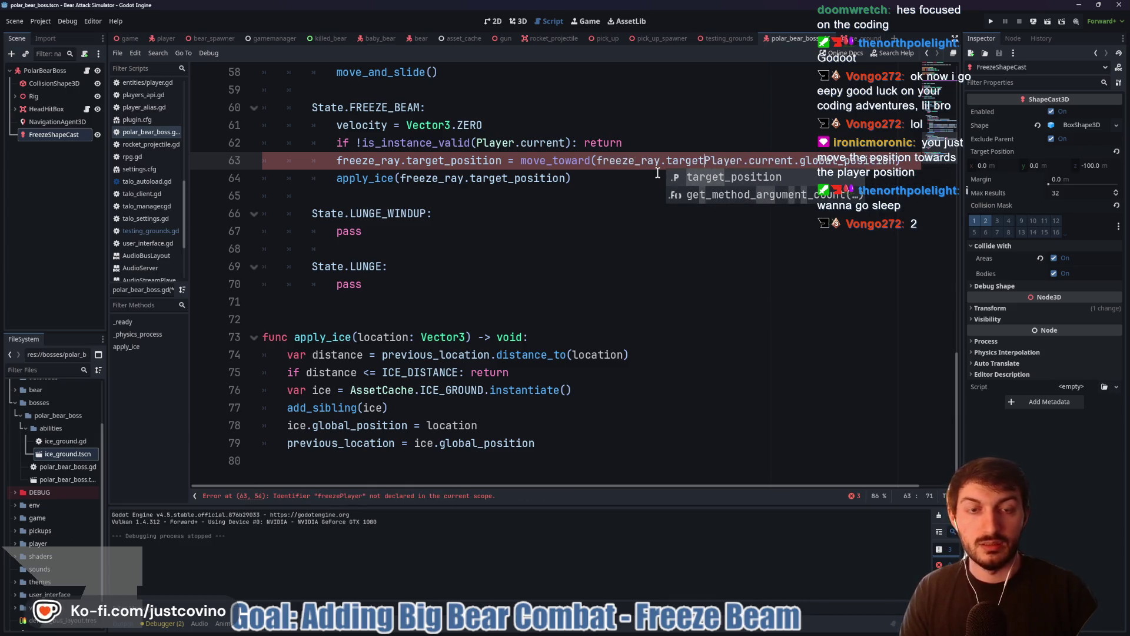
key(Tab)
text(,)
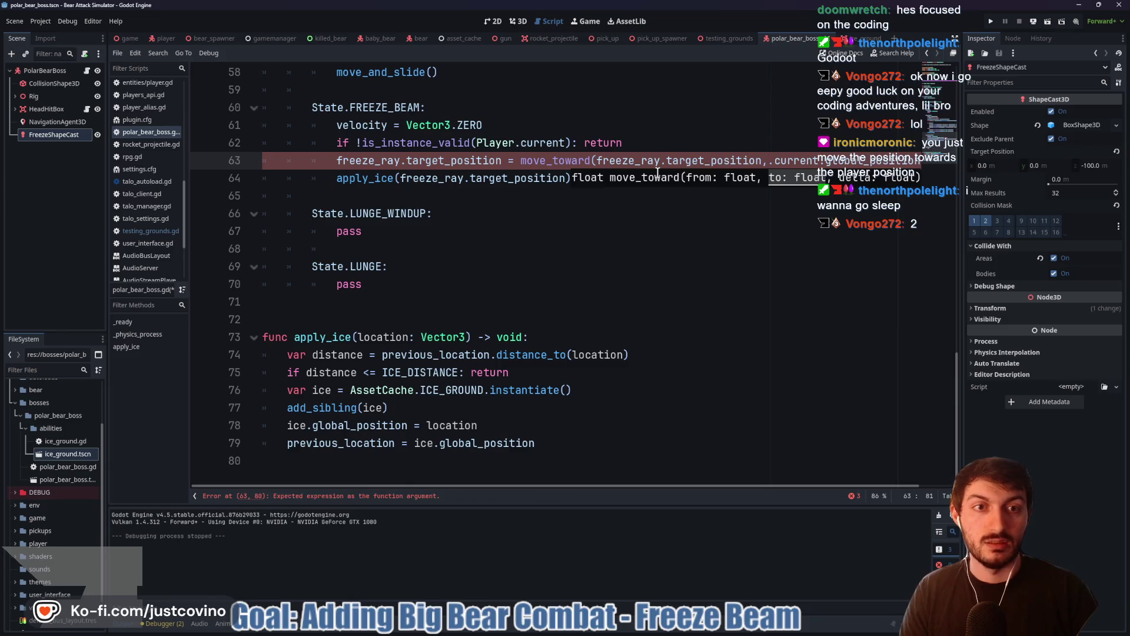
text( Player)
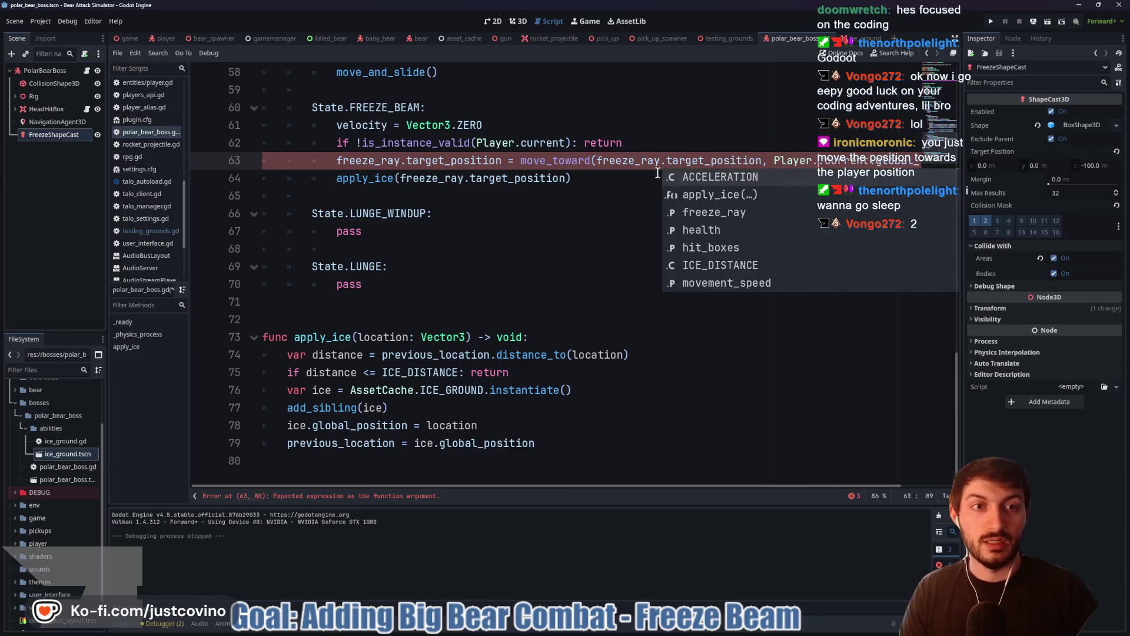
Review the move_toward arguments and insert a blank line above the target update line.
click(685, 160)
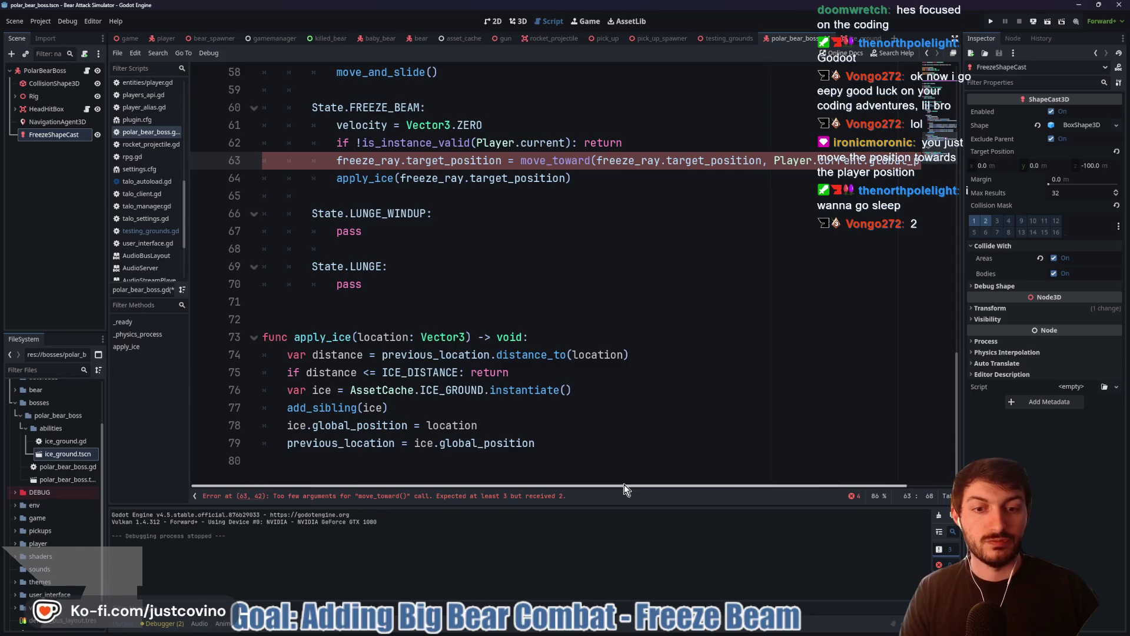
drag(624, 485, 747, 488)
click(663, 166)
drag(663, 168, 548, 168)
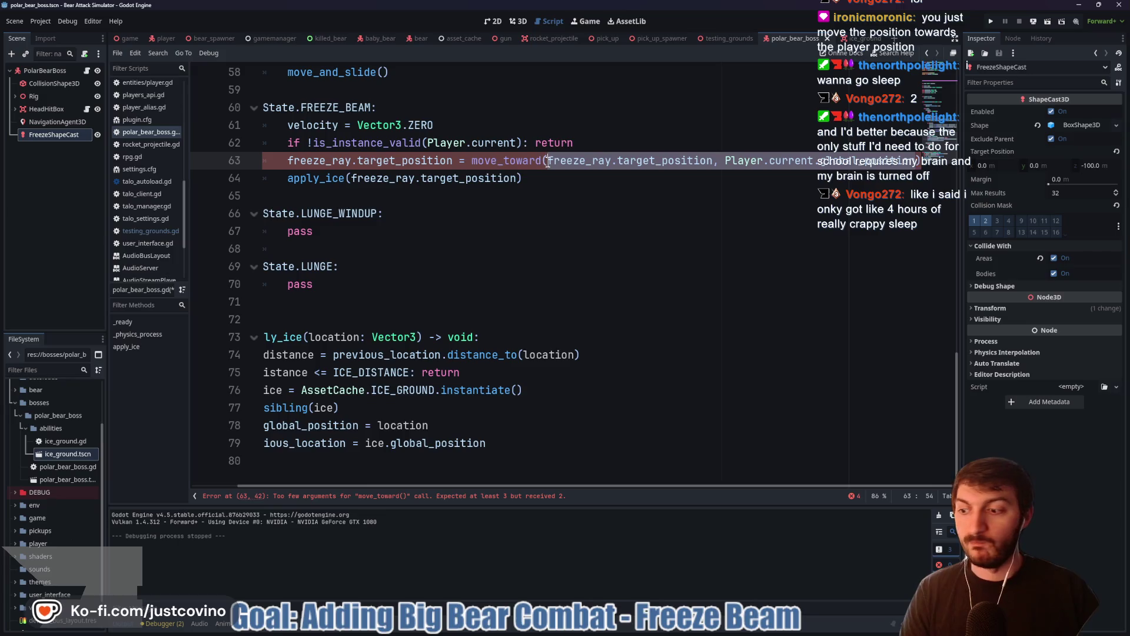
click(653, 167)
drag(915, 160, 543, 162)
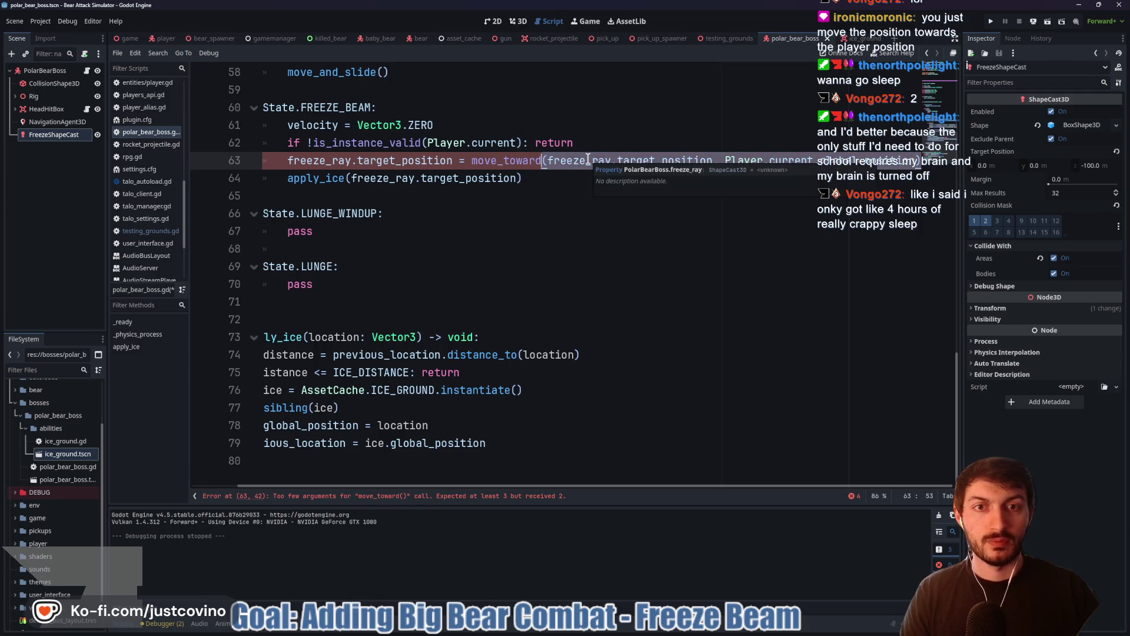
click(615, 147)
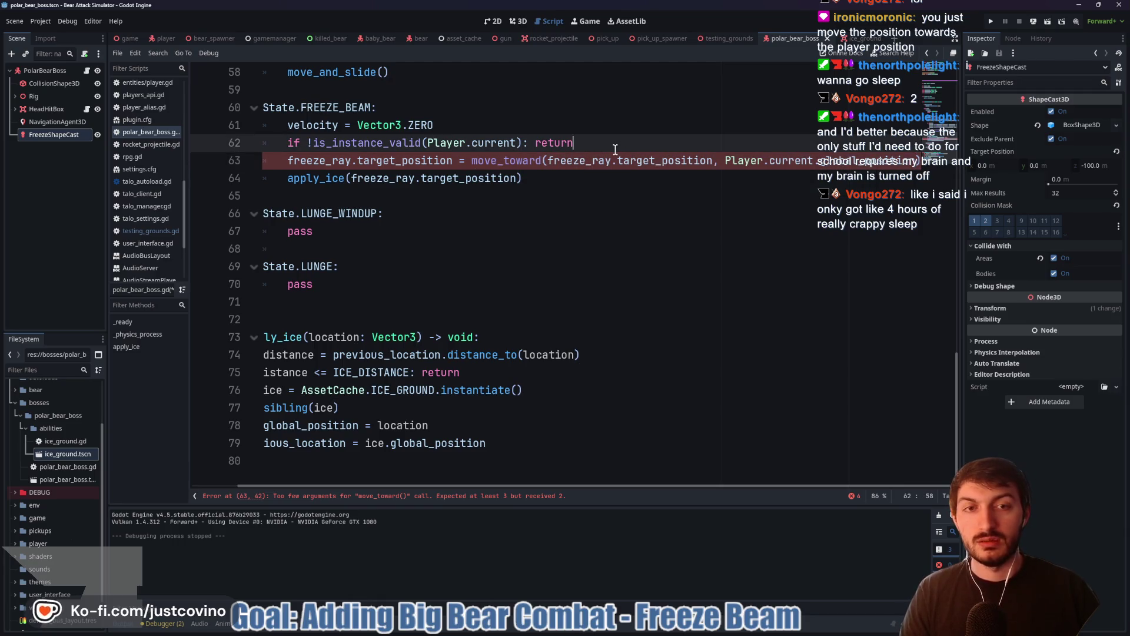
key(Return)
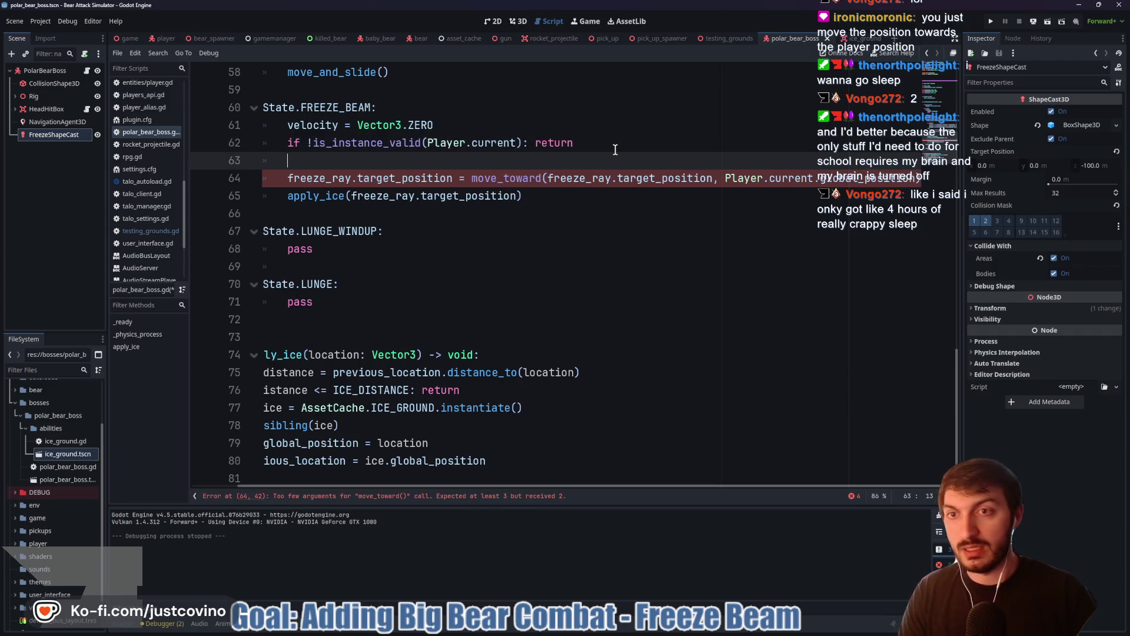
Add a var distance line: freeze_ray.target_position.distance_to(Player.current.global_position).
text(ance = )
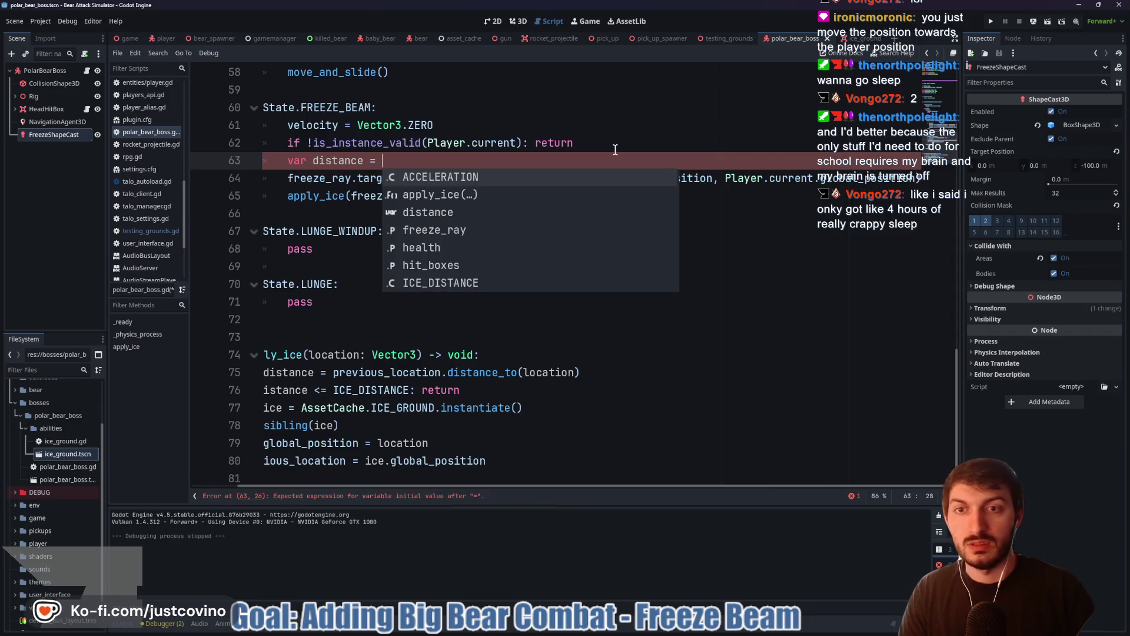
text(freeze_ray.ta)
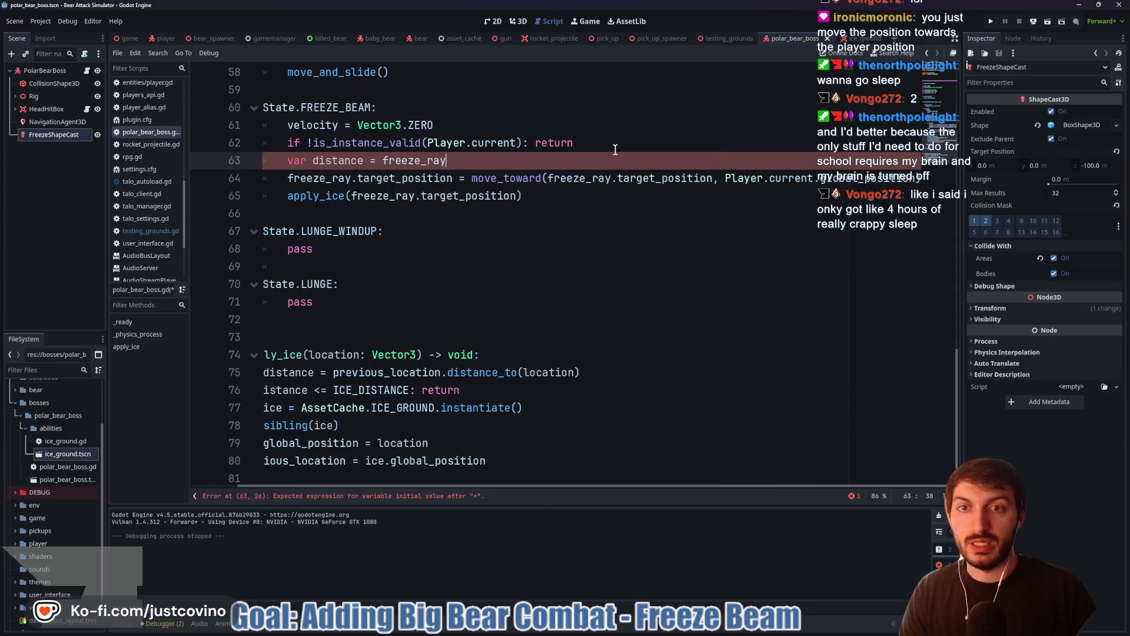
text(r)
key(BackSpace)
key(Return)
text(.dista)
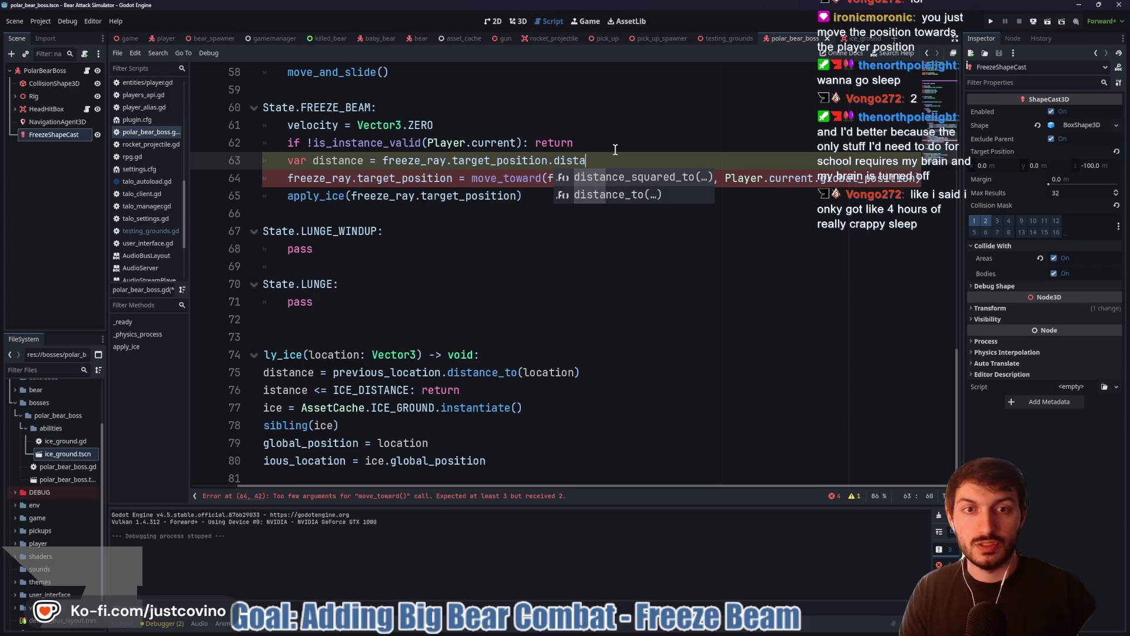
key(Down)
key(Return)
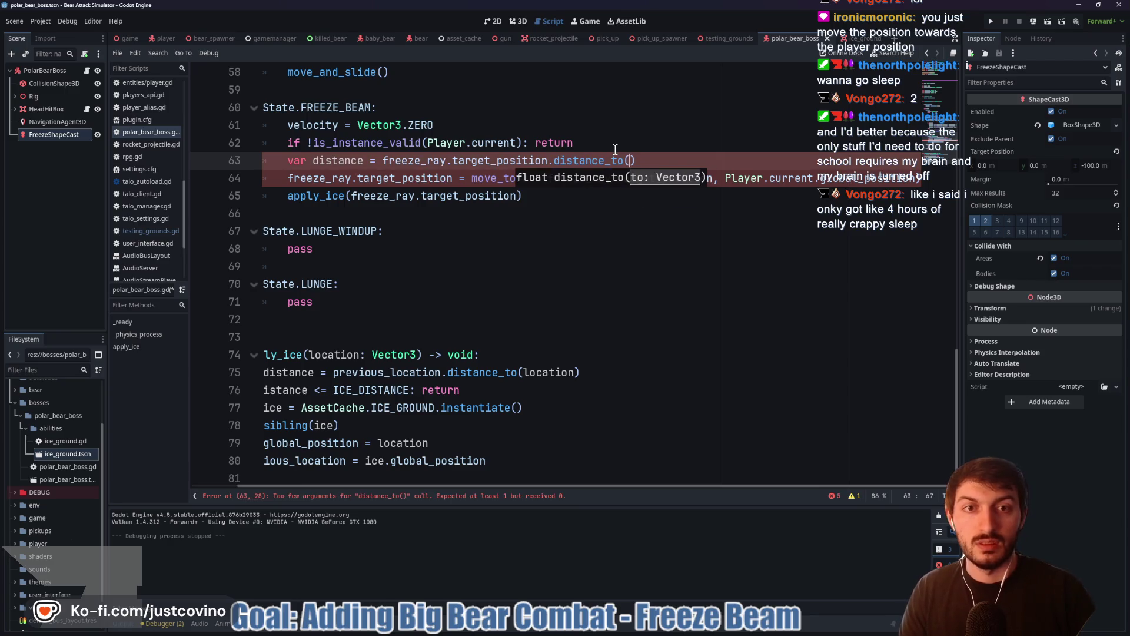
text(Player.)
key(Return)
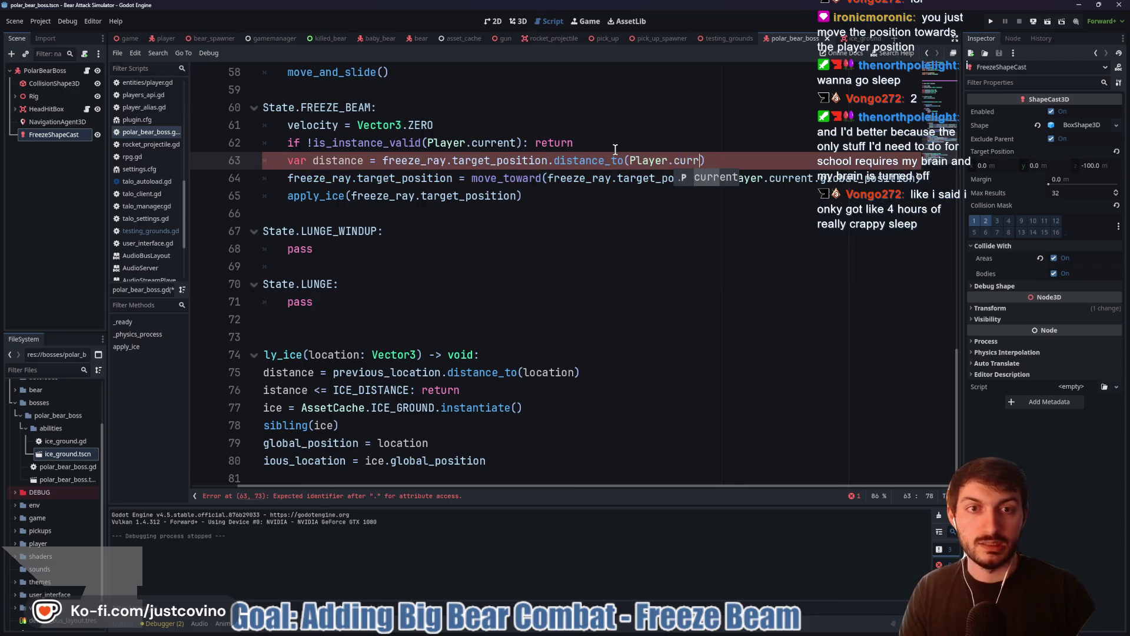
text(.global_po)
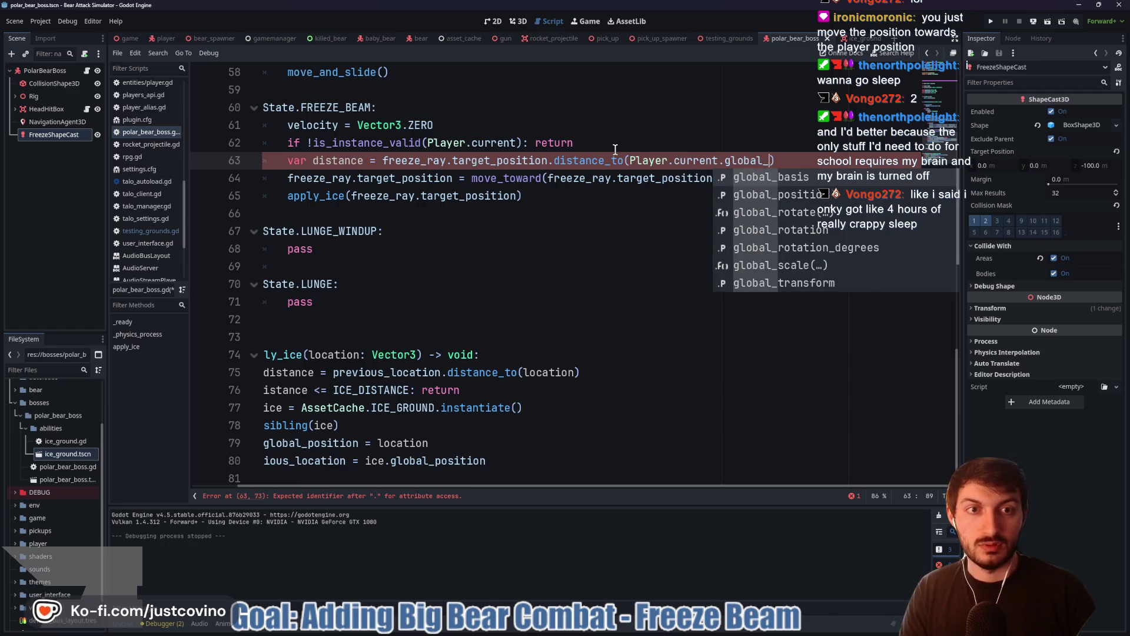
key(Return)
Delete the move_toward call from the target line, then delete the distance line.
click(665, 182)
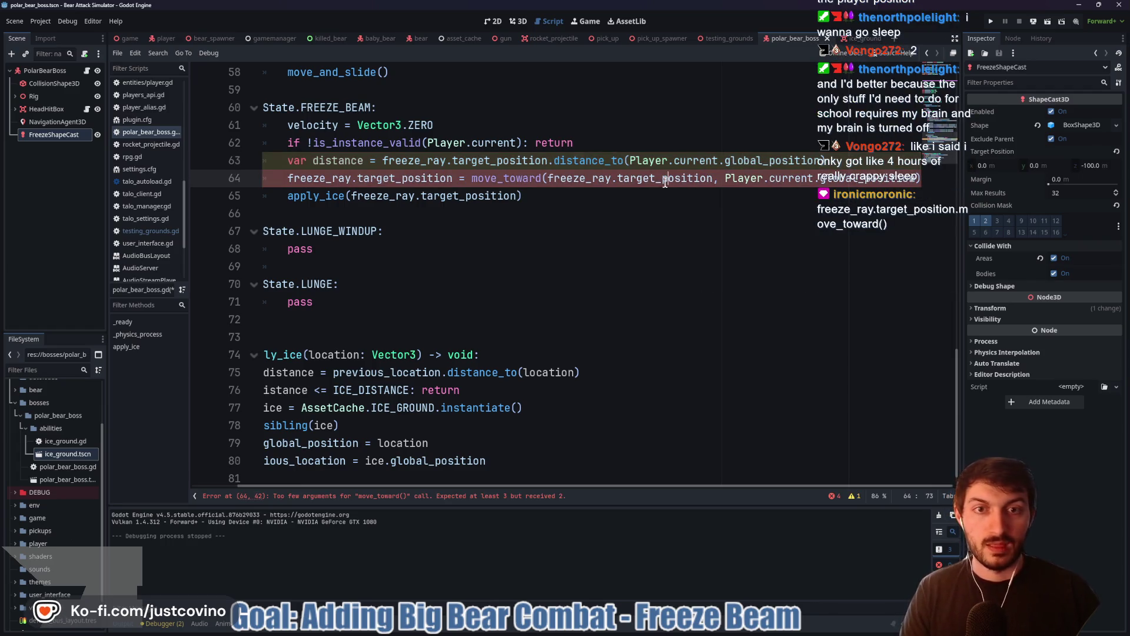
drag(472, 180, 919, 182)
key(BackSpace)
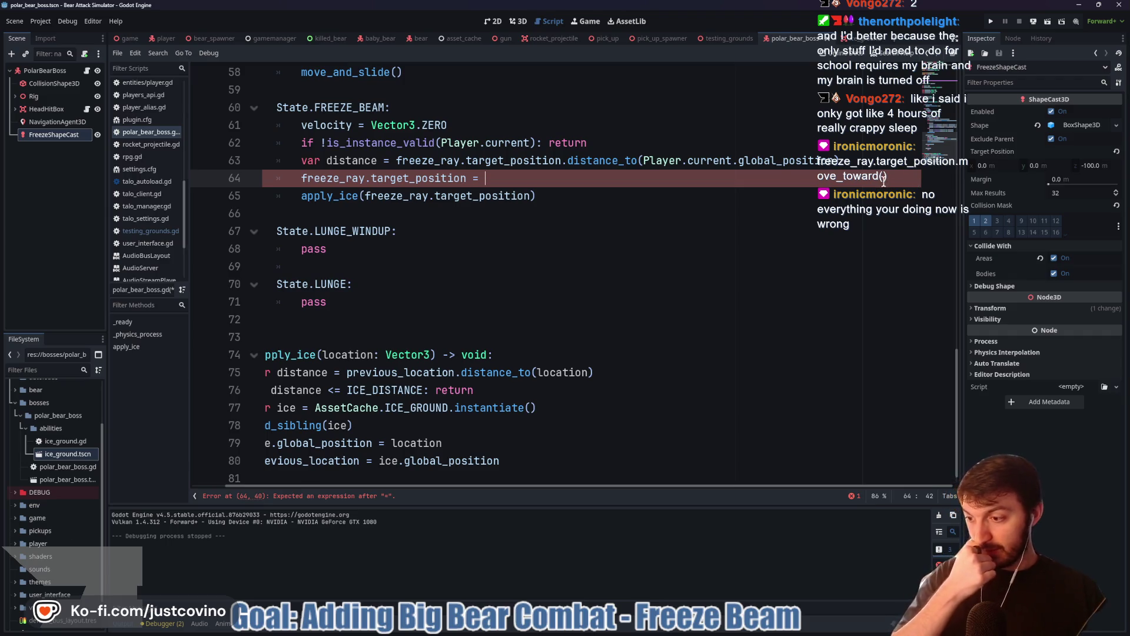
drag(847, 162, 282, 163)
key(BackSpace)
key(BackSpace)
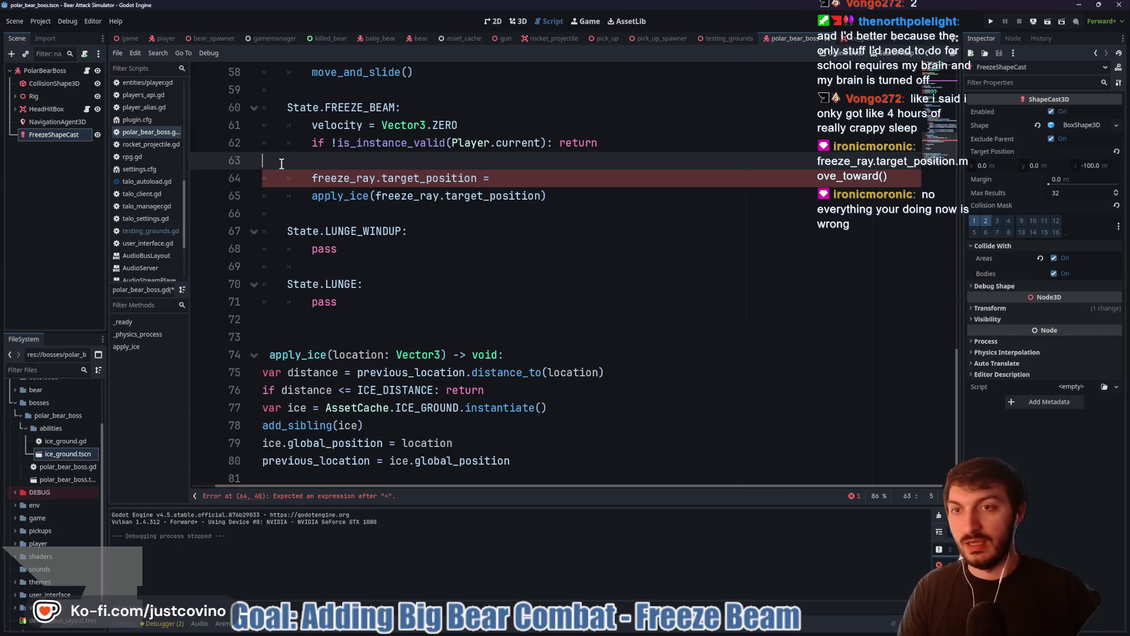
Remove the blank line and append .move_toward(Player.current.global_position, delta) to the target line.
key(BackSpace)
key(BackSpace)
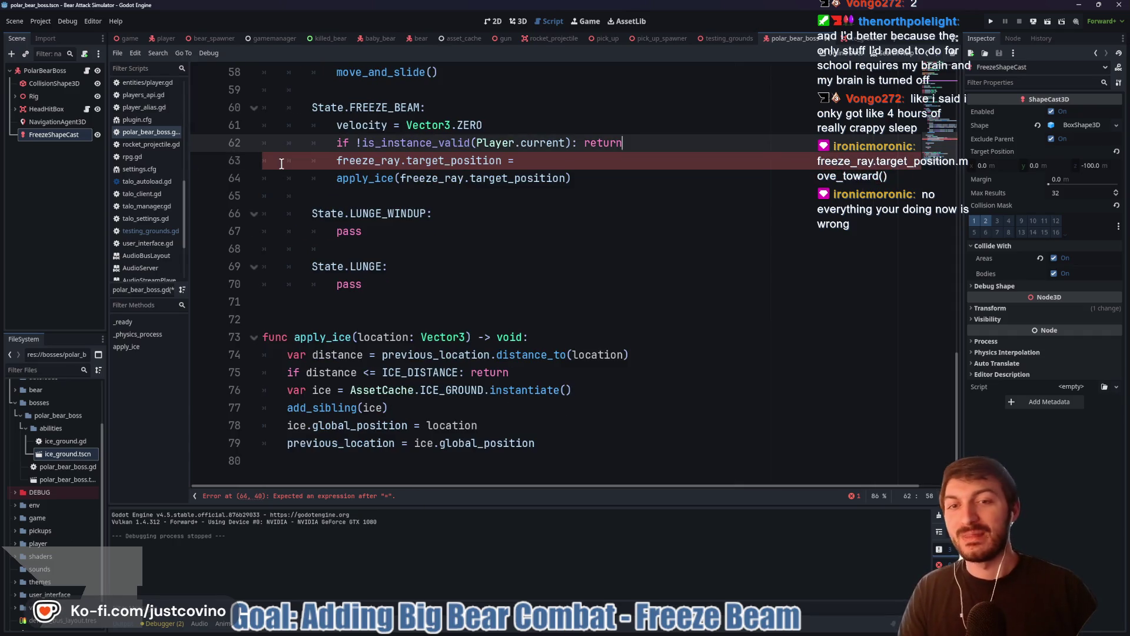
key(BackSpace)
key(BackSpace)
key(BackSpace)
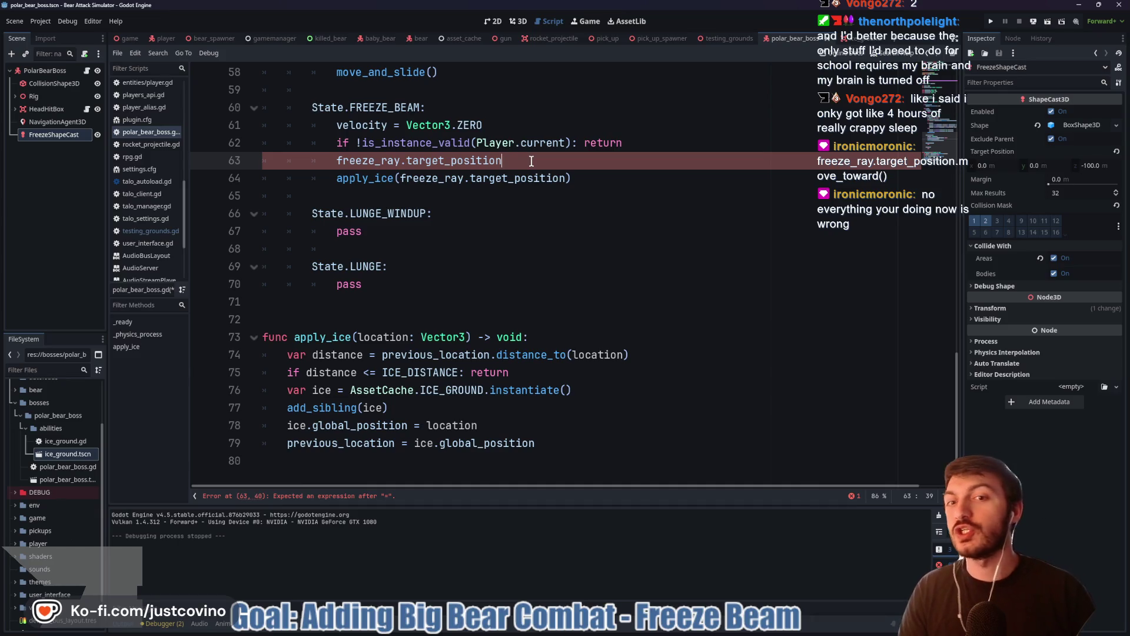
text(.)
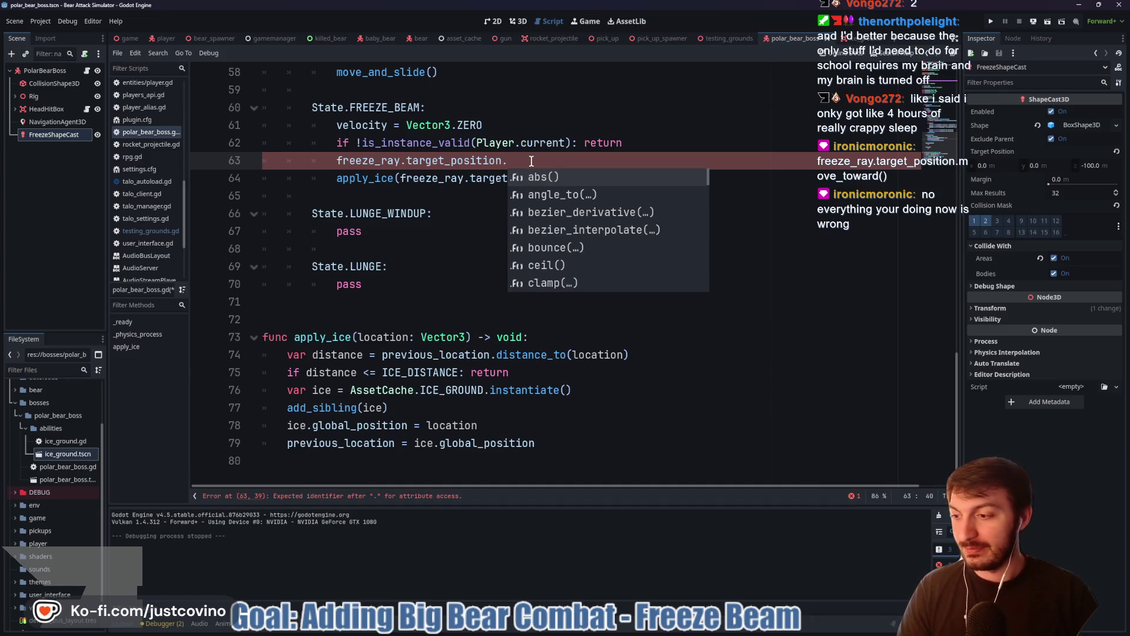
text(move)
key(Return)
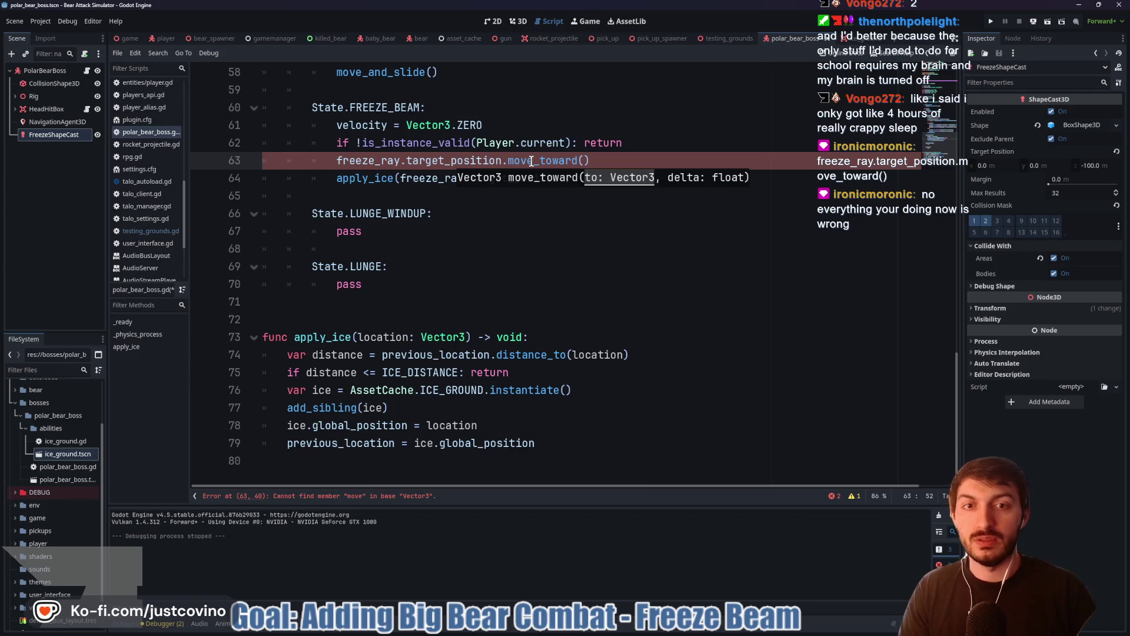
text(Player.current.)
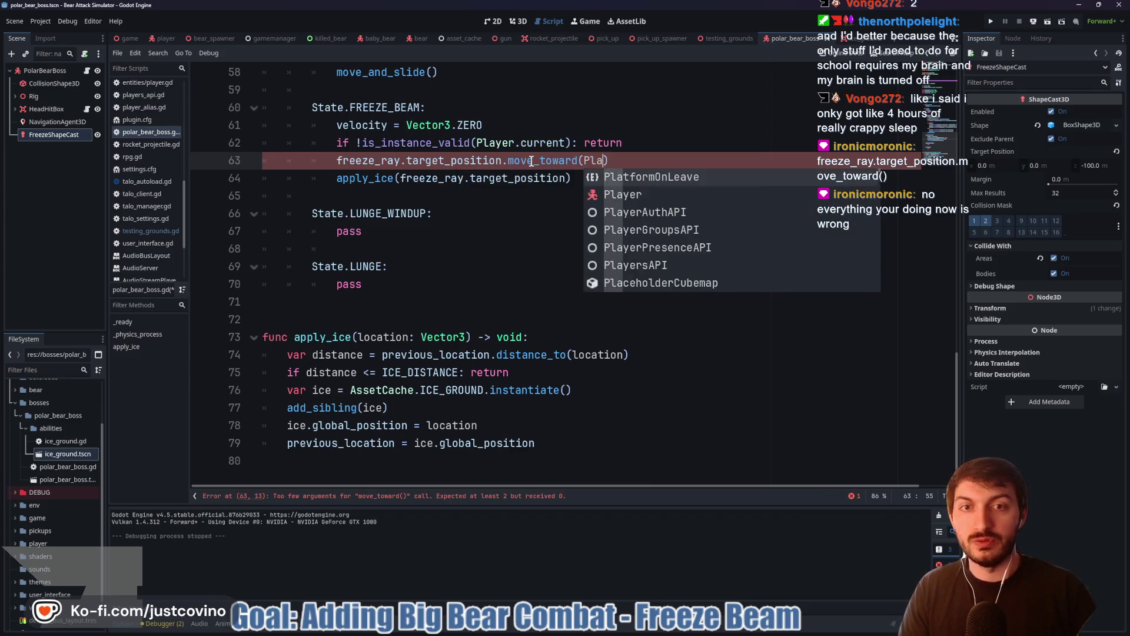
text(global_p)
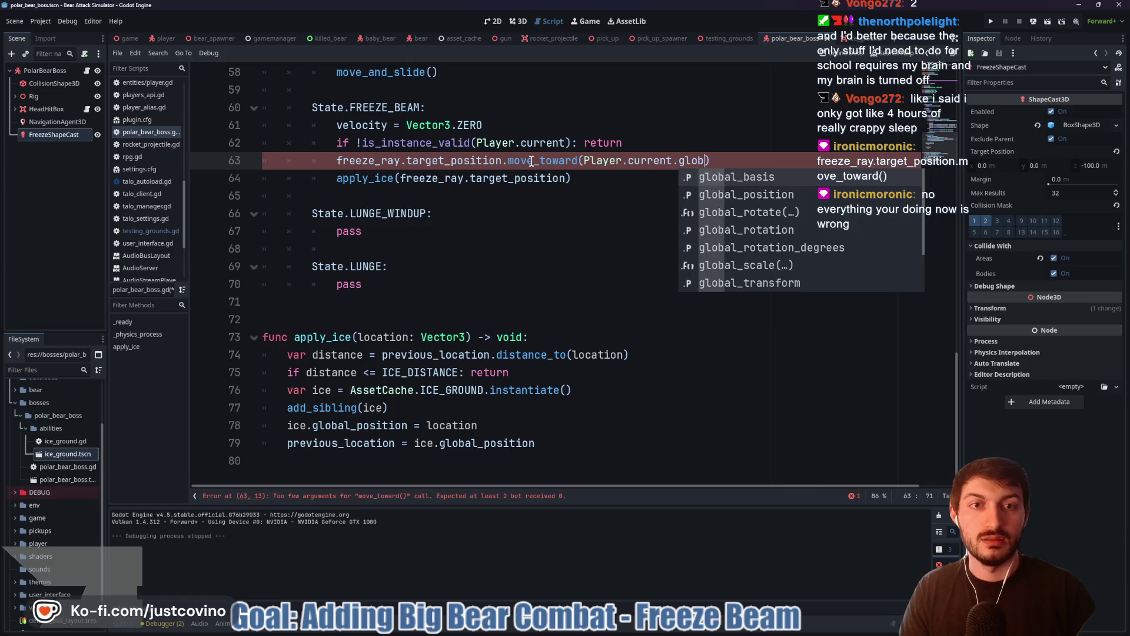
key(Return)
text(, )
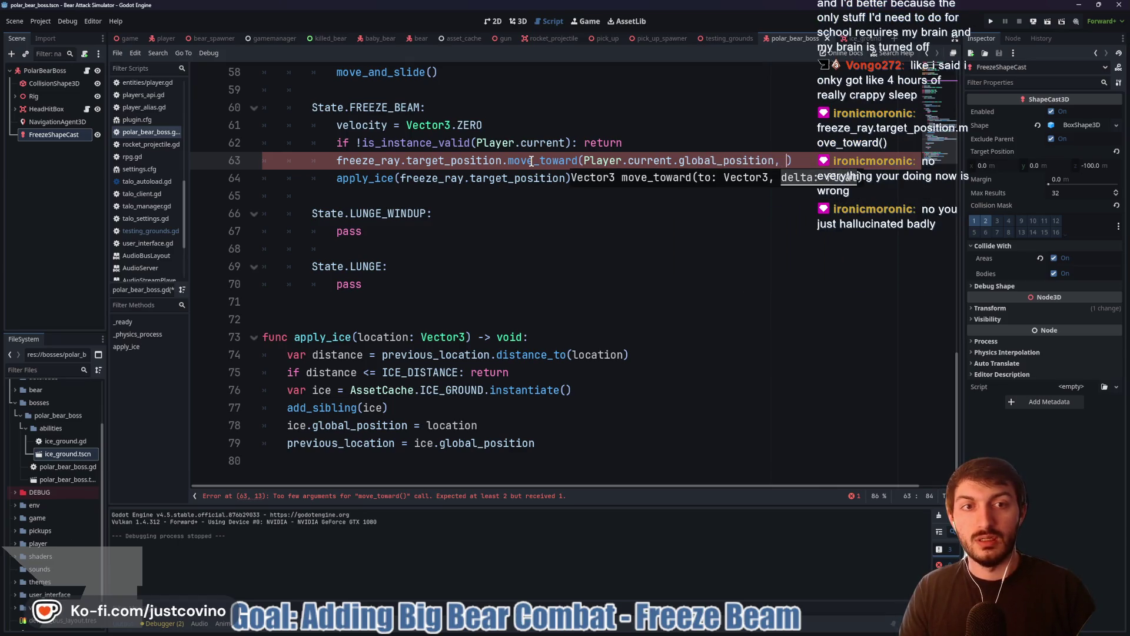
text(delta)
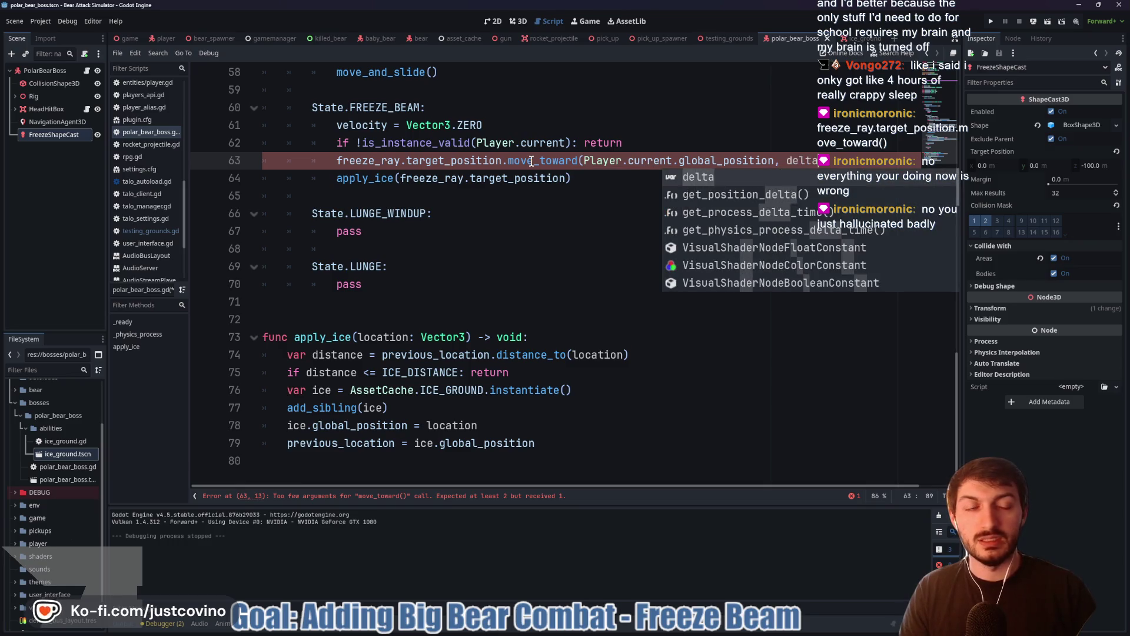
click(775, 159)
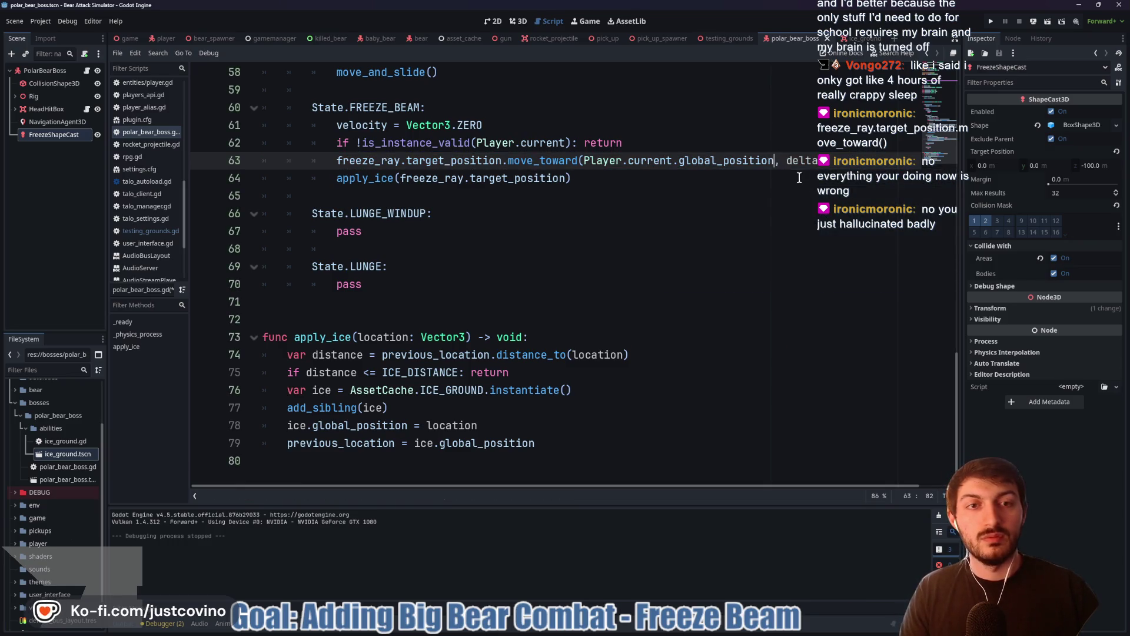
Move the stream chat window off the code area.
mouse_move(776, 163)
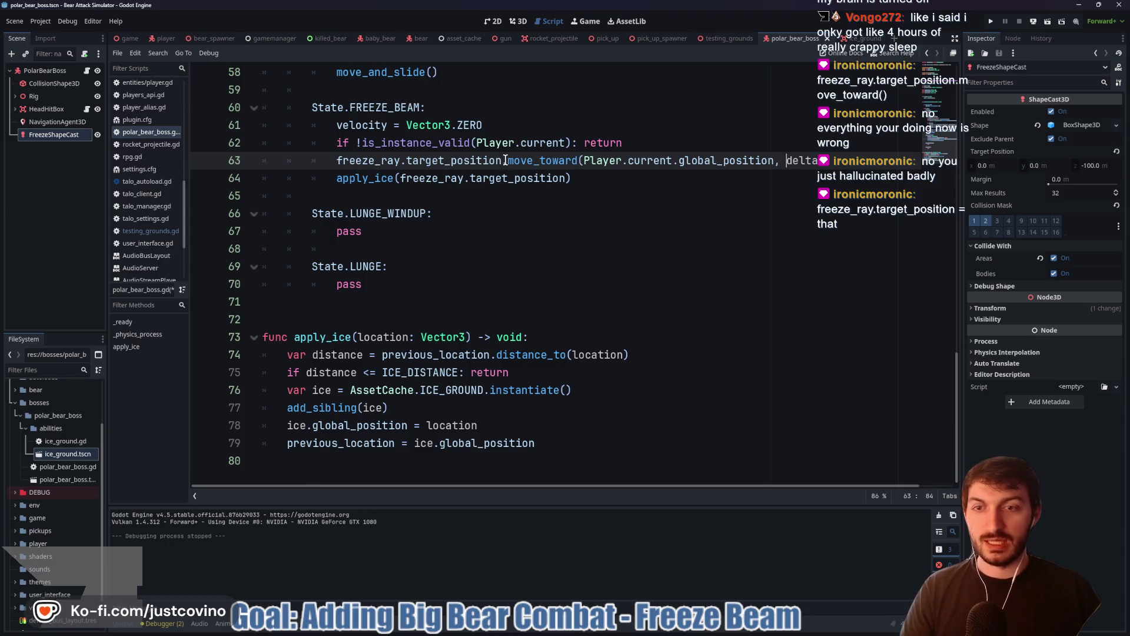
mouse_move(476, 180)
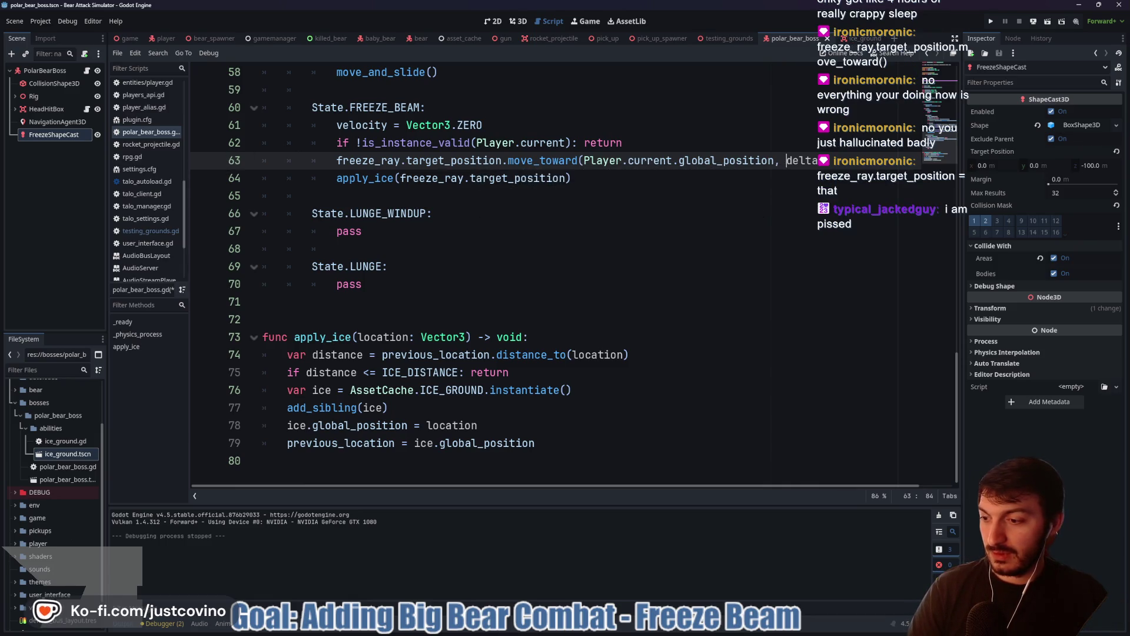
key(alt+Tab)
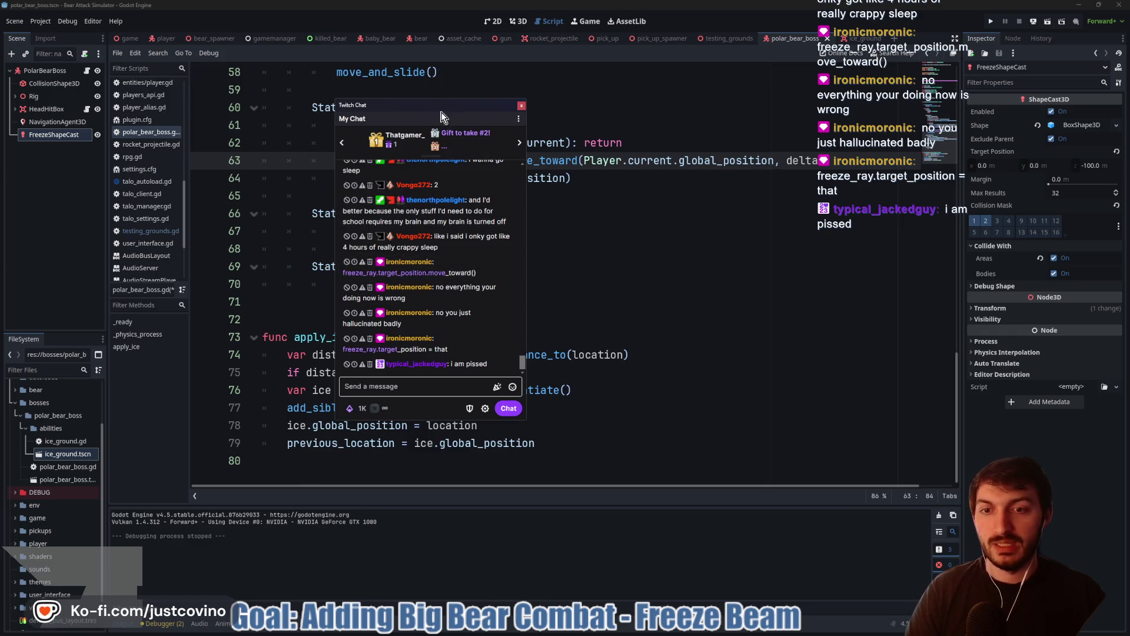
mouse_move(440, 103)
mouse_down()
mouse_move(415, 115)
mouse_move(0, 135)
mouse_up()
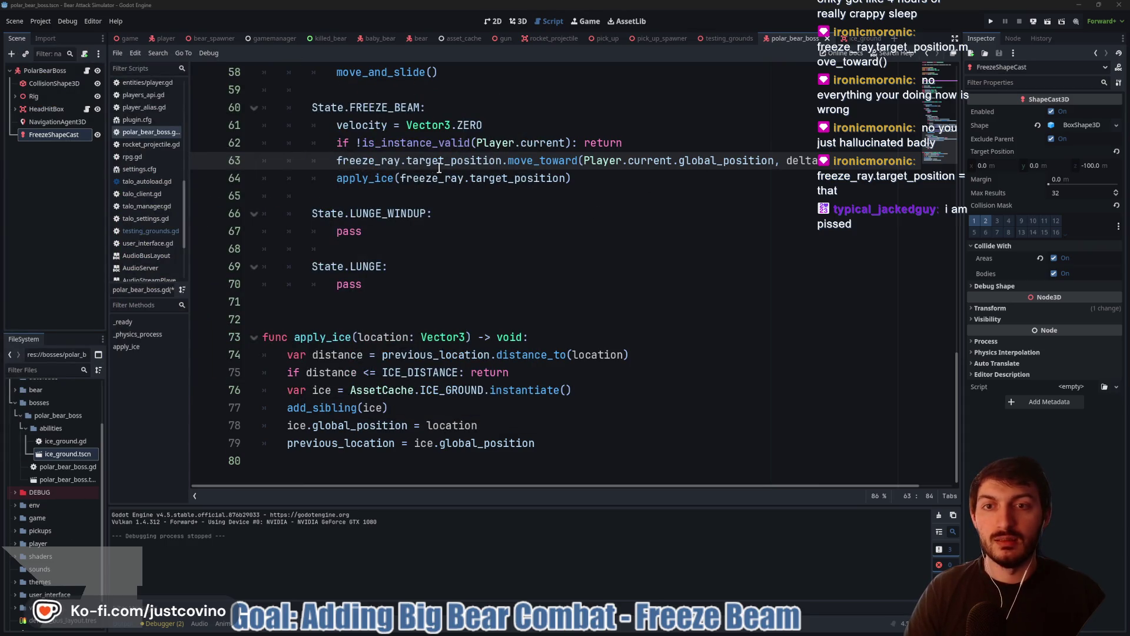
Prefix line 63 with 'freeze_ray.target_position =' so it assigns the move_toward result.
click(507, 162)
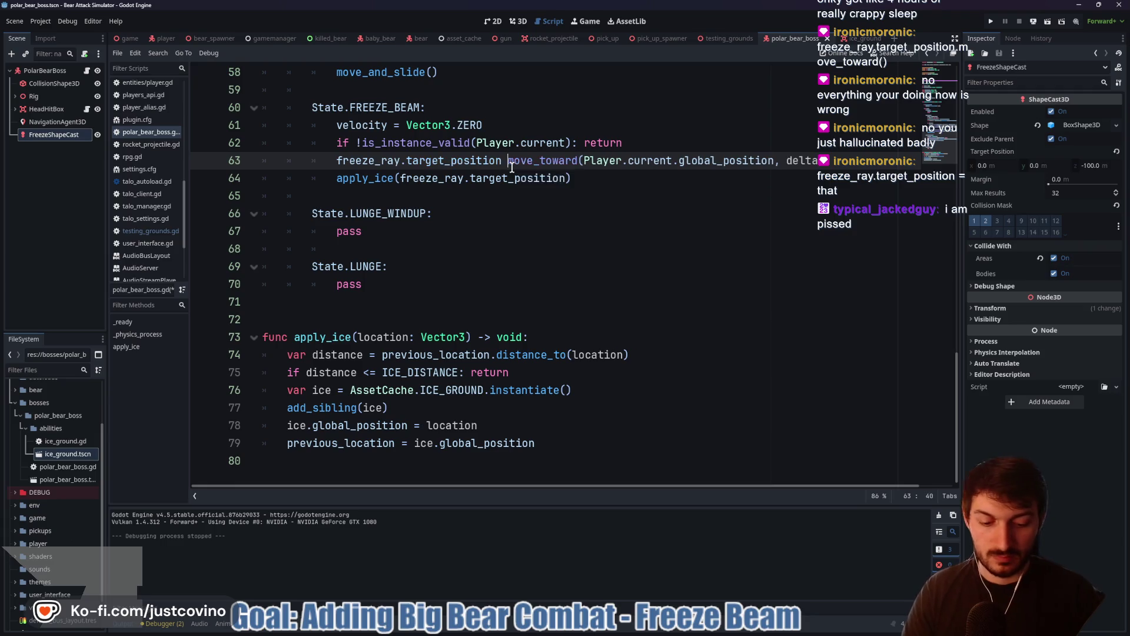
key(BackSpace)
text(=)
click(617, 161)
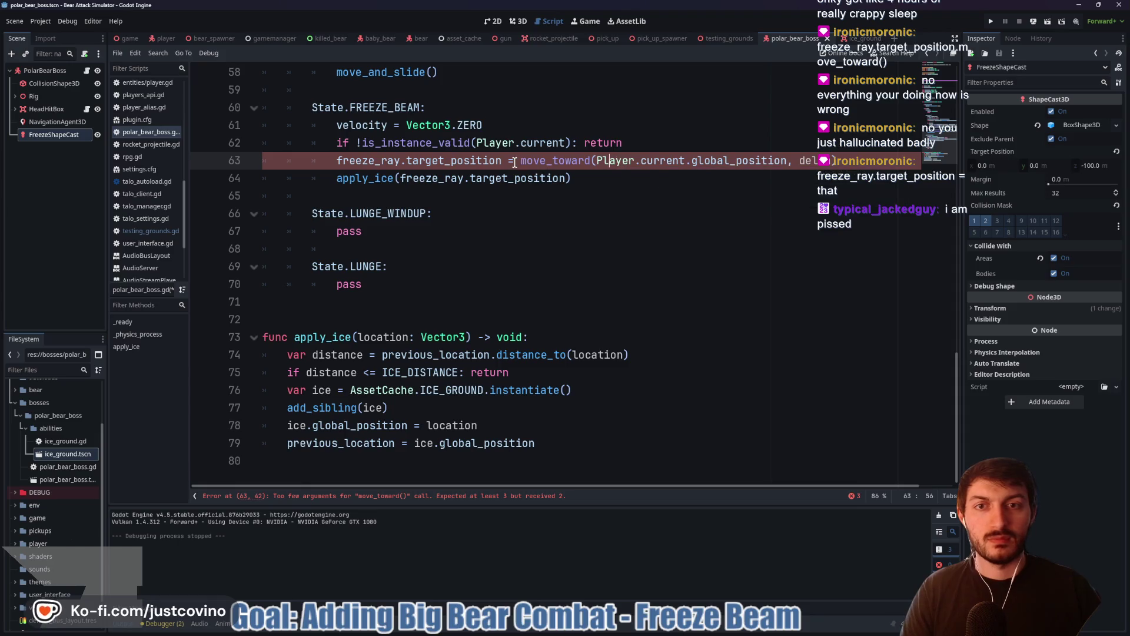
key(BackSpace)
key(BackSpace)
key(BackSpace)
text(.)
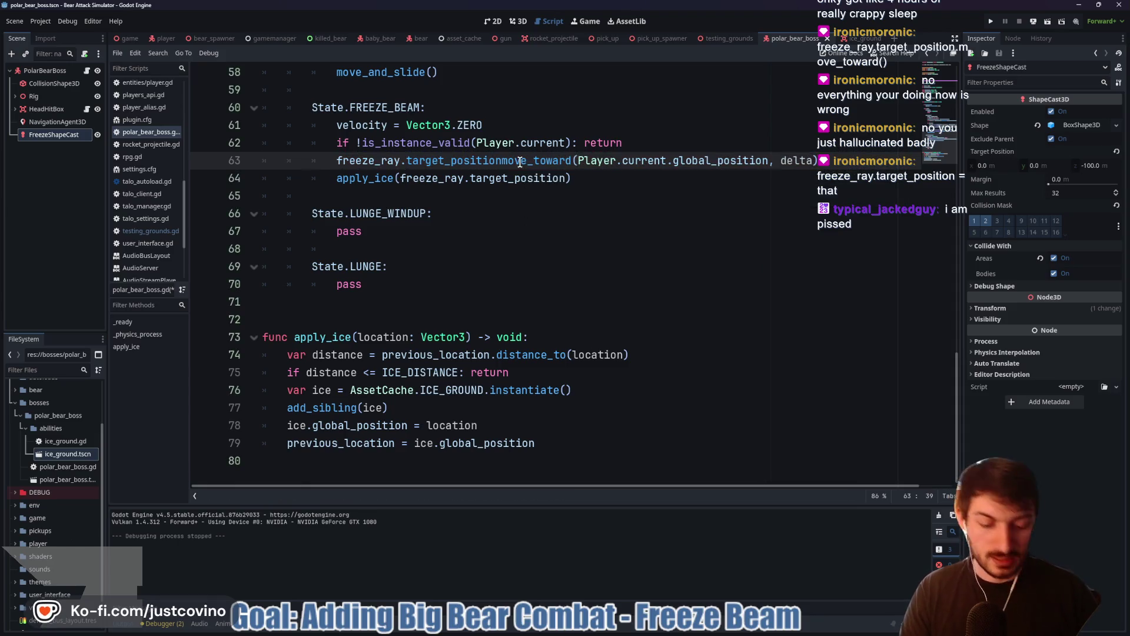
click(336, 161)
text(freeze)
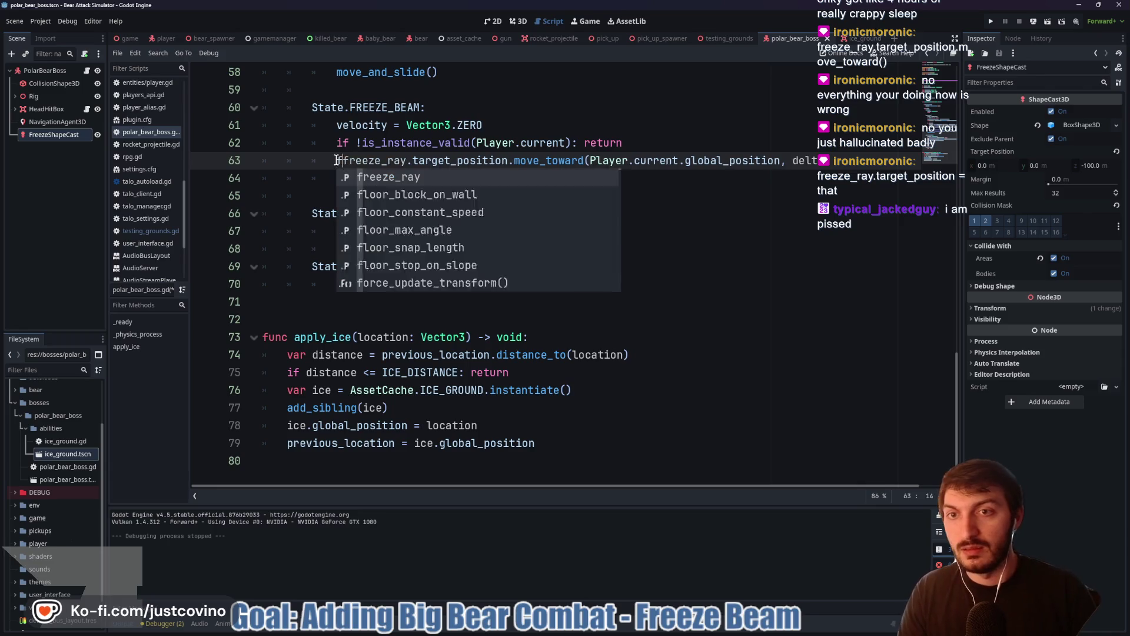
text(_ray.targe)
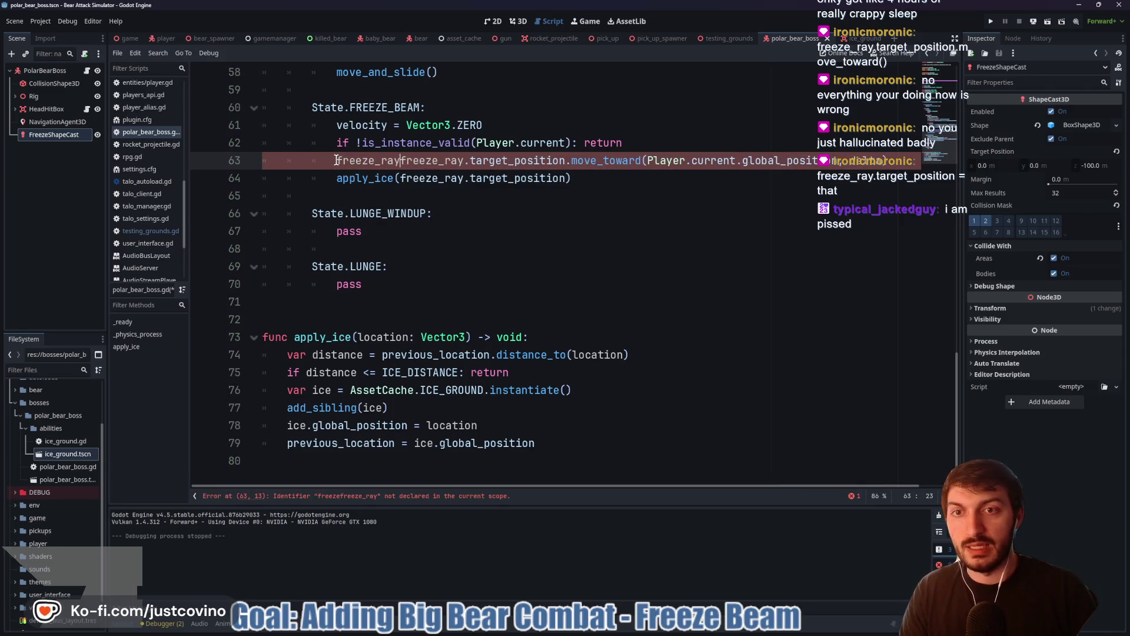
text(t_postion =)
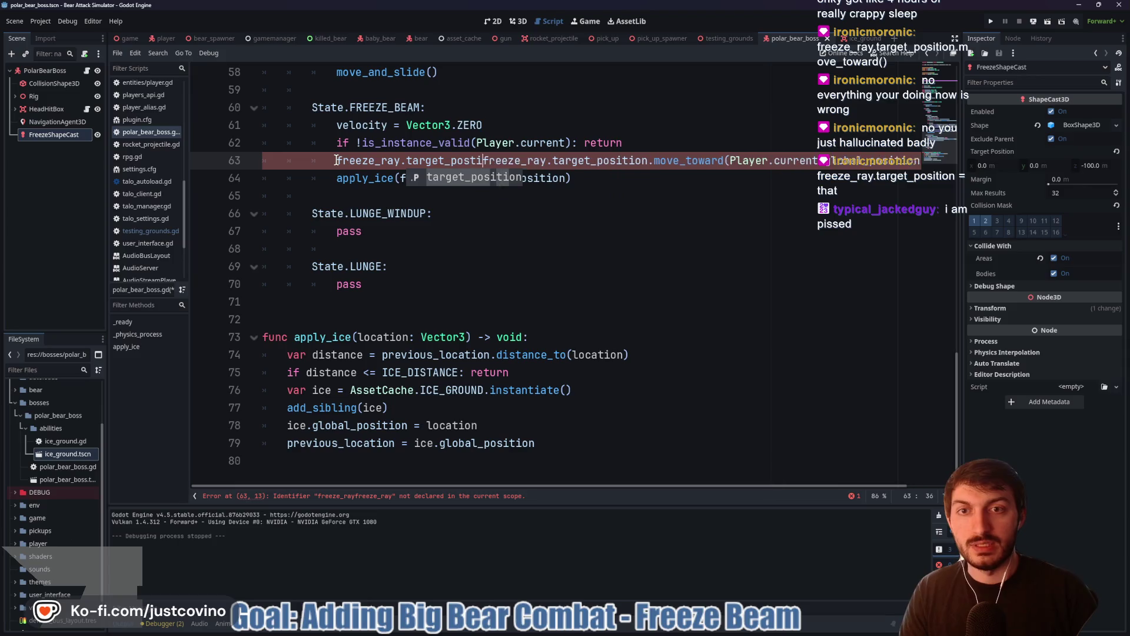
click(491, 160)
text(itionon =)
key(Return)
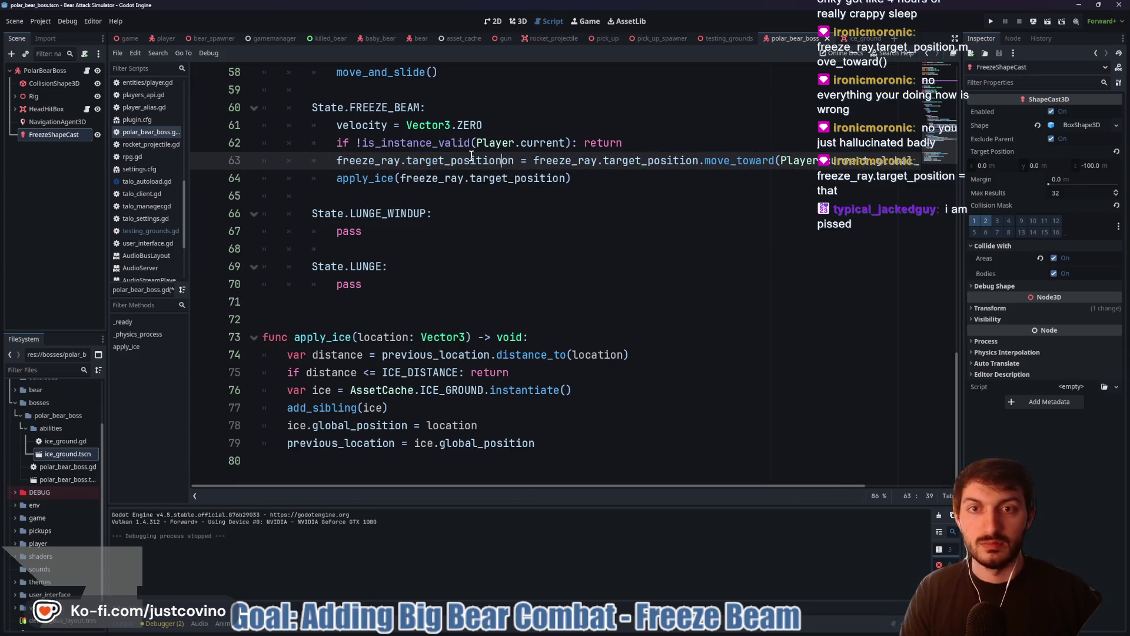
key(Delete)
key(Delete)
click(617, 170)
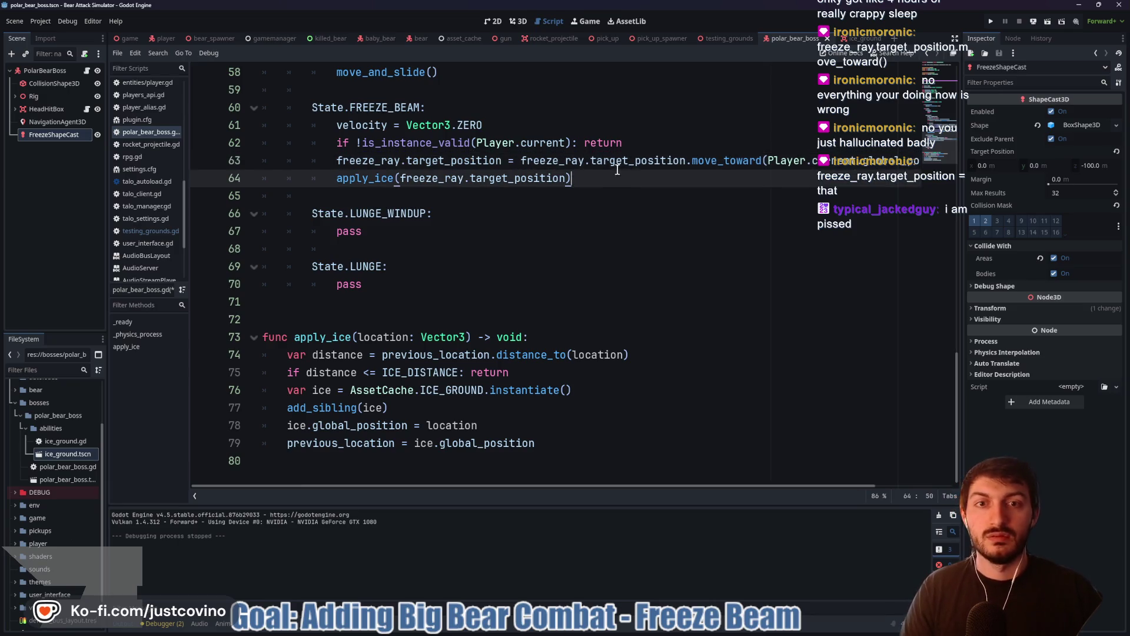
drag(528, 486, 660, 486)
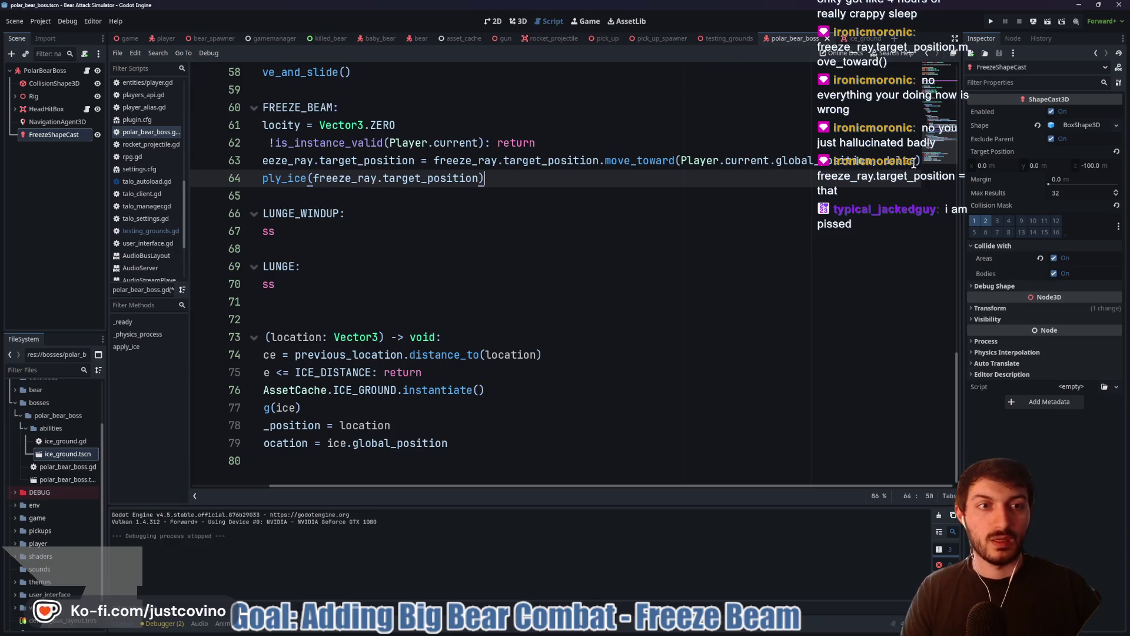
Change the move_toward step argument to beam_speed * delta.
click(883, 160)
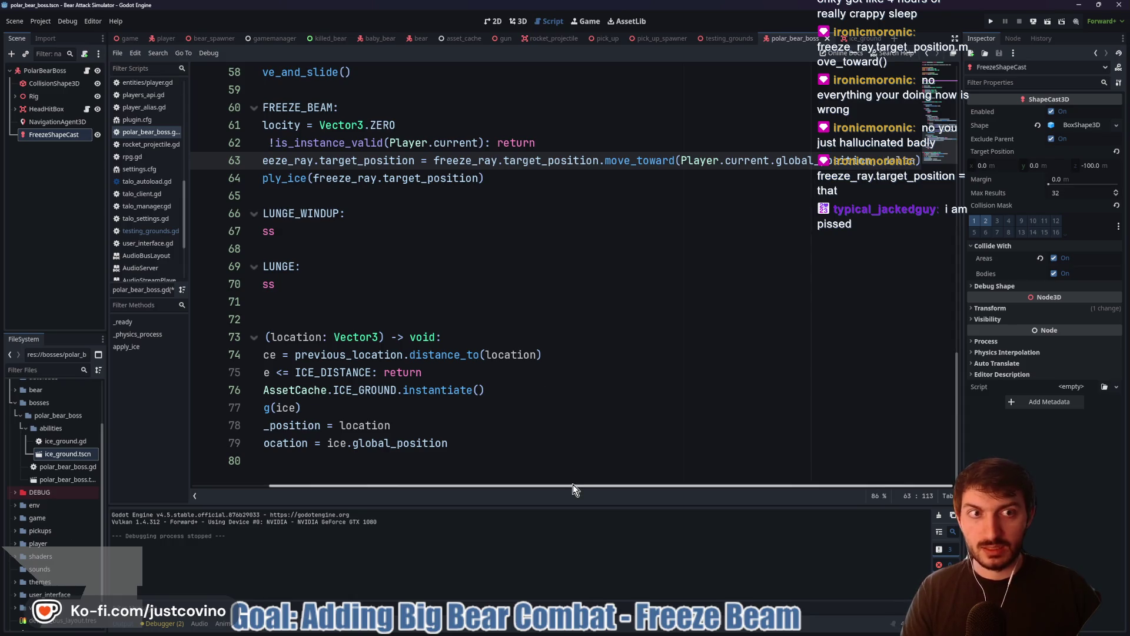
text(beam)
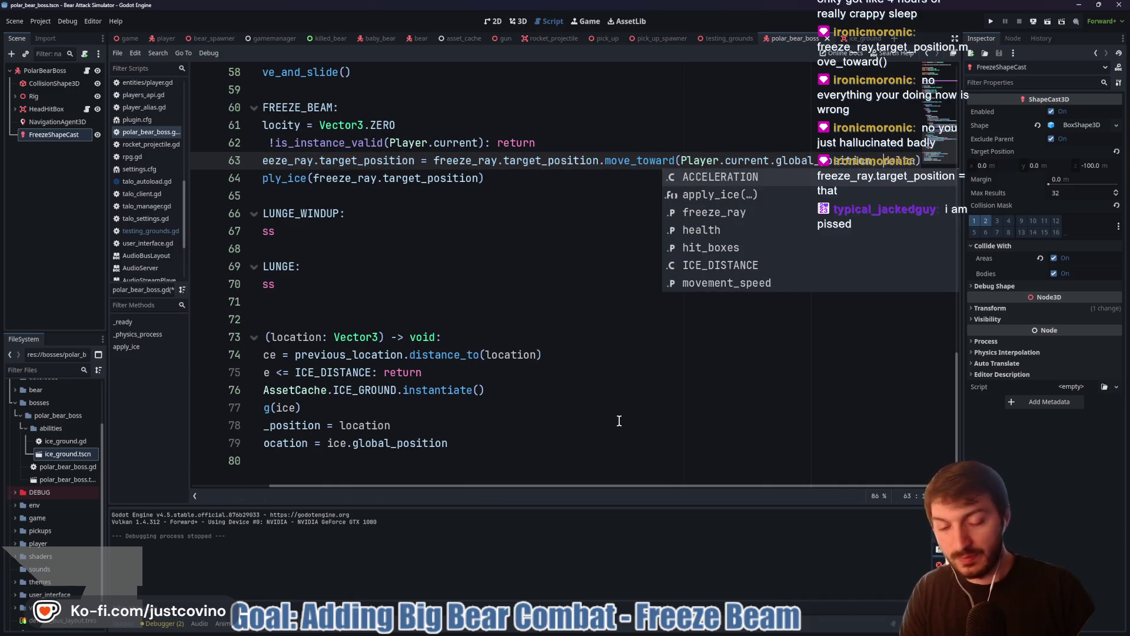
text(beam)
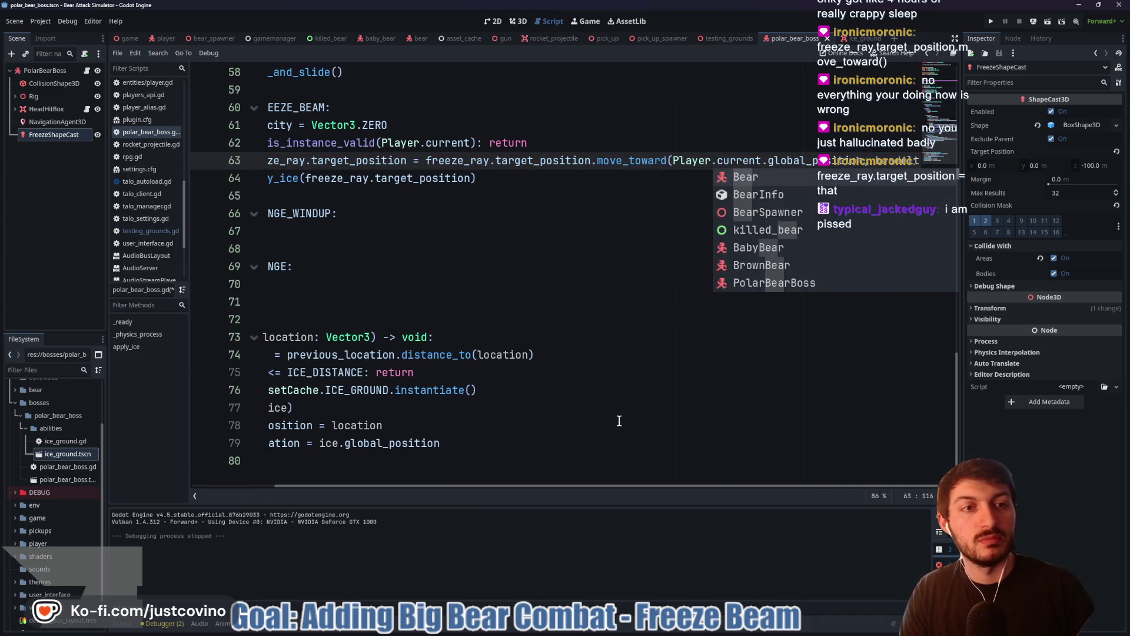
text(spe)
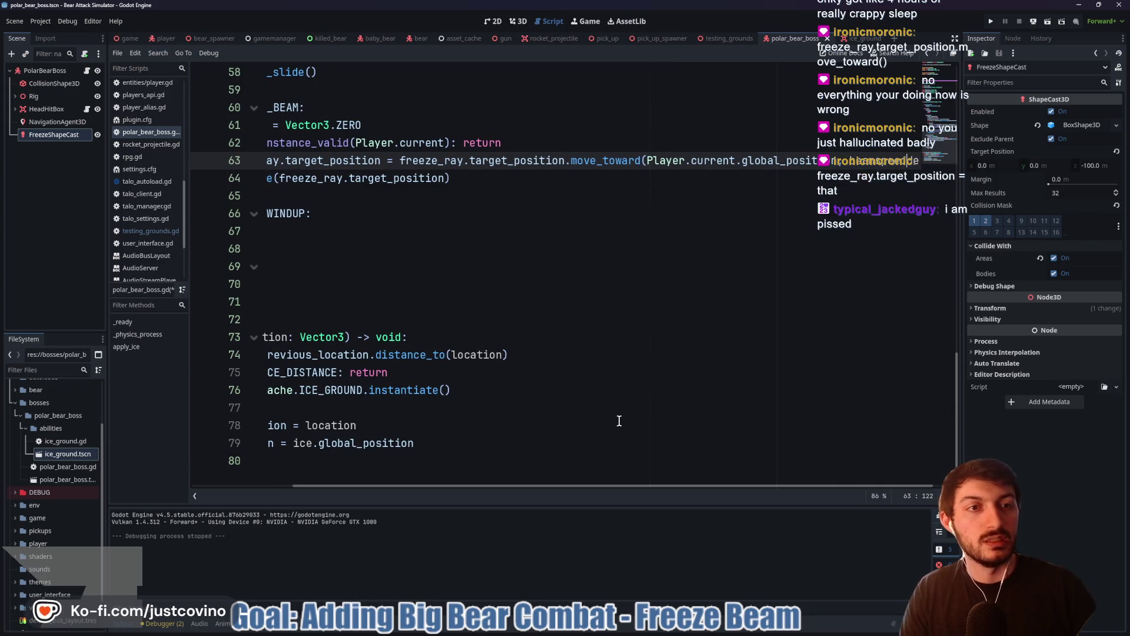
key(BackSpace)
key(BackSpace)
key(BackSpace)
text(_speed)
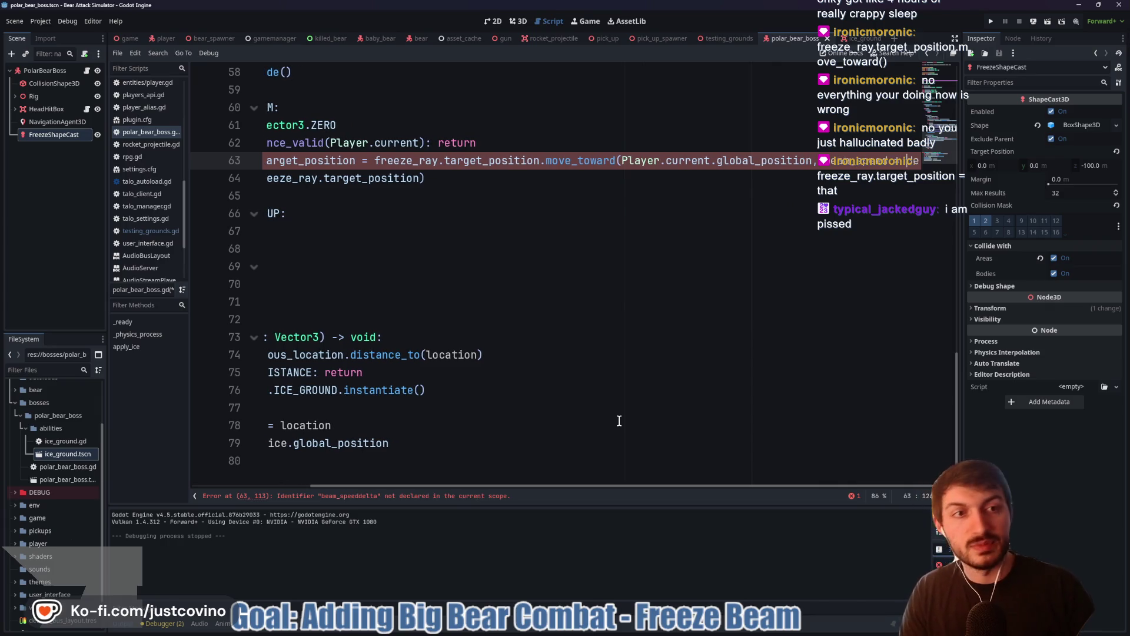
text( *)
drag(630, 487, 530, 486)
scroll(555, 330, up, 10)
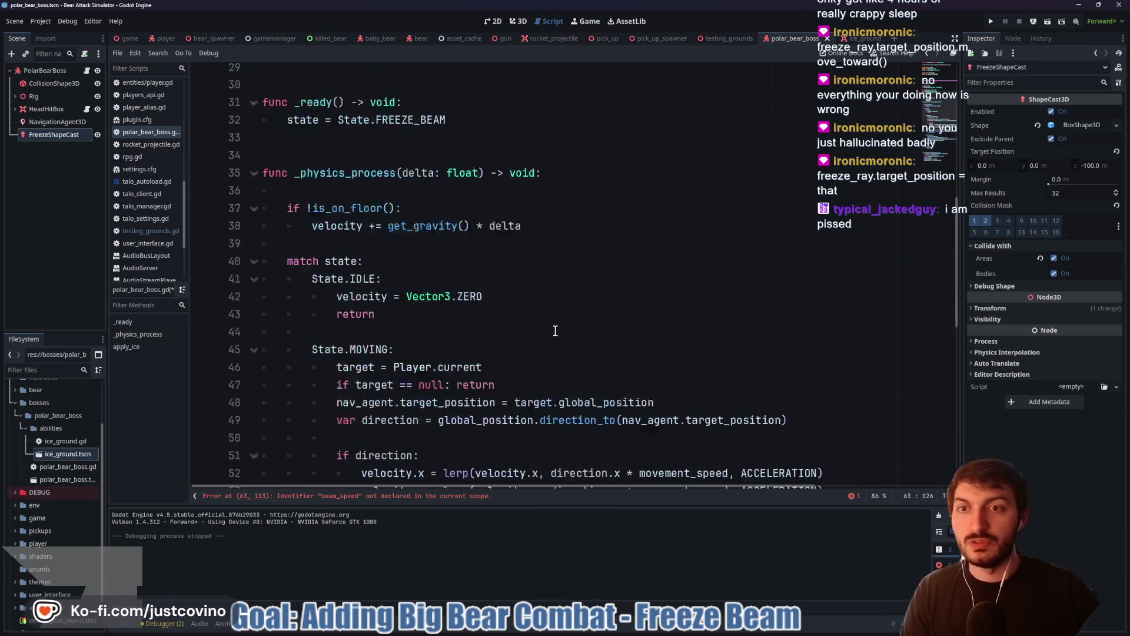
scroll(555, 330, up, 9)
click(553, 181)
key(Return)
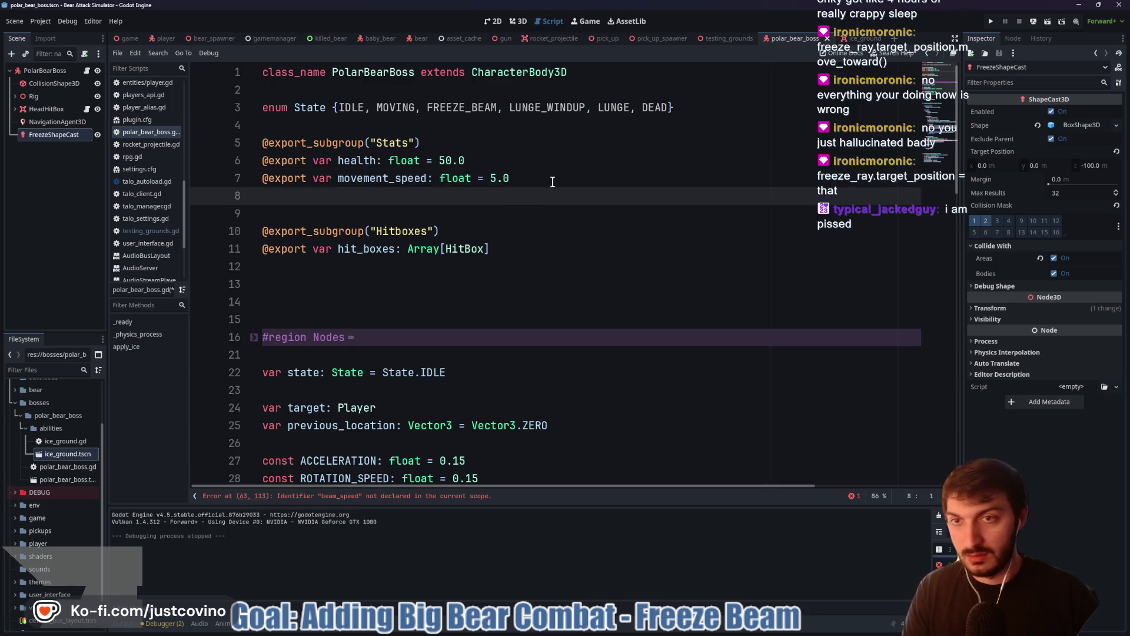
text(@export var beam_spee)
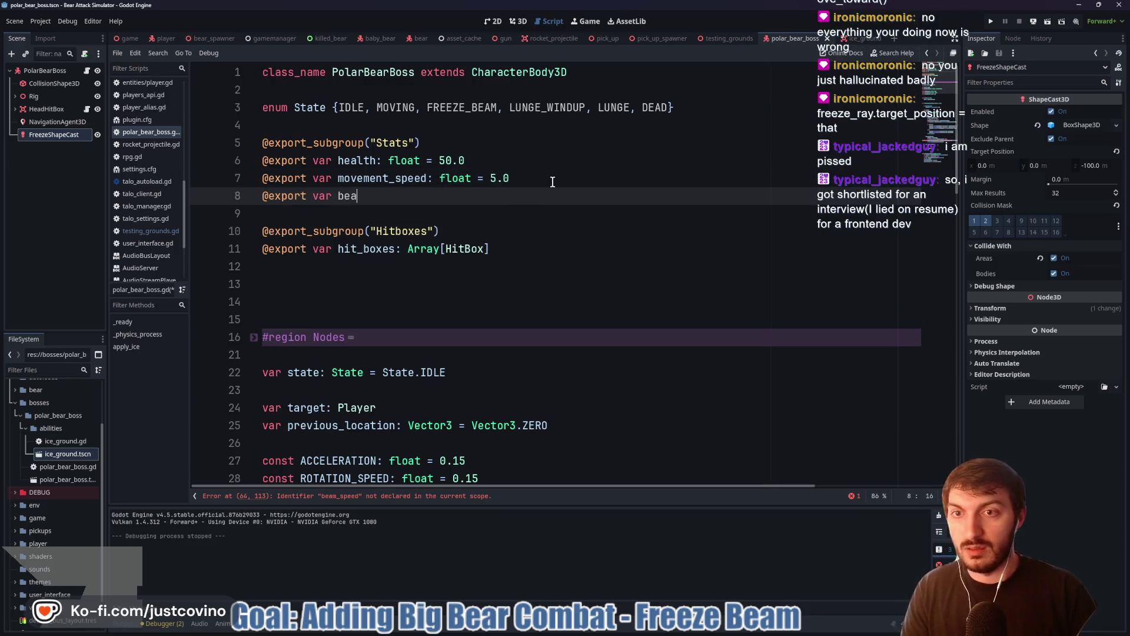
text(d: float = )
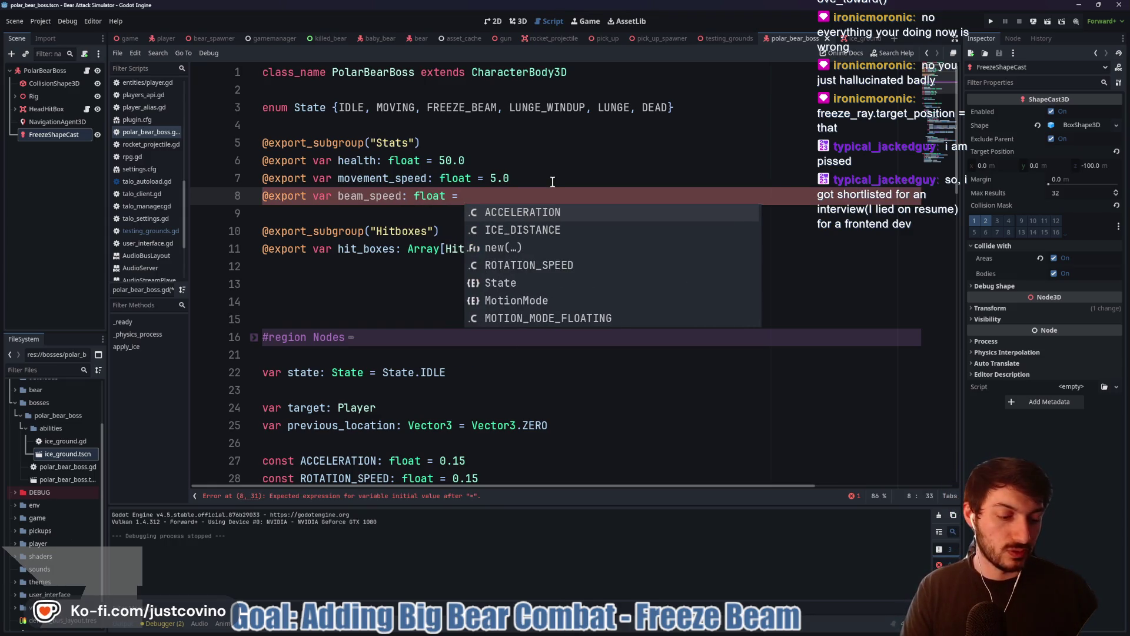
text(2.0)
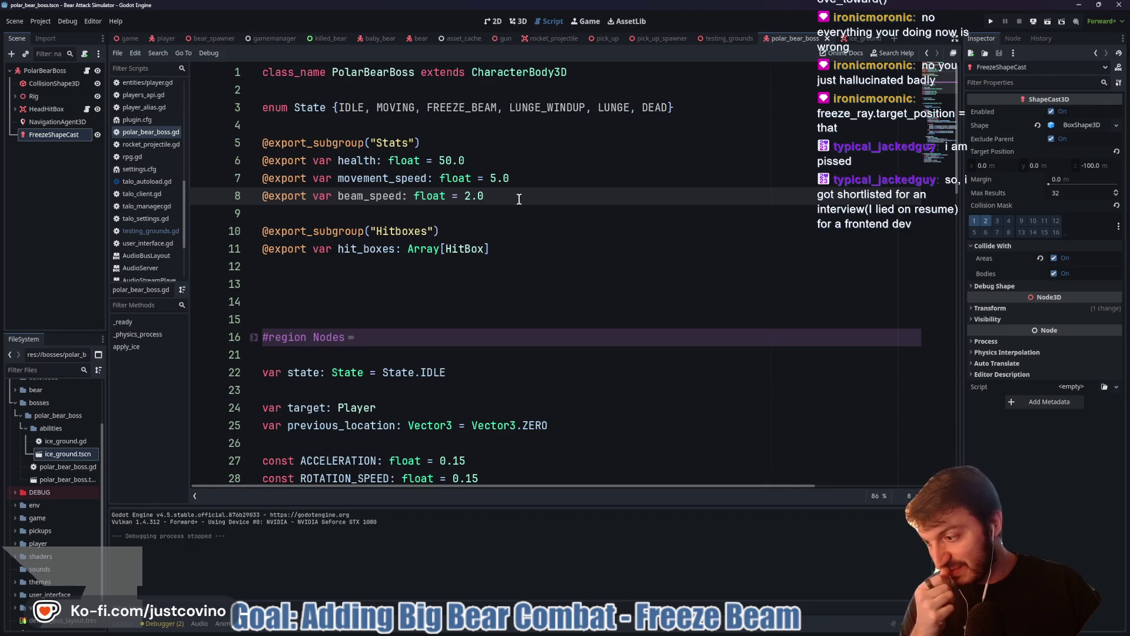
Tidy the blank lines around the Hitboxes subgroup and Nodes region, then switch to testing_grounds.
click(411, 219)
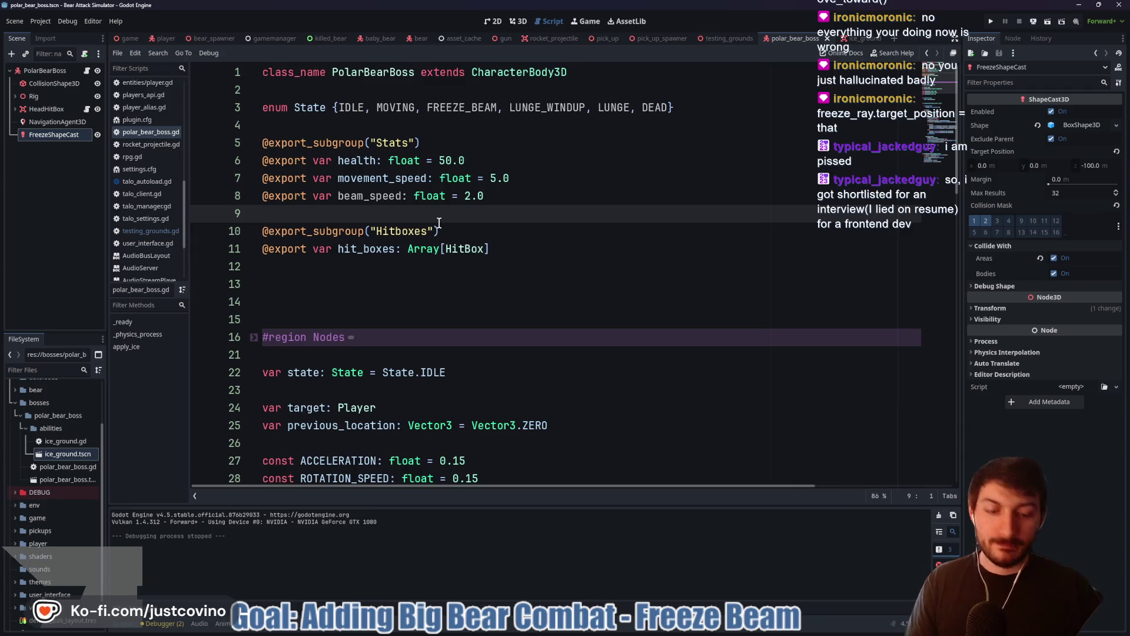
key(Return)
click(316, 314)
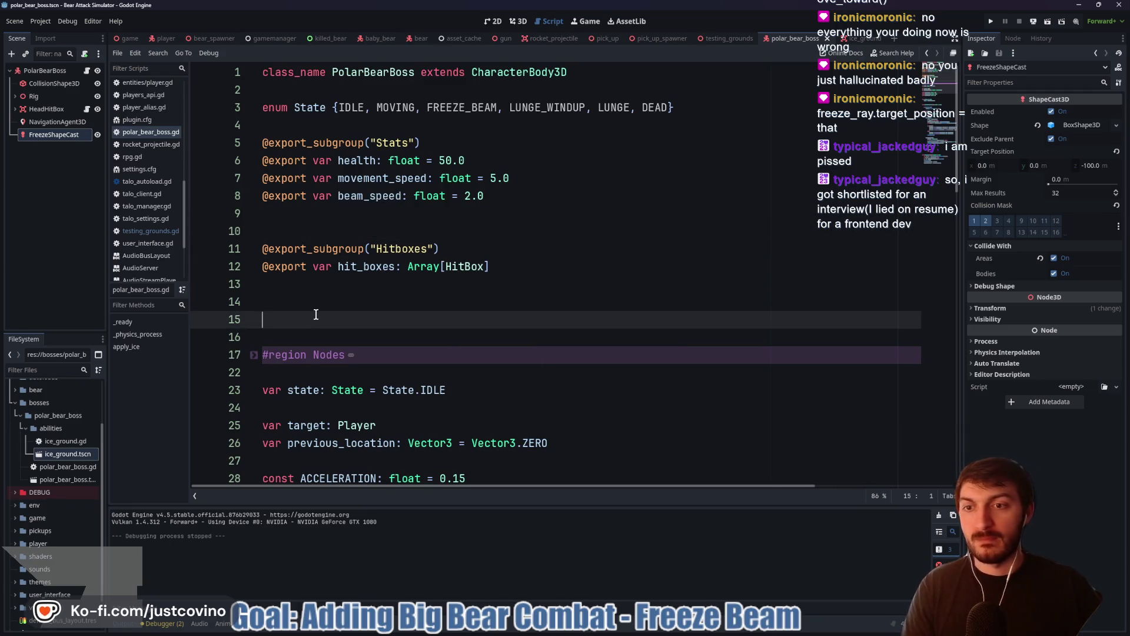
key(BackSpace)
click(728, 39)
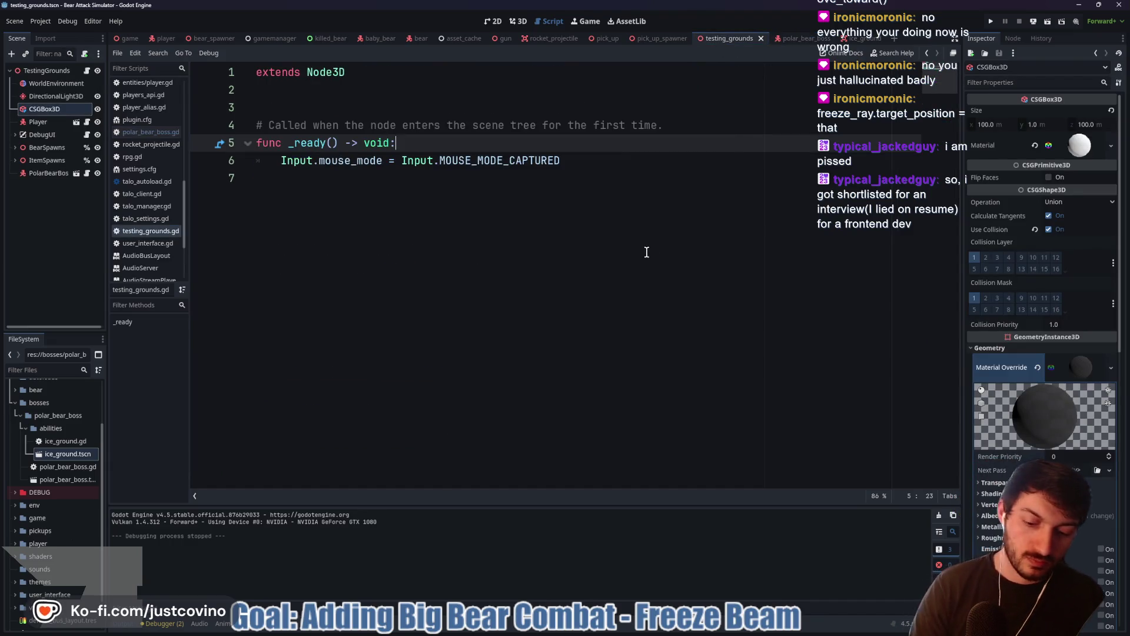
Test-run the testing_grounds scene with F6, stop it, and open polar_bear_boss in 3D.
key(F6)
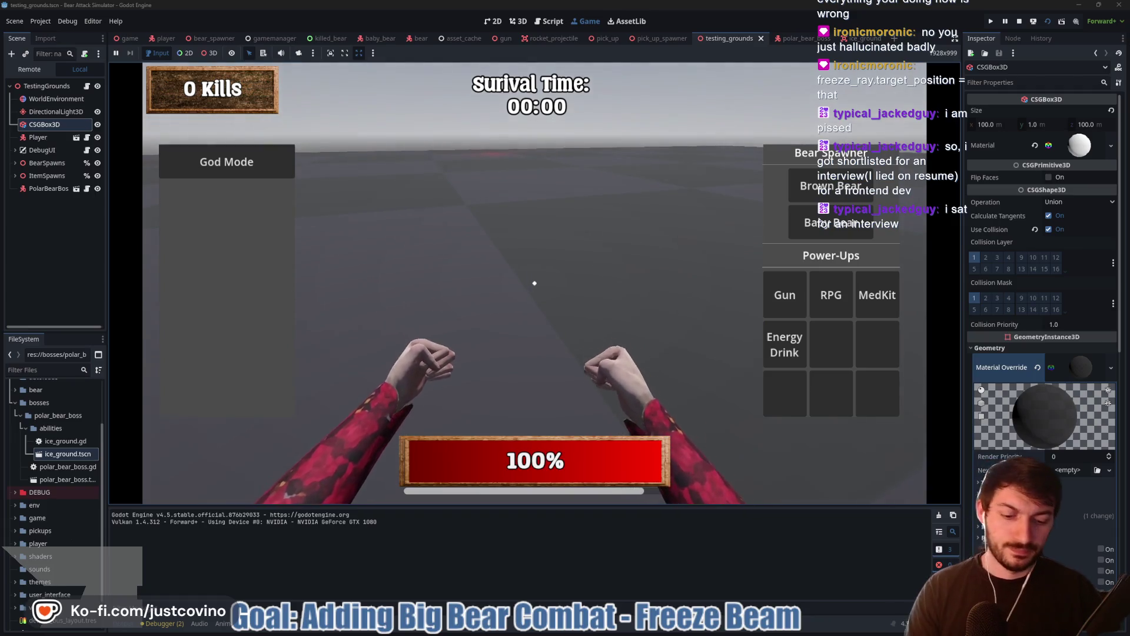
key(F8)
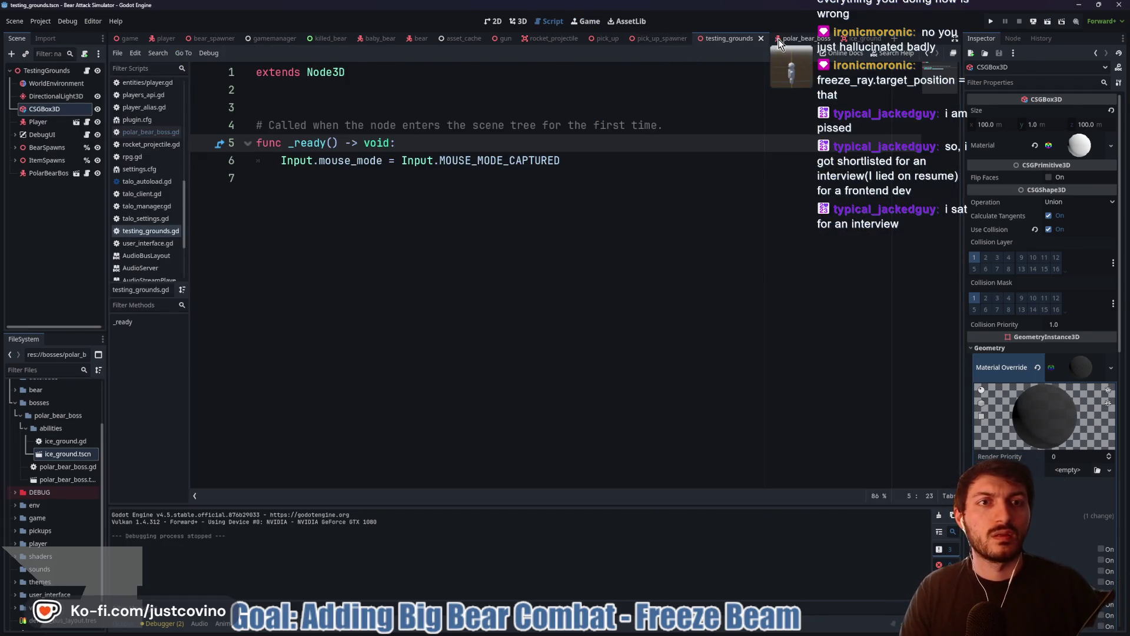
click(795, 38)
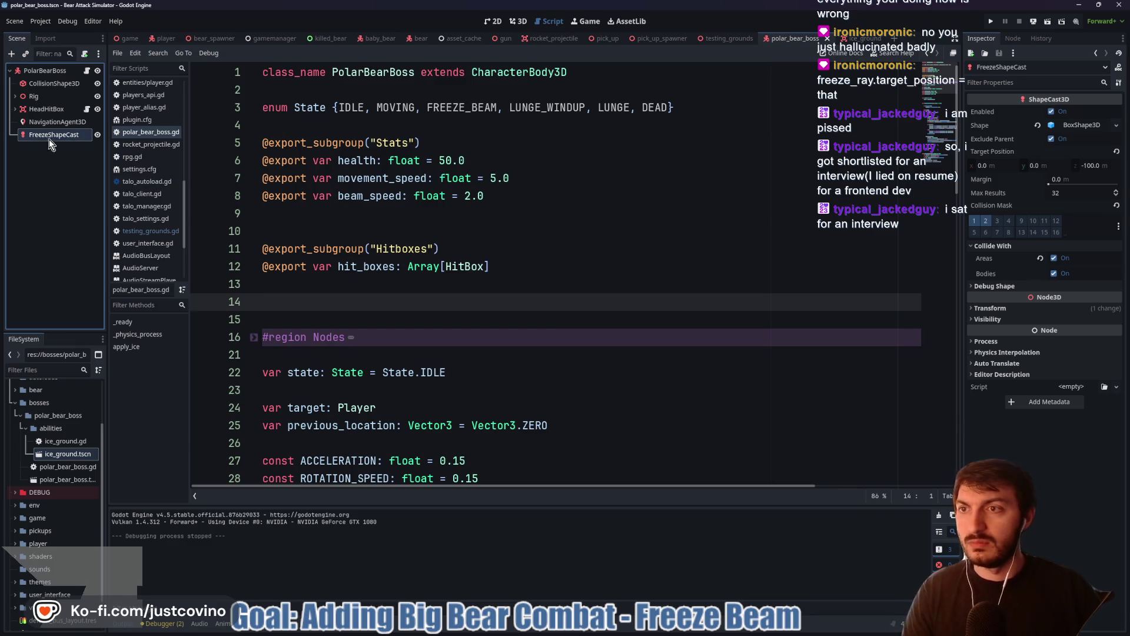
click(517, 22)
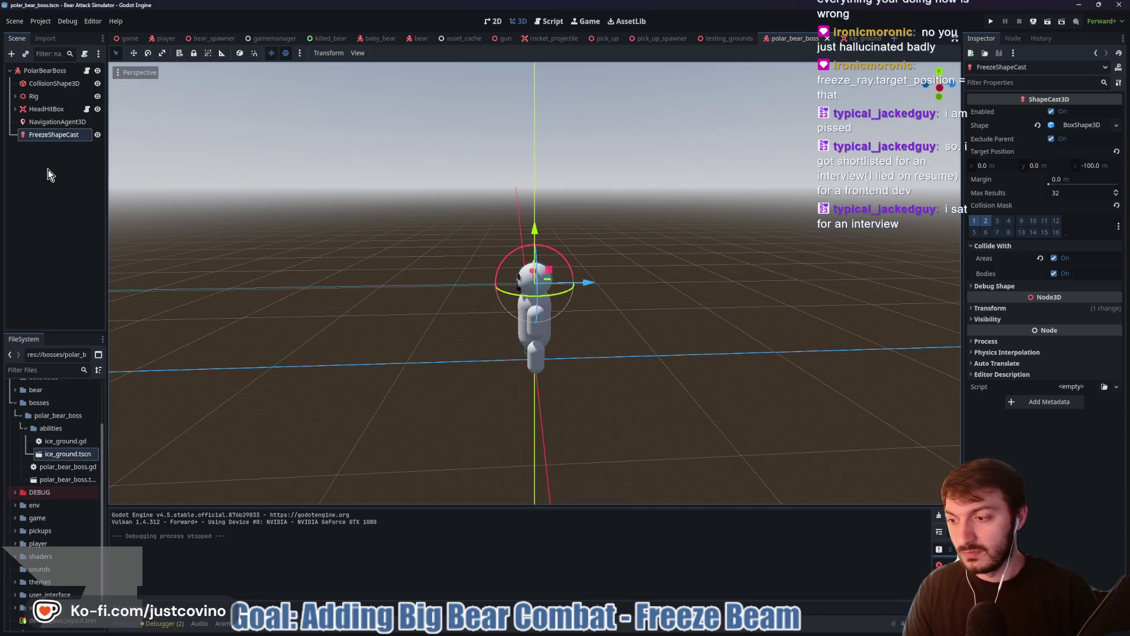
Add a MeshInstance3D child to FreezeShapeCast and give it a new SphereMesh.
key(ctrl+a)
text(mesh)
key(Return)
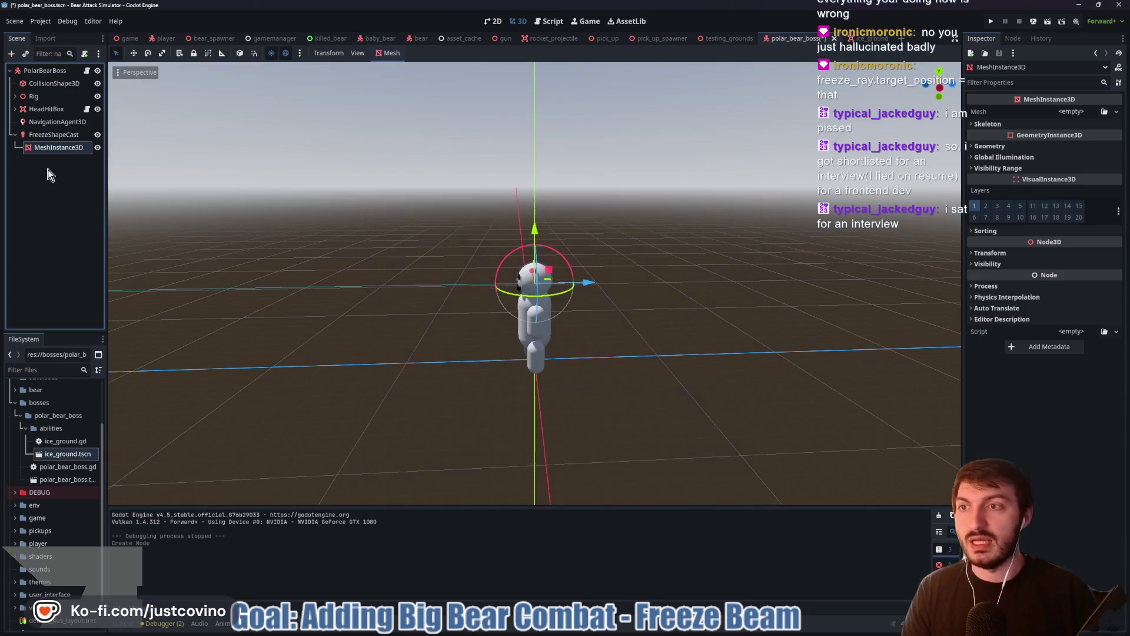
click(1072, 111)
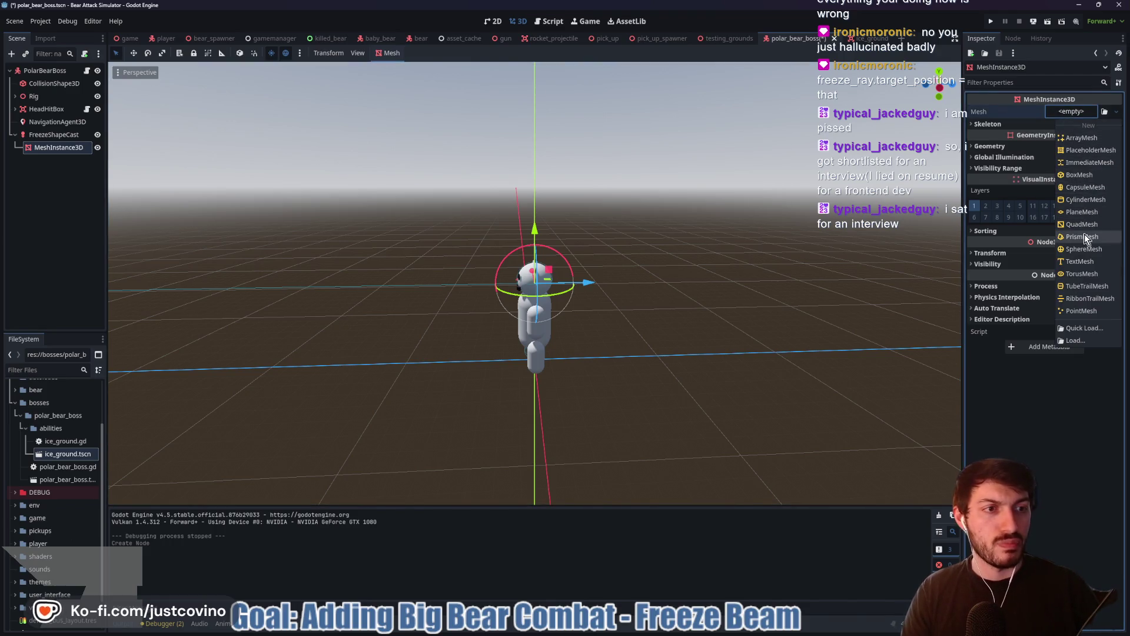
click(1084, 248)
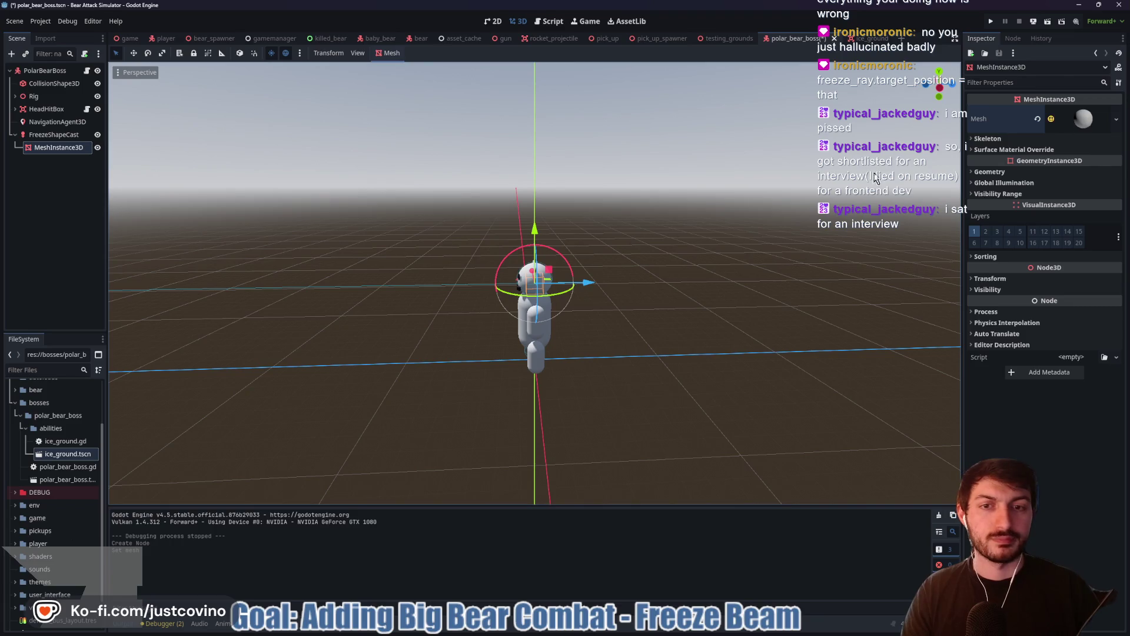
click(1089, 117)
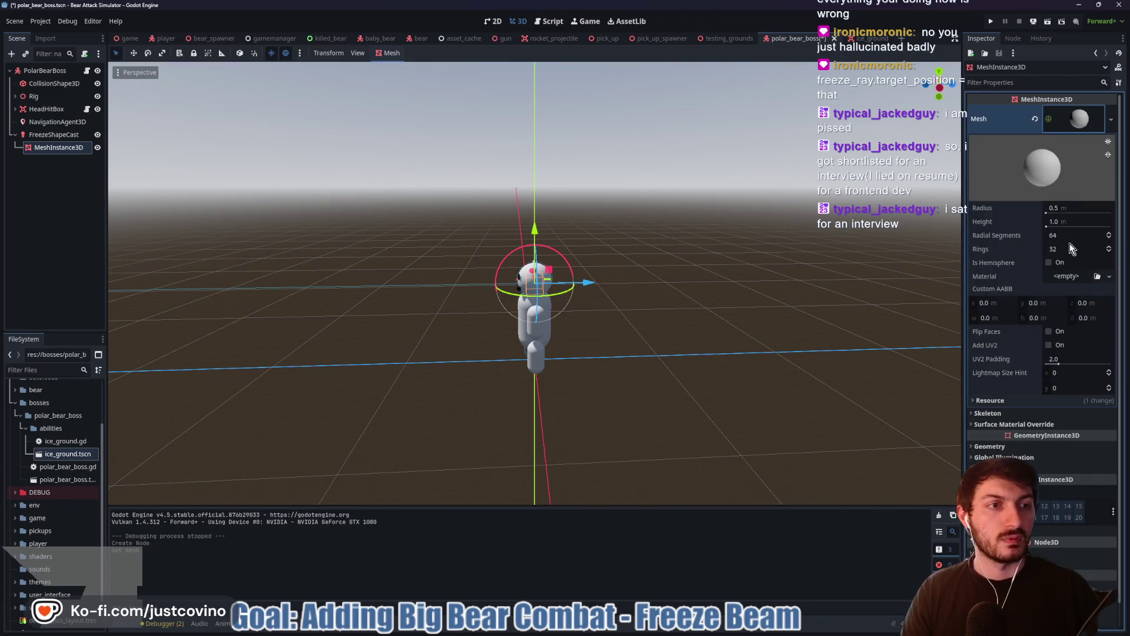
Give the sphere a new StandardMaterial3D with magenta albedo colour.
click(1062, 277)
click(1067, 285)
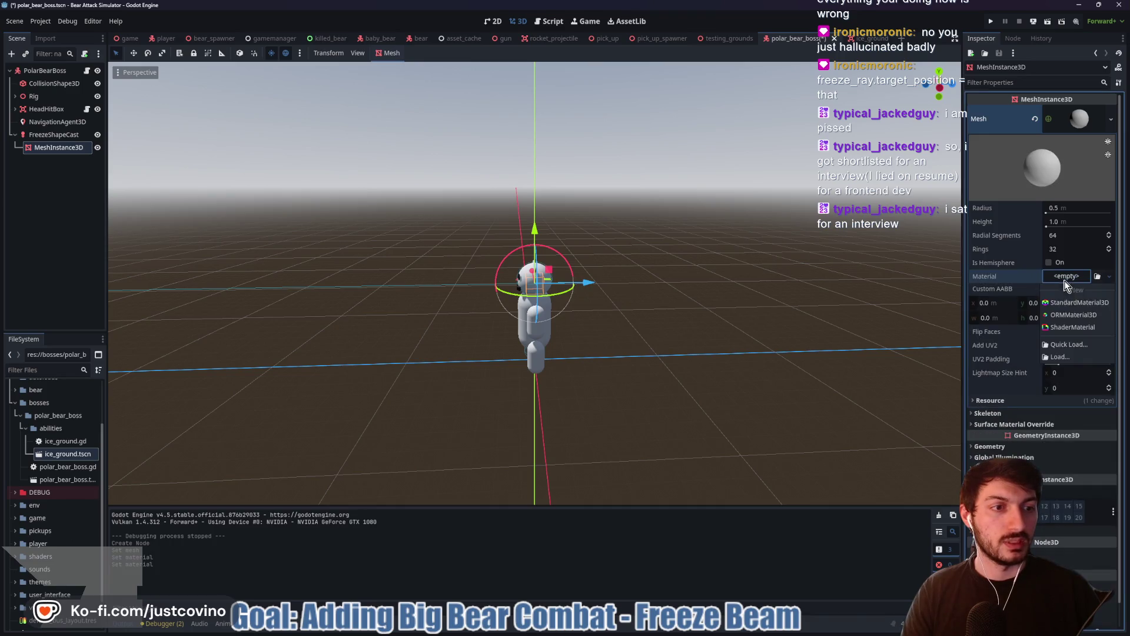
click(1072, 302)
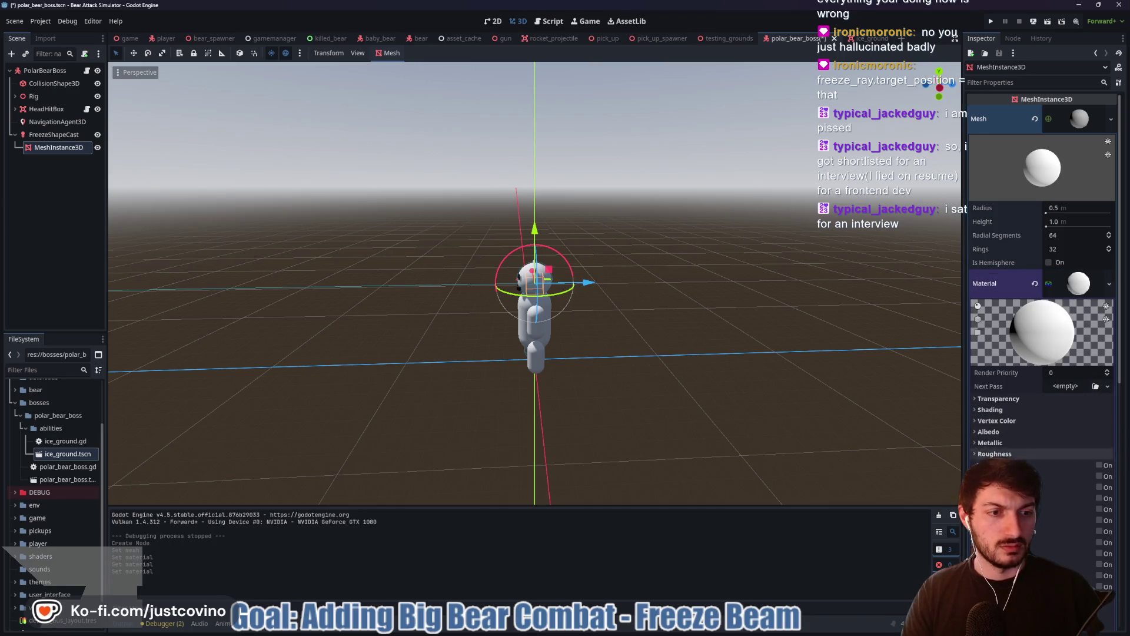
click(988, 434)
click(1078, 444)
click(1120, 268)
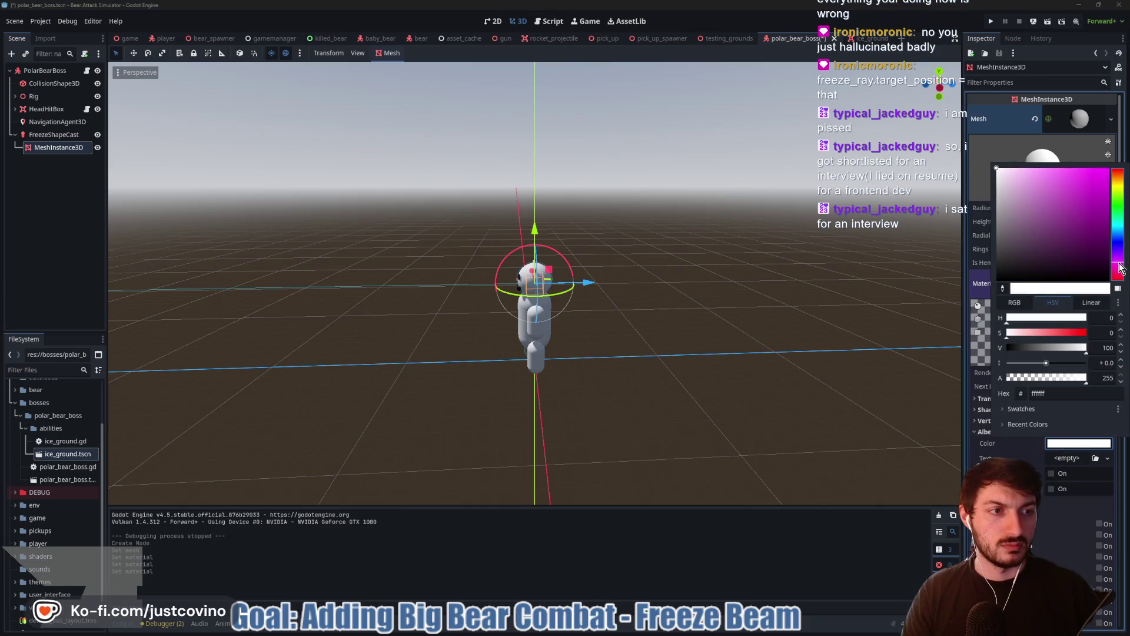
click(1087, 220)
key(Escape)
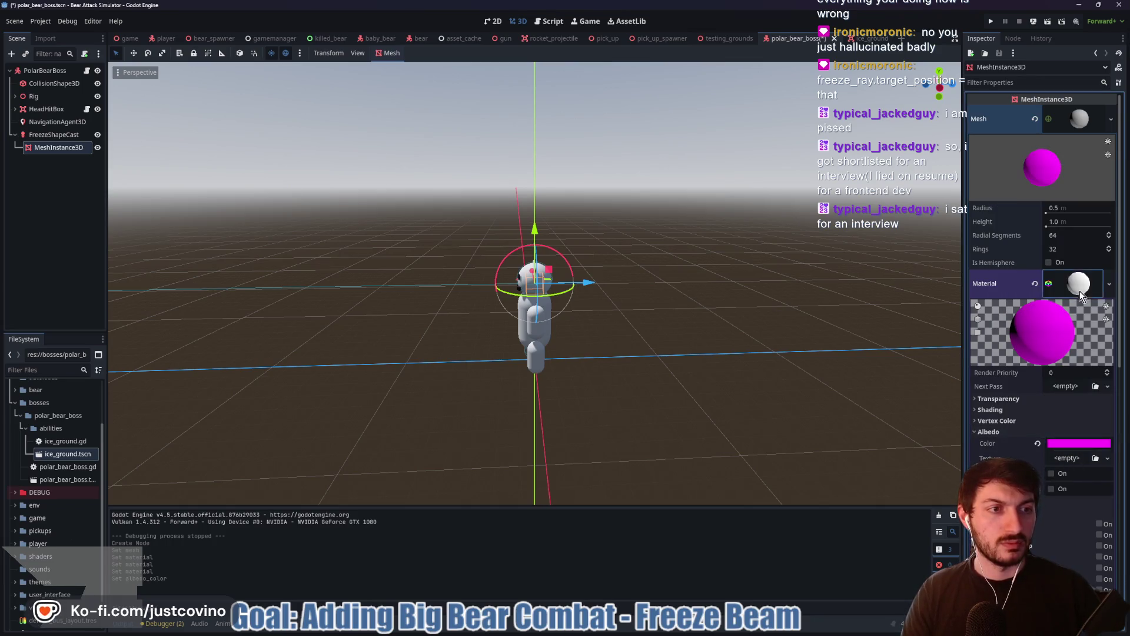
click(1072, 284)
Set the sphere's radius to 0.25 and height to 0.5.
click(1068, 210)
text(0.25)
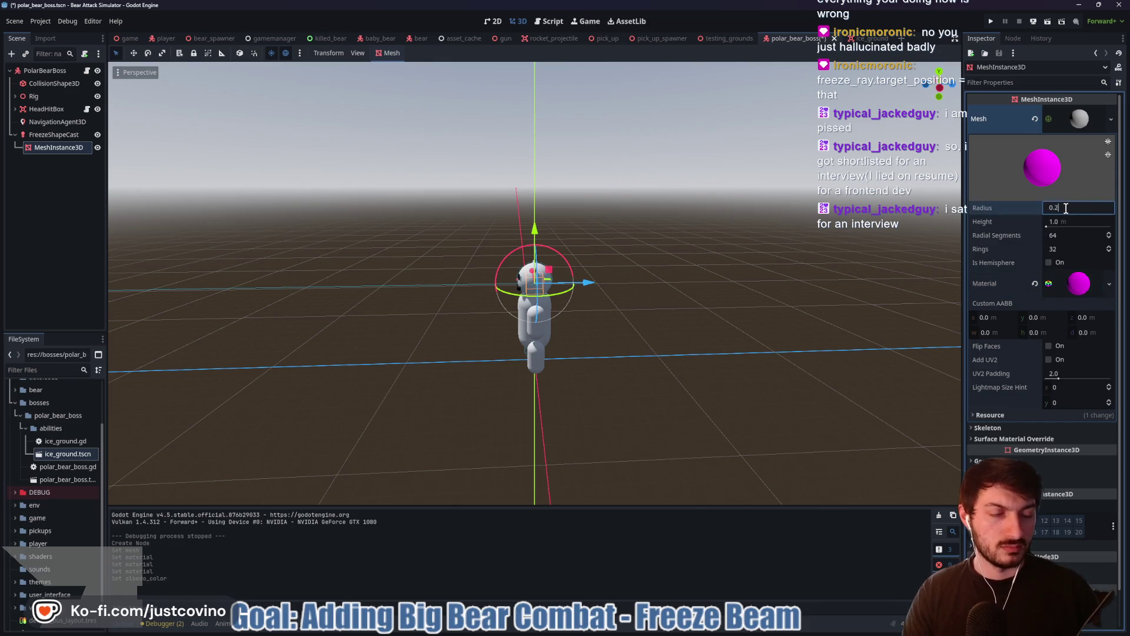
key(Tab)
text(0.5)
key(Return)
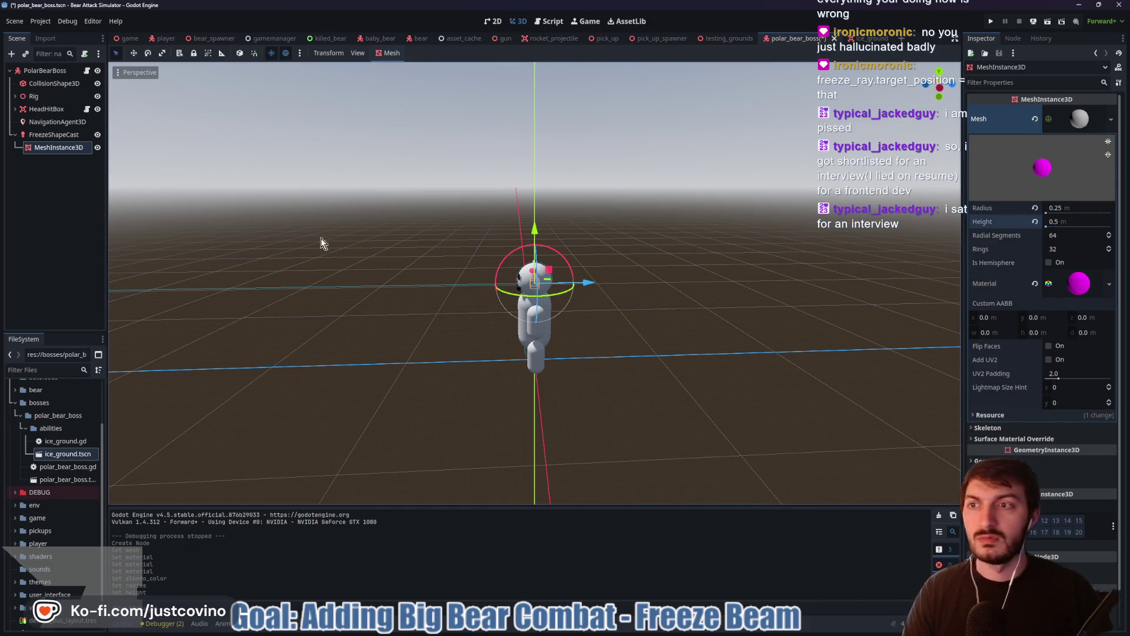
click(87, 71)
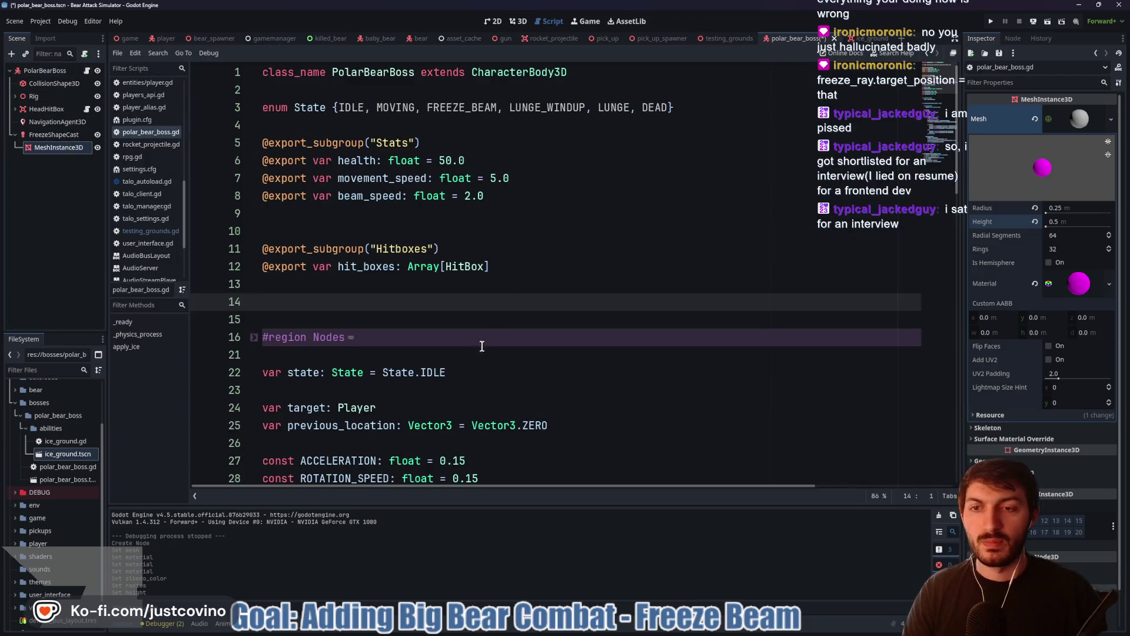
Under State.FREEZE_BEAM, start a line with $FreezeShapeCast/MeshInstance3D.global_position.
scroll(441, 373, down, 10)
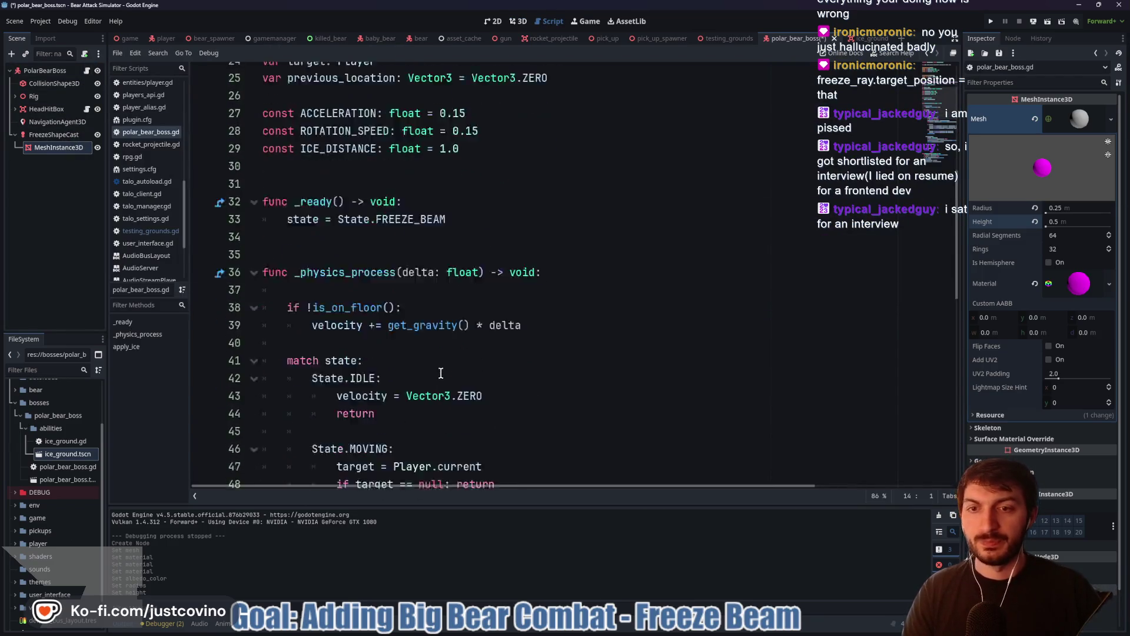
scroll(441, 373, down, 1)
click(458, 375)
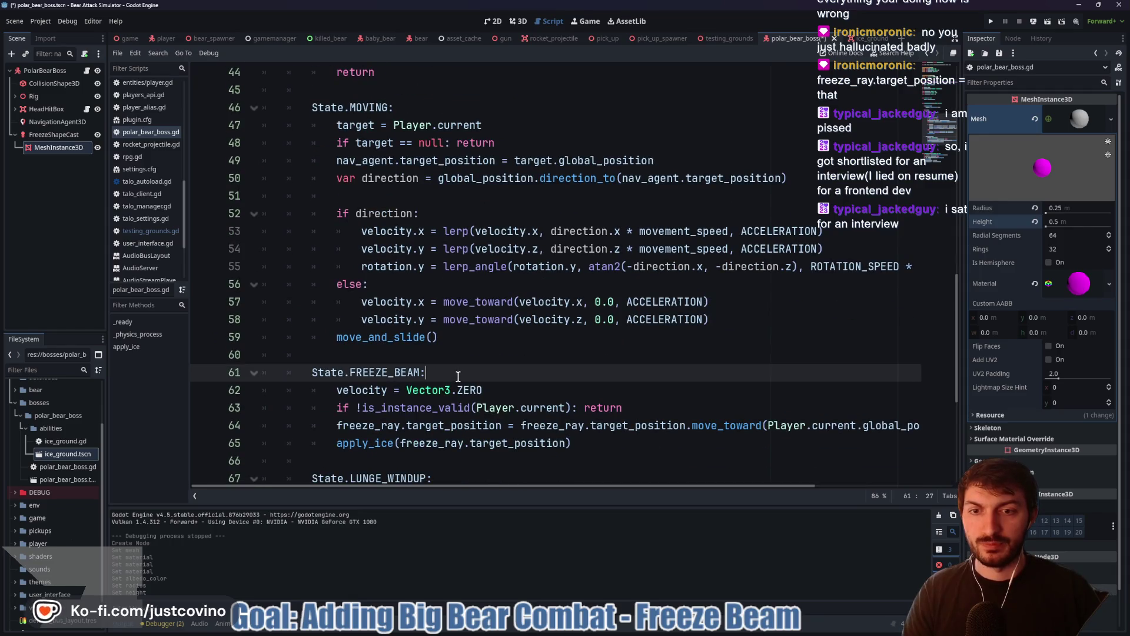
key(Return)
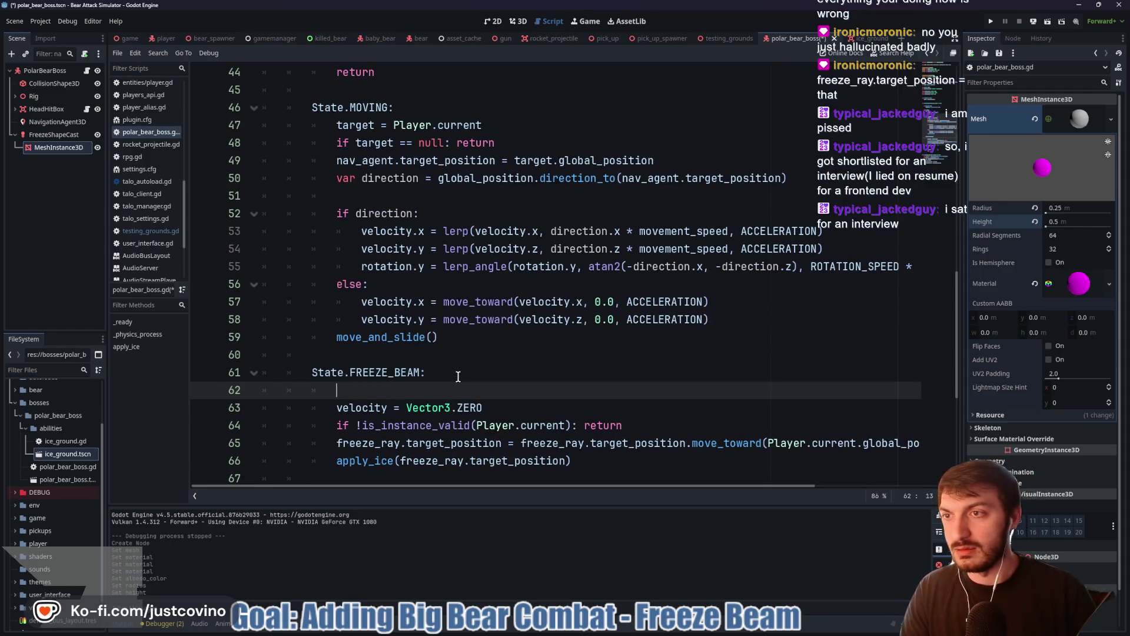
text(mesh)
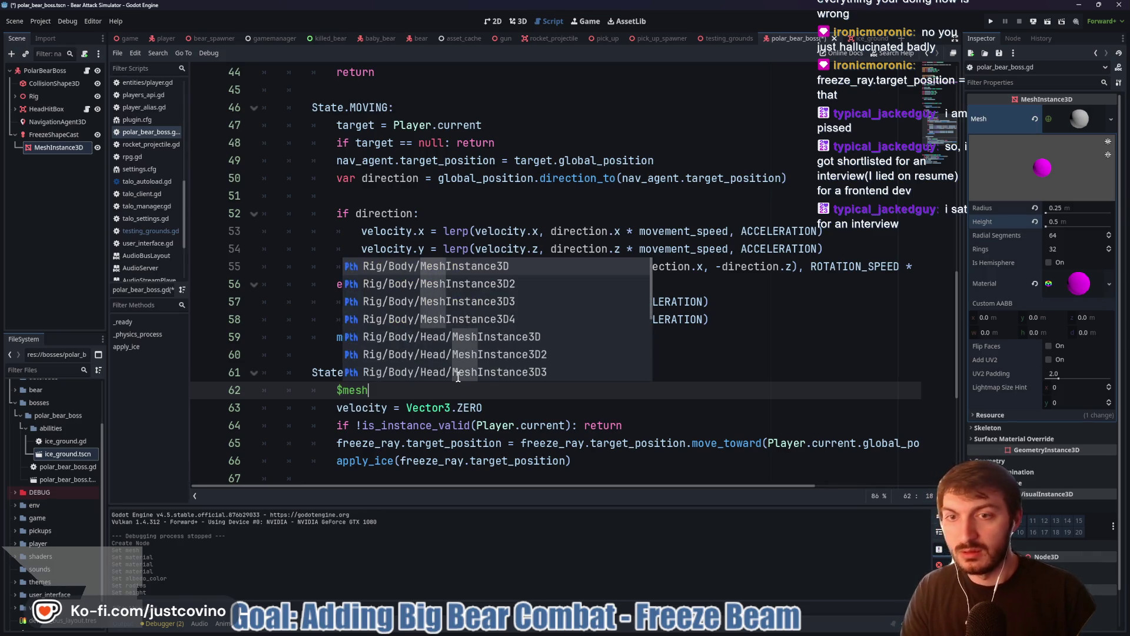
text(instance3)
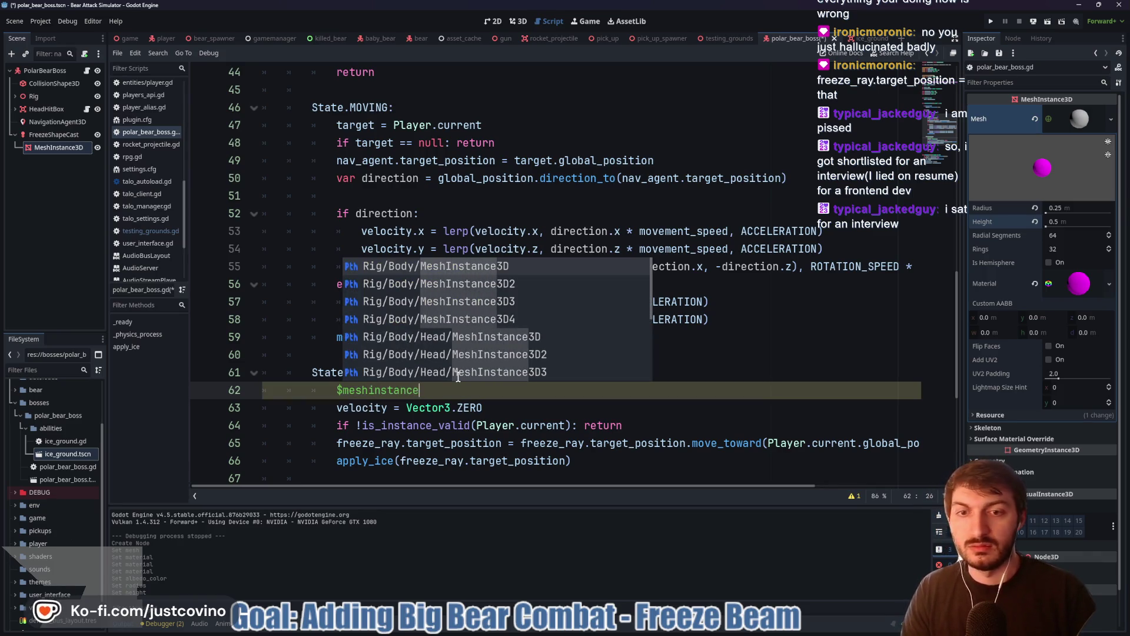
scroll(458, 376, down, 3)
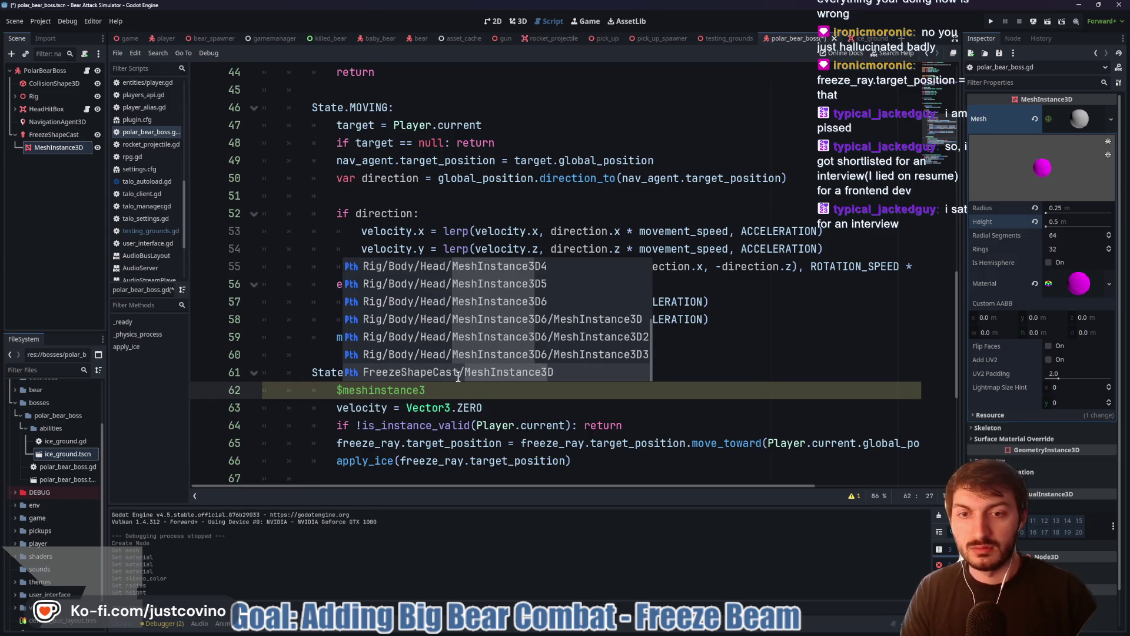
click(458, 376)
text(.global)
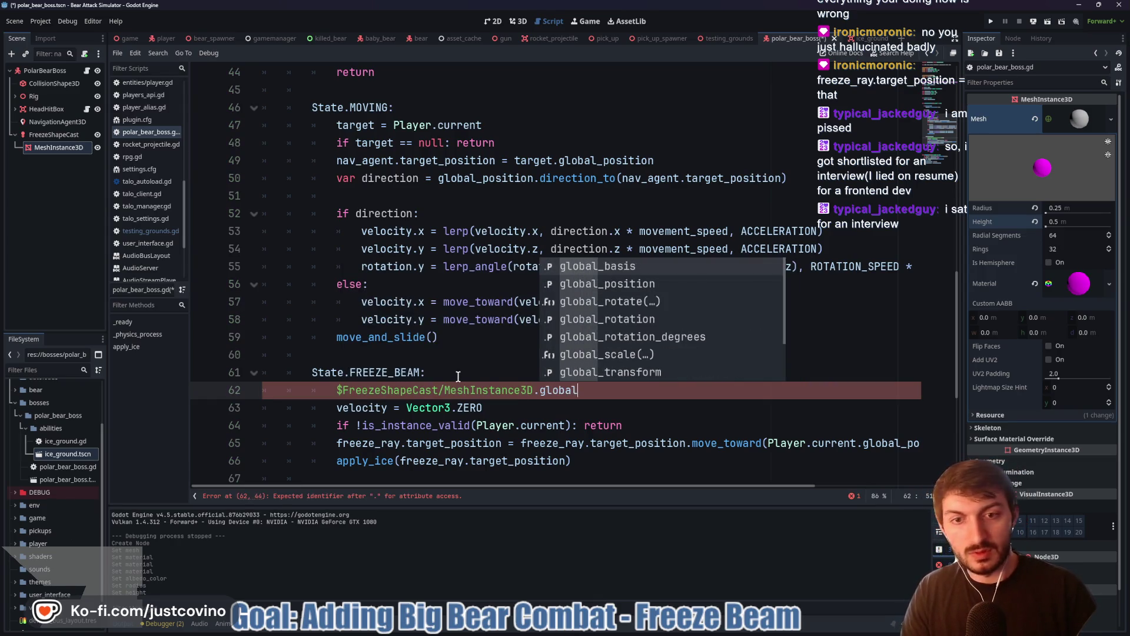
text(_po)
key(Return)
Assign that position freeze_ray.get_collision_point(0).
text(= )
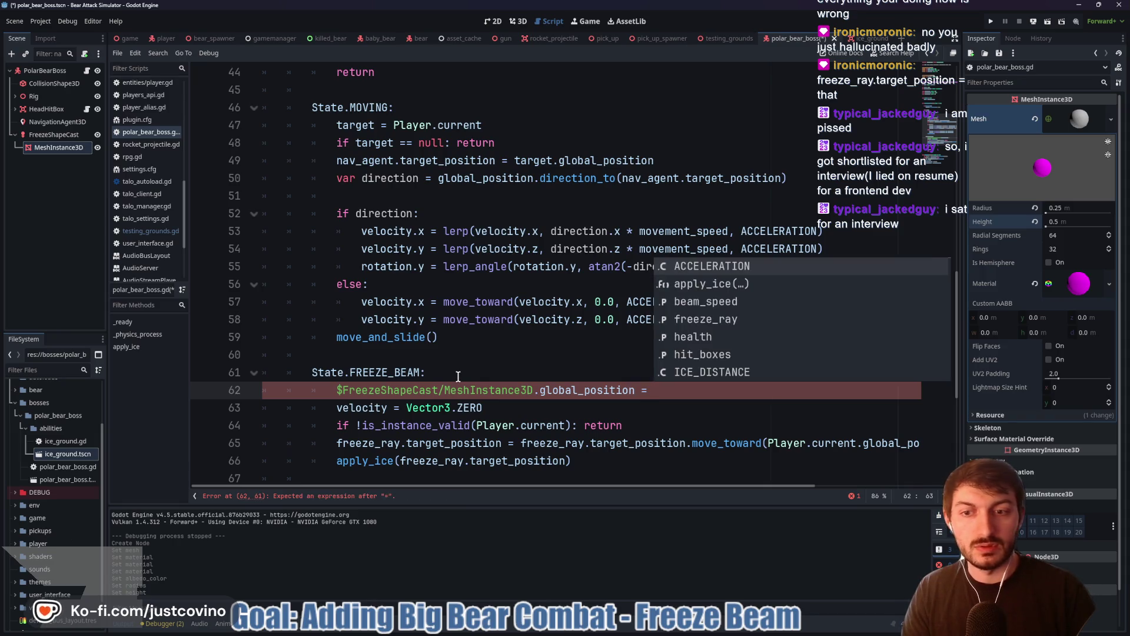
text(fre)
key(Return)
text(.get_coll)
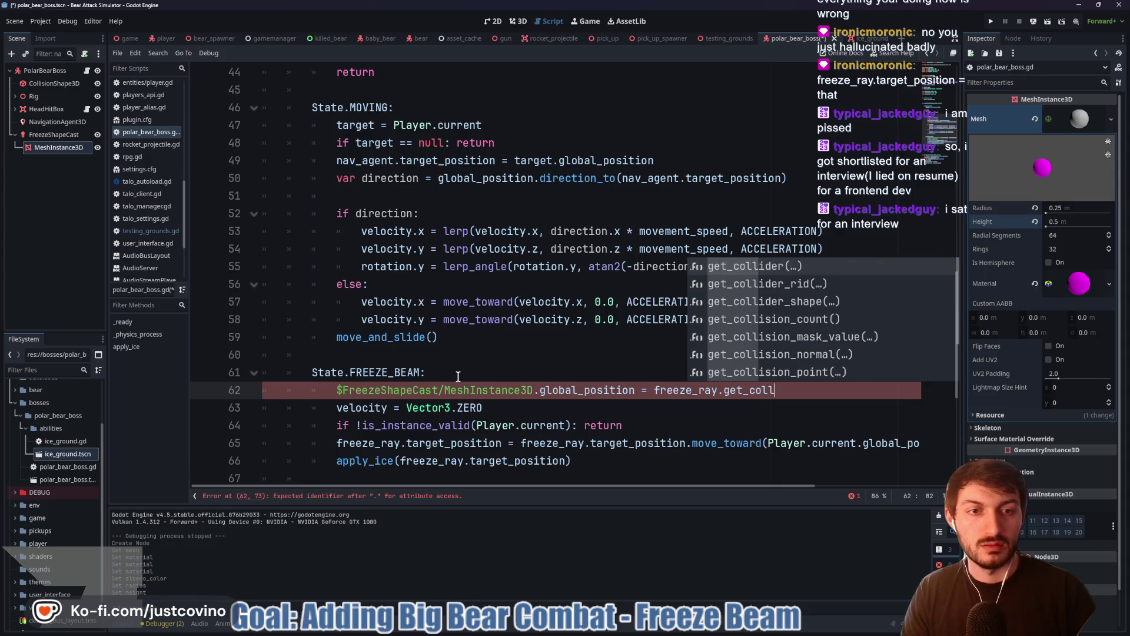
key(Down)
key(Down)
key(Down)
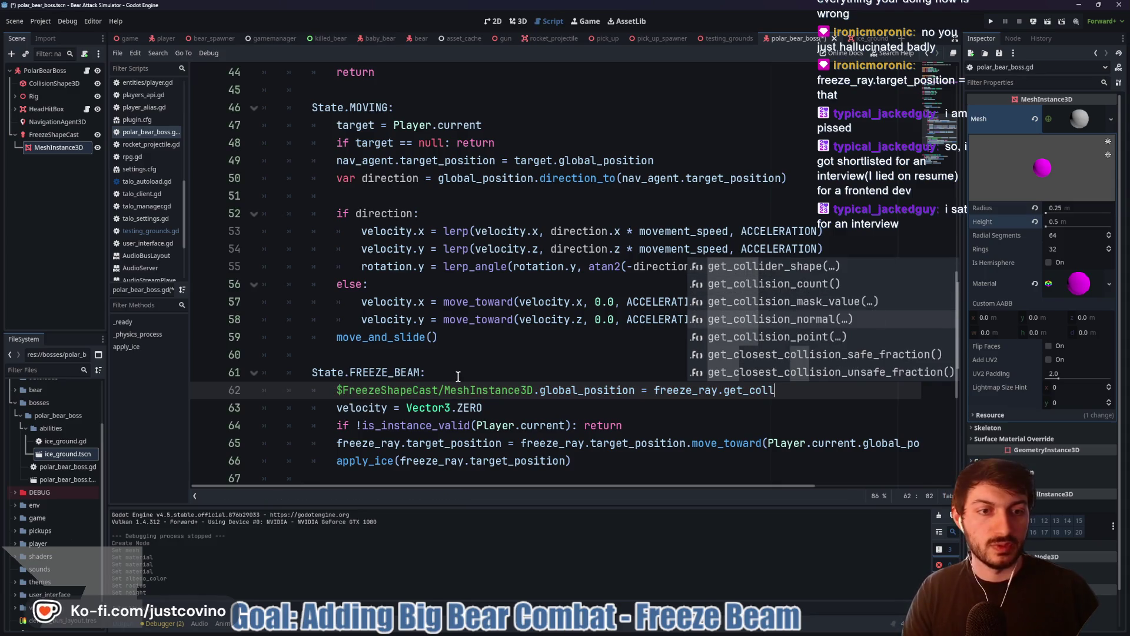
key(Return)
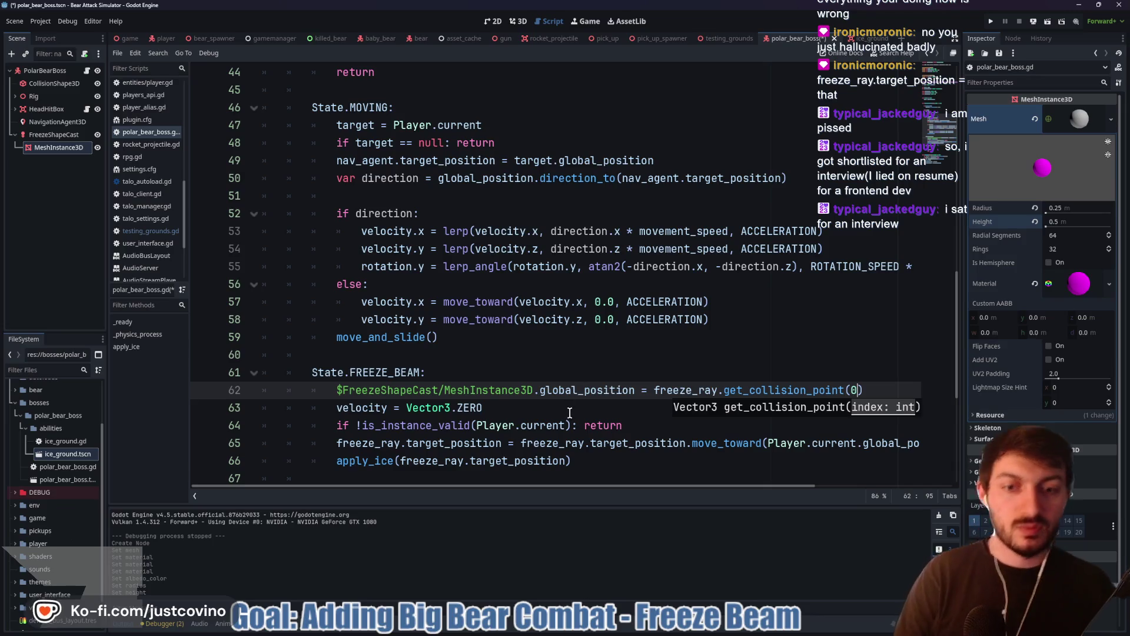
click(623, 430)
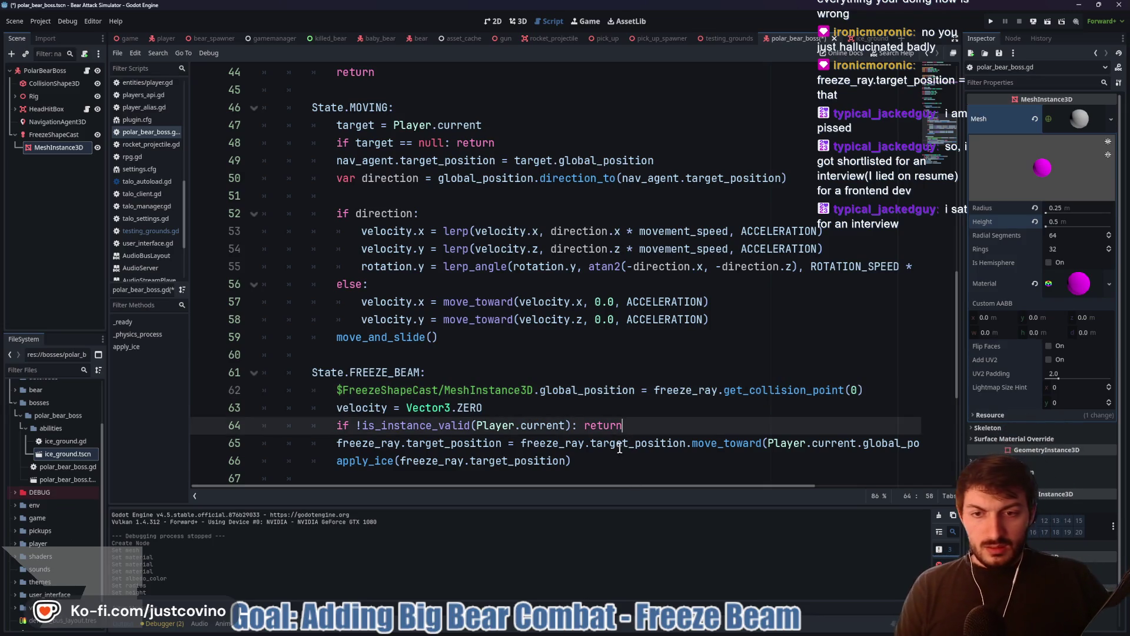
scroll(589, 430, down, 4)
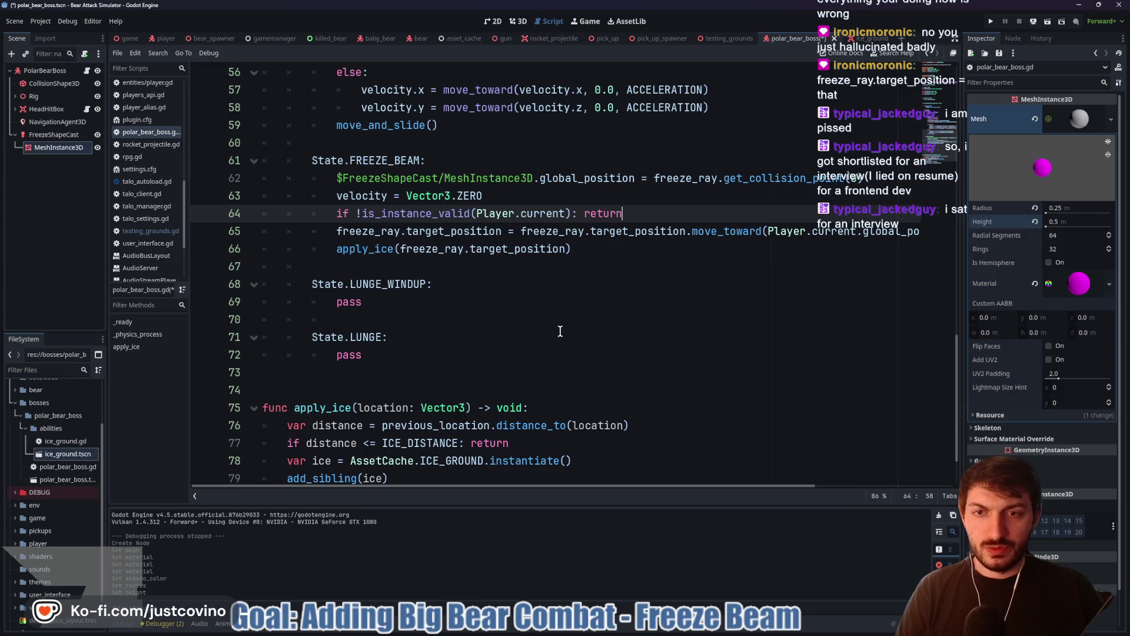
scroll(507, 364, down, 1)
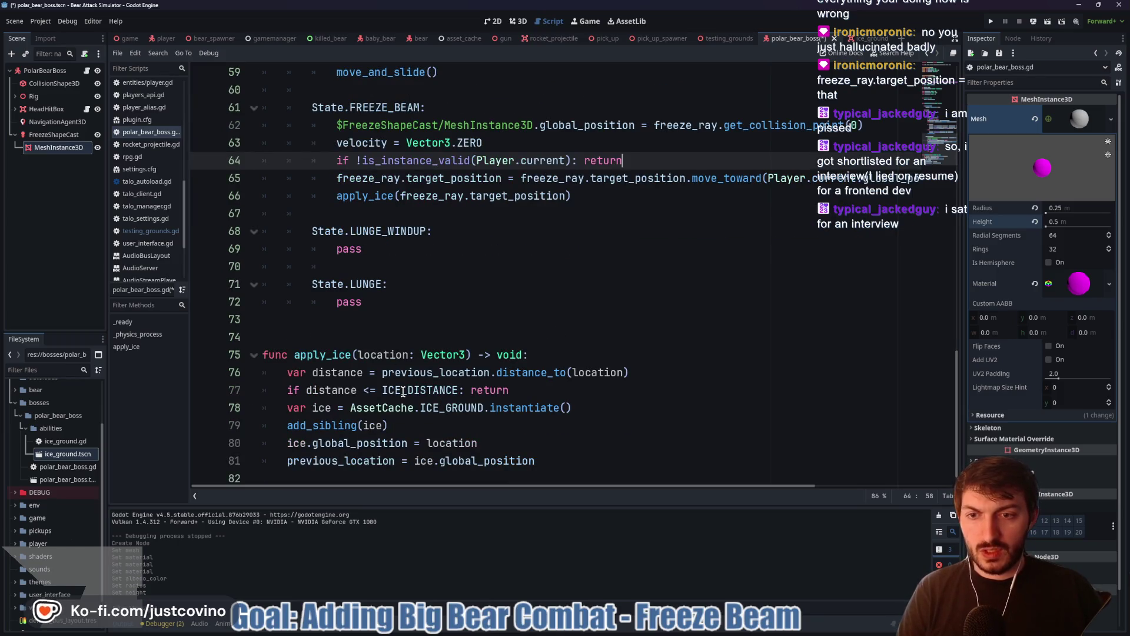
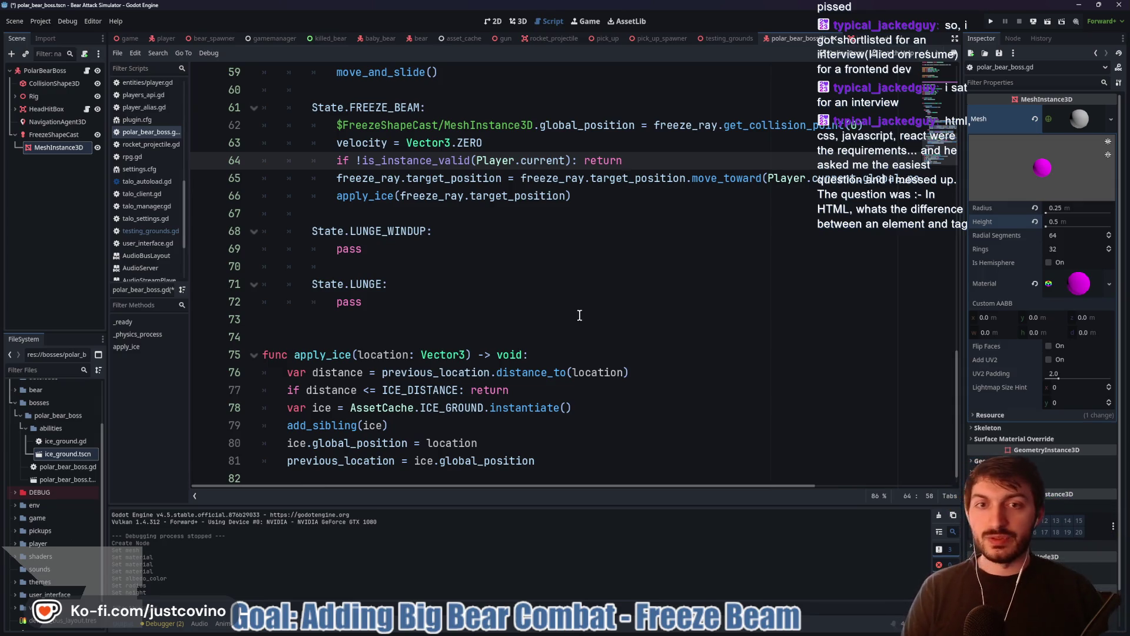
Save polar_bear_boss.gd with Ctrl+S, then switch to the bear scene.
click(597, 205)
key(ctrl+s)
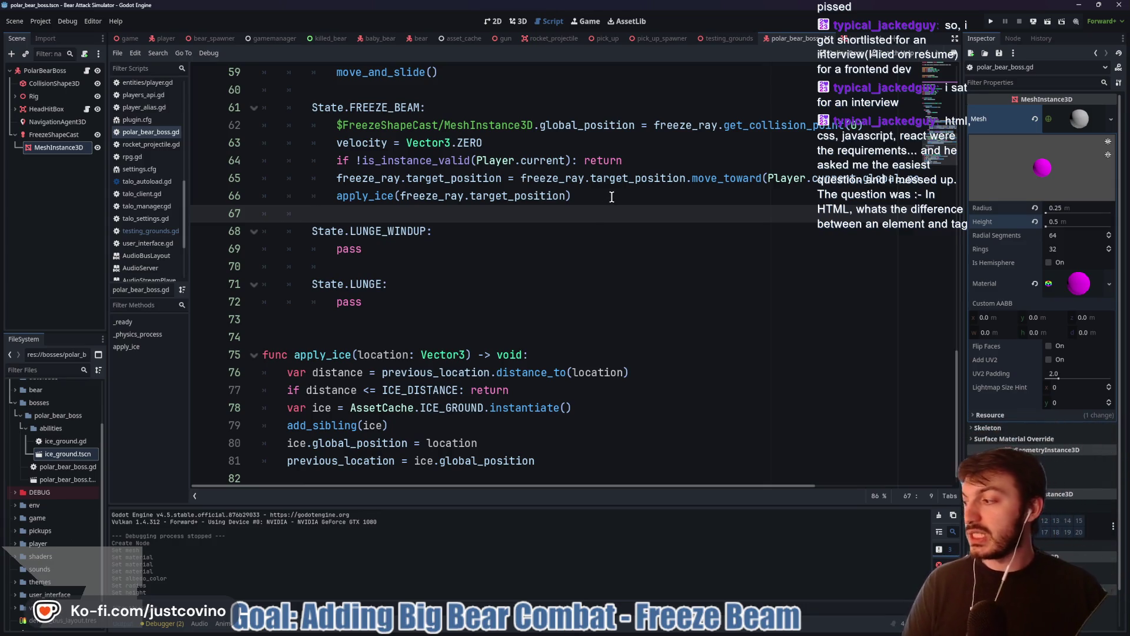
click(420, 38)
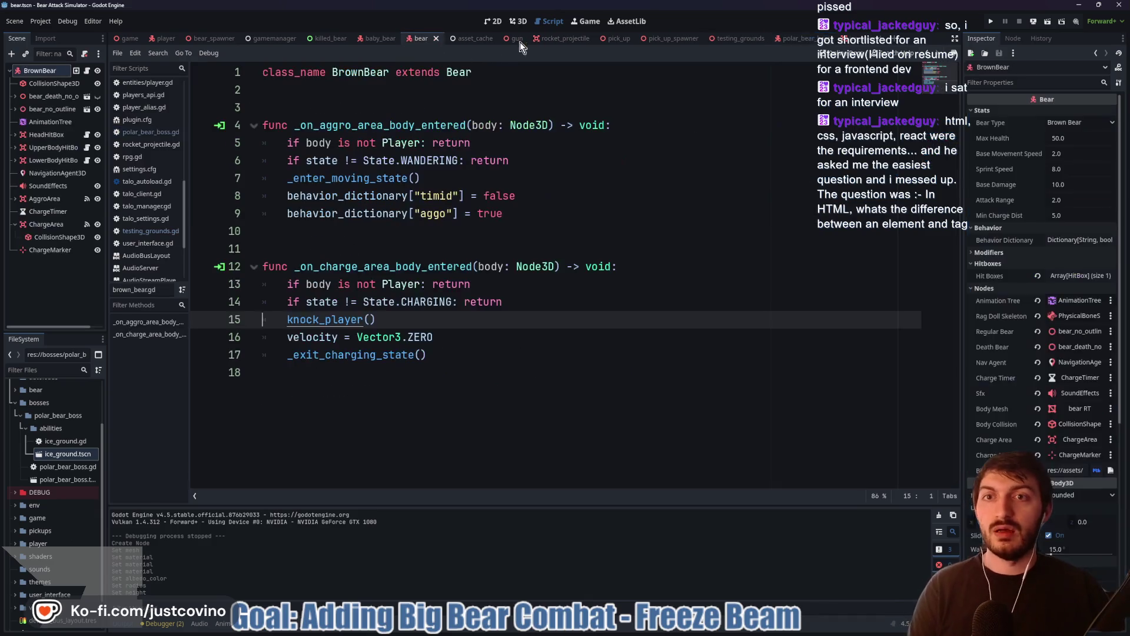
Inspect the brown bear model in 3D, look down over the game map, then open ice_ground.
click(517, 21)
mouse_move(571, 354)
mouse_down()
mouse_move(471, 362)
mouse_move(481, 334)
mouse_up()
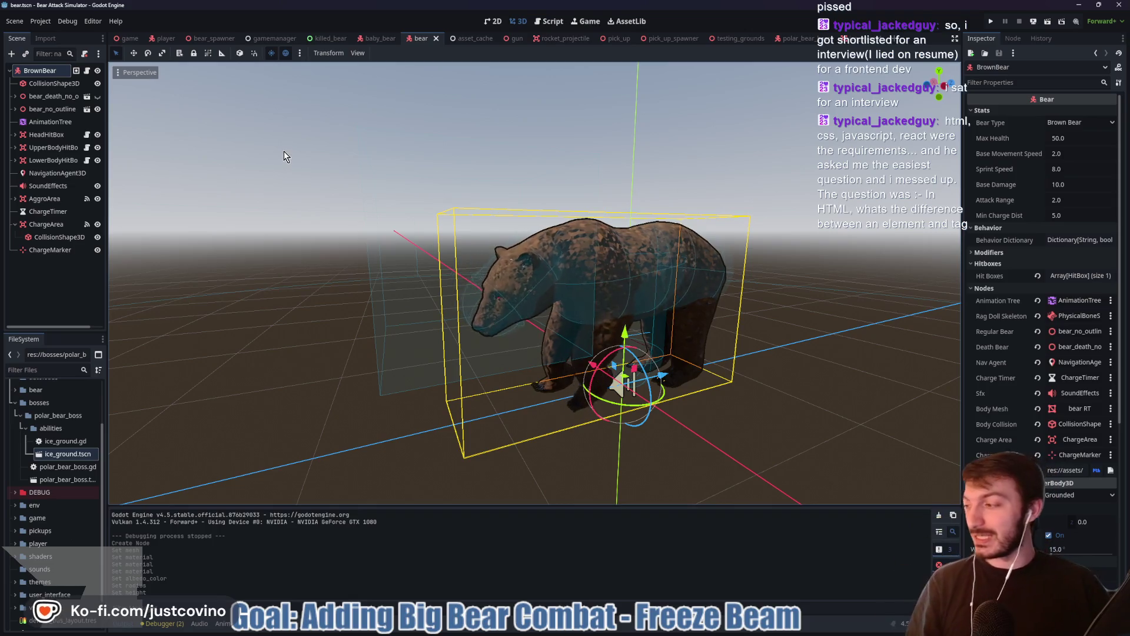
click(129, 38)
drag(372, 131, 504, 310)
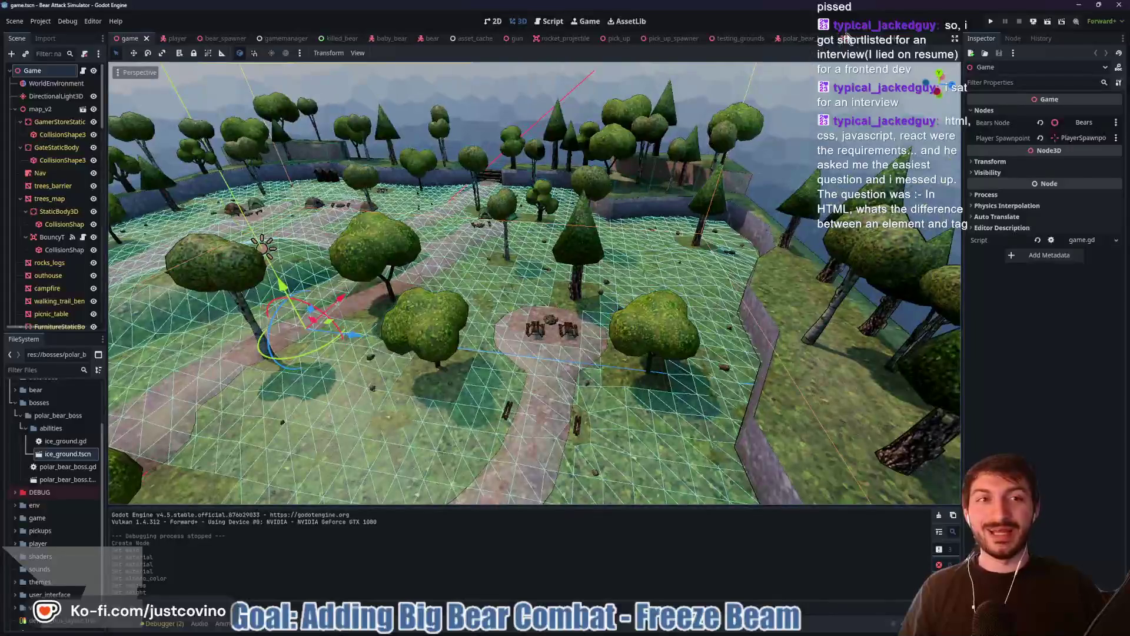
double_click(67, 454)
Look over the polar bear boss and testing grounds scenes, then open the PolarBearBoss script.
click(788, 39)
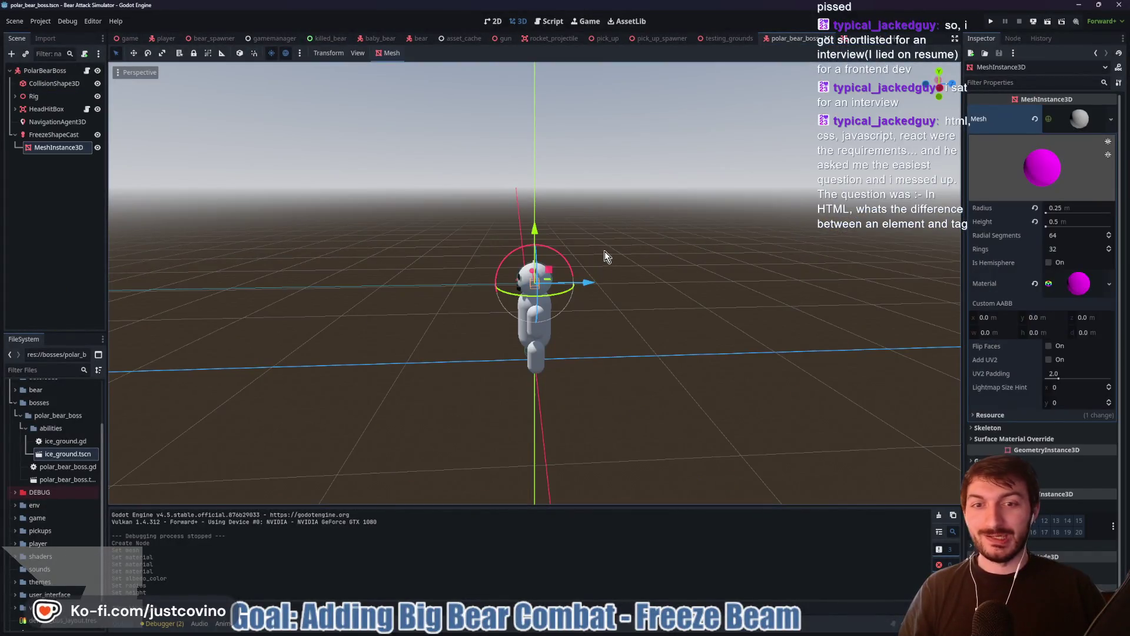
scroll(687, 316, up, 3)
scroll(662, 312, down, 4)
scroll(647, 318, up, 2)
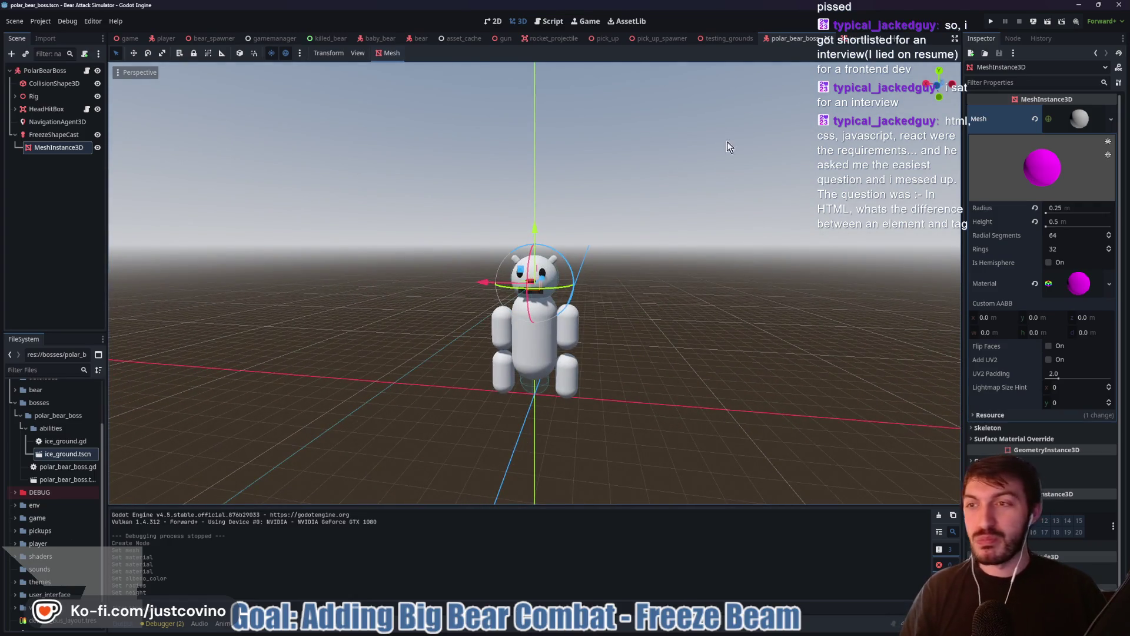
key(ctrl+Tab)
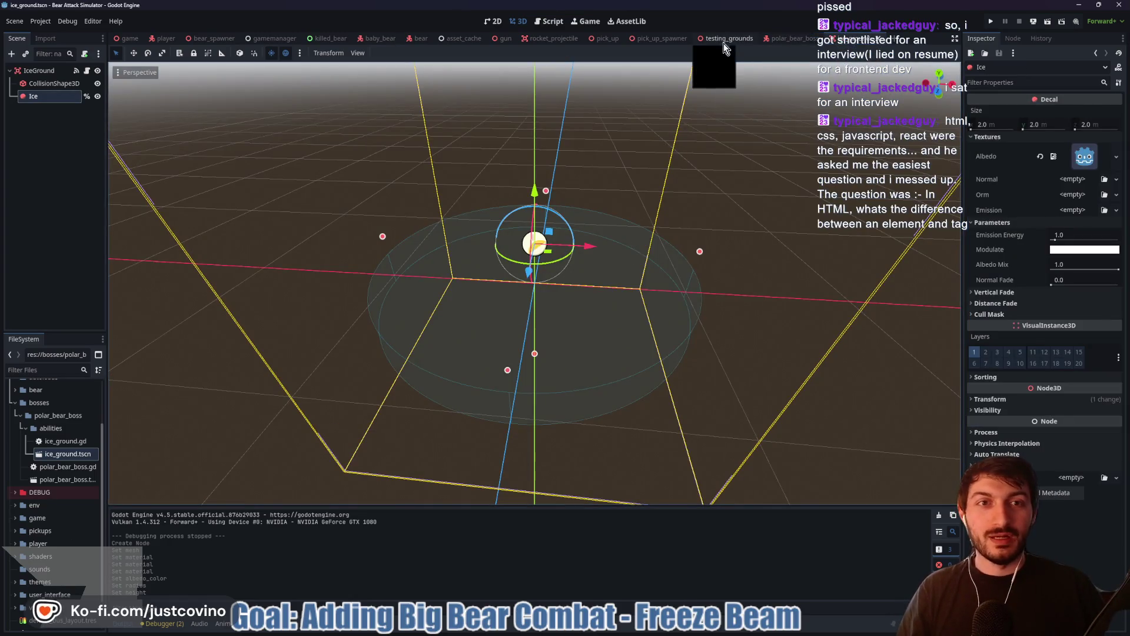
click(728, 38)
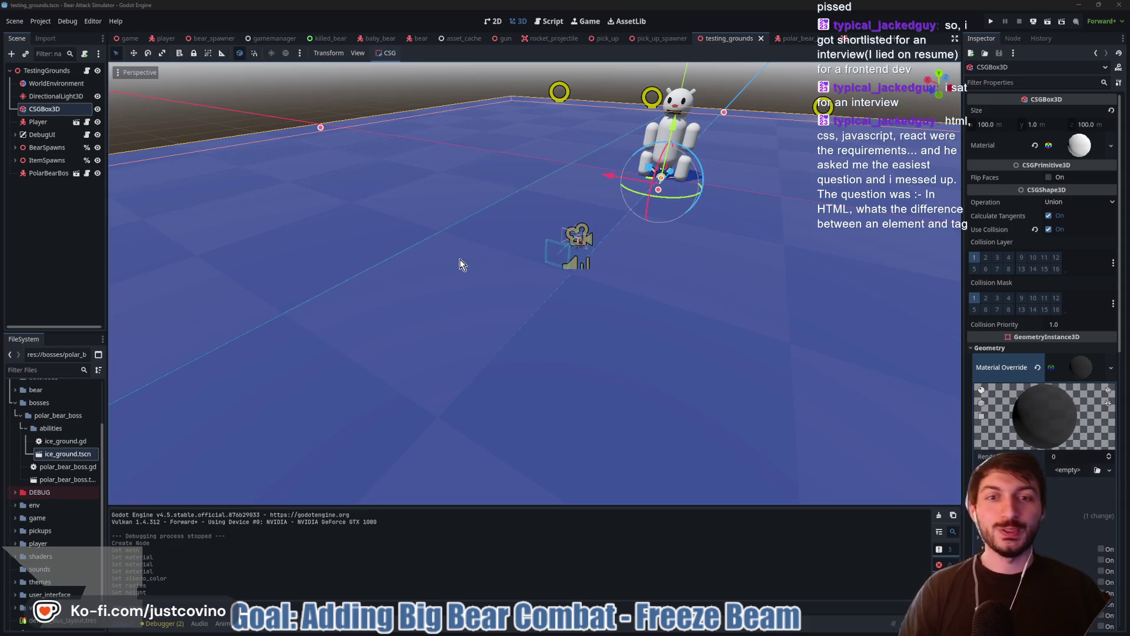
click(793, 38)
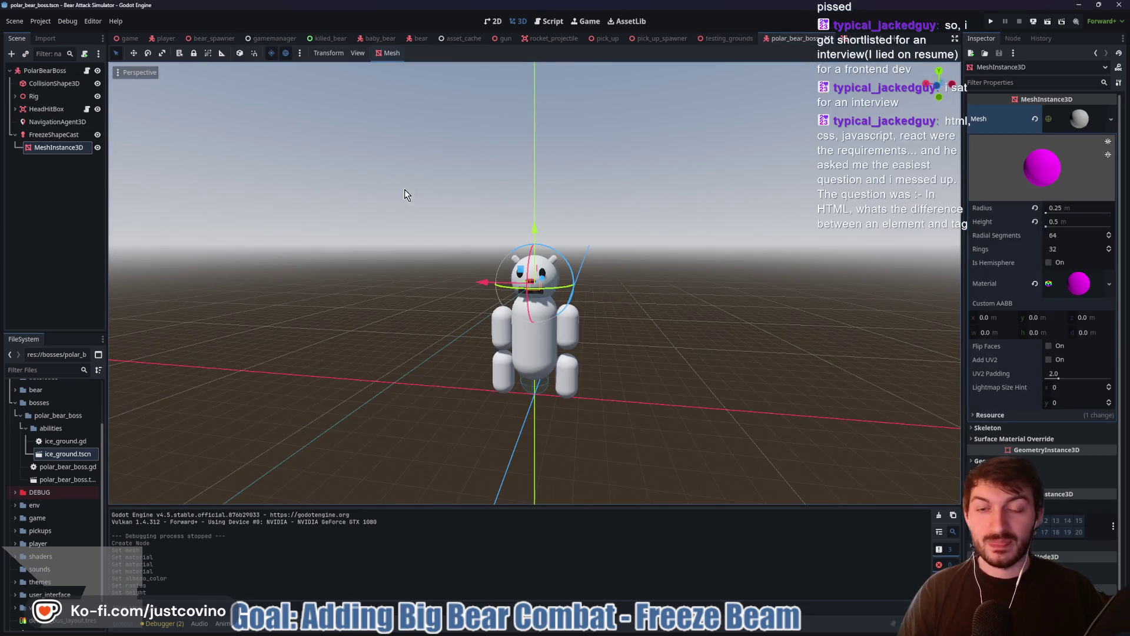
click(86, 70)
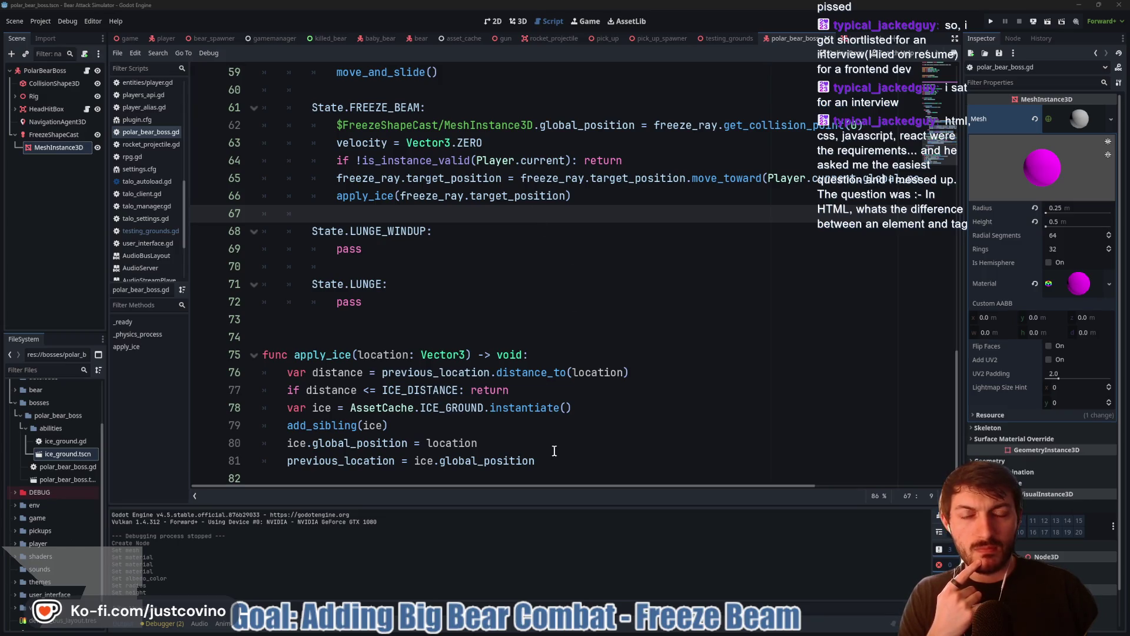
Edit line 8 so beam_speed reads 10.0, then run the project with F5.
mouse_move(555, 486)
mouse_down()
mouse_move(711, 492)
mouse_move(540, 490)
mouse_move(710, 499)
mouse_up()
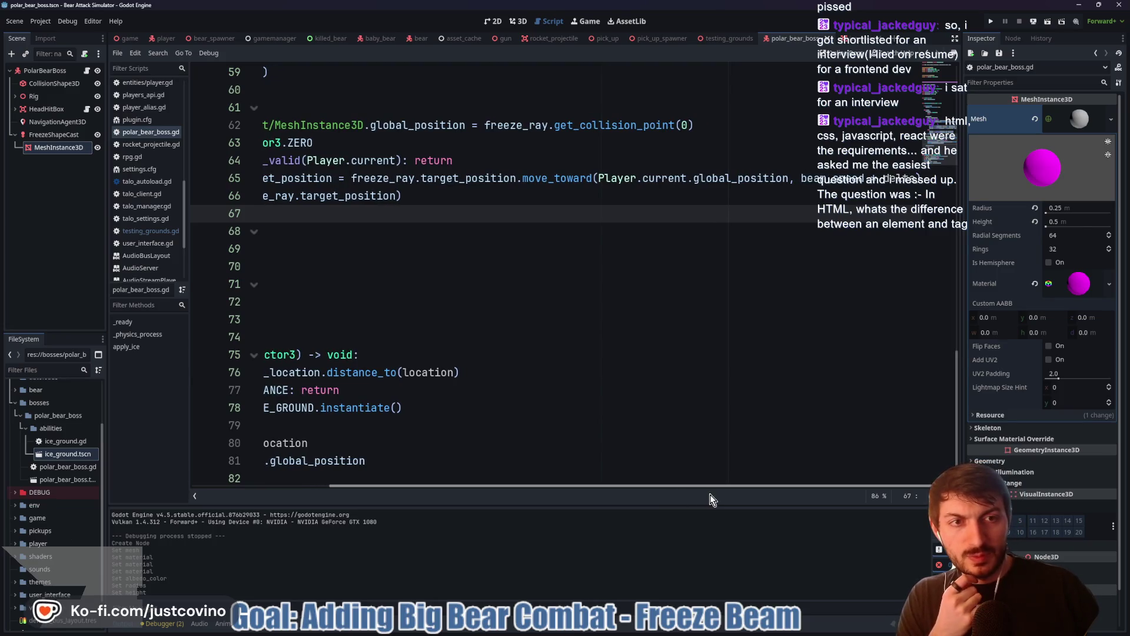
drag(692, 492, 542, 490)
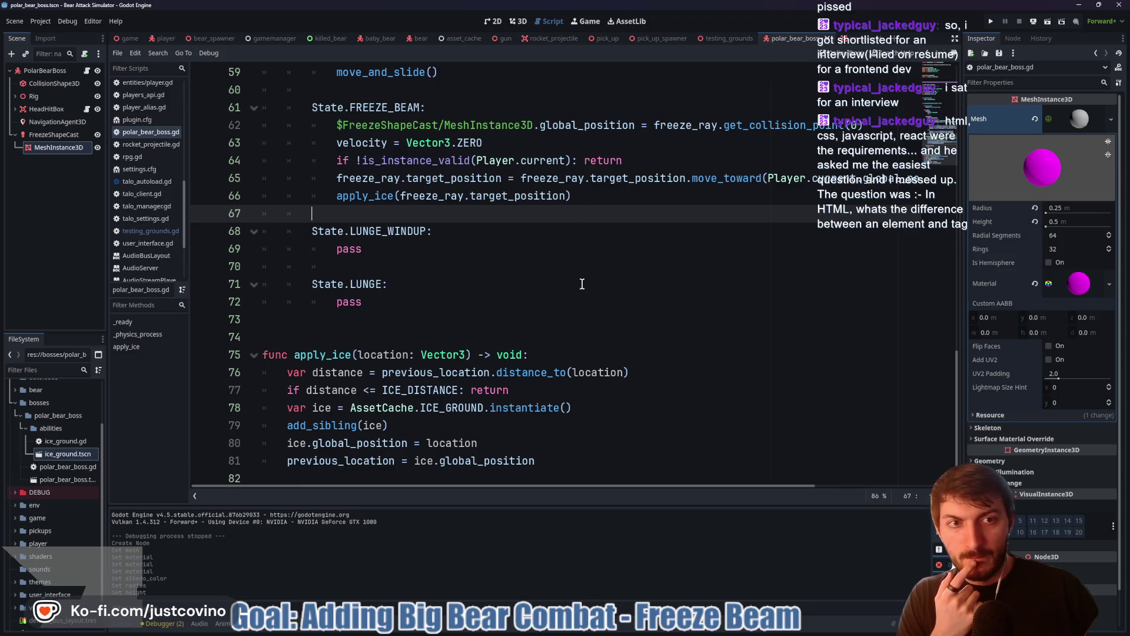
mouse_move(566, 486)
mouse_down()
mouse_move(732, 490)
mouse_move(534, 490)
mouse_up()
scroll(532, 335, up, 10)
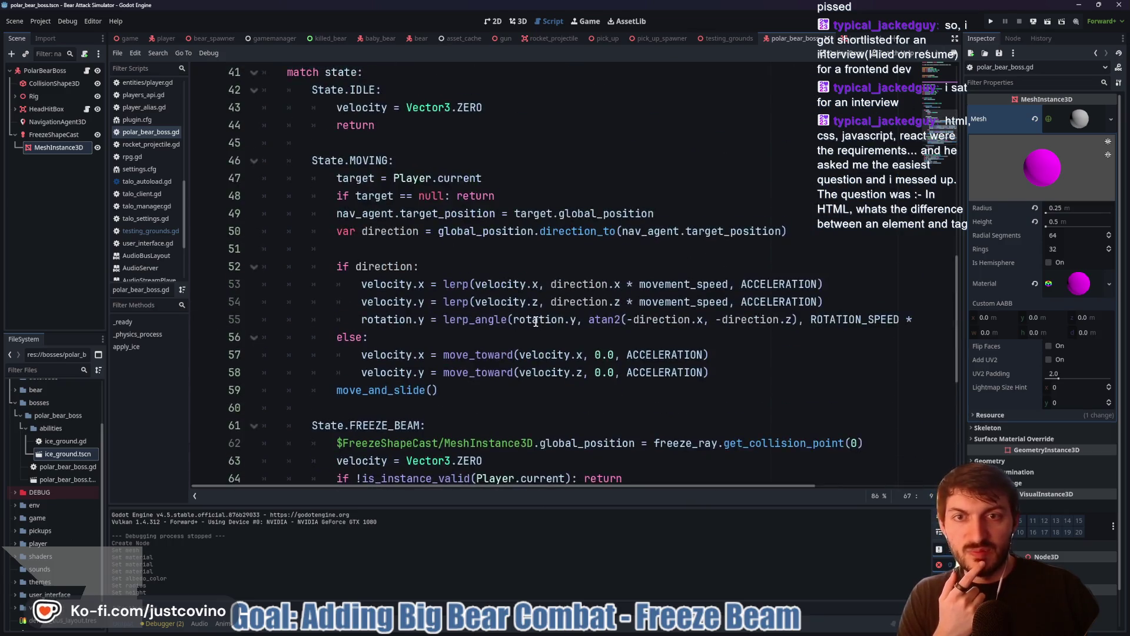
scroll(508, 257, up, 3)
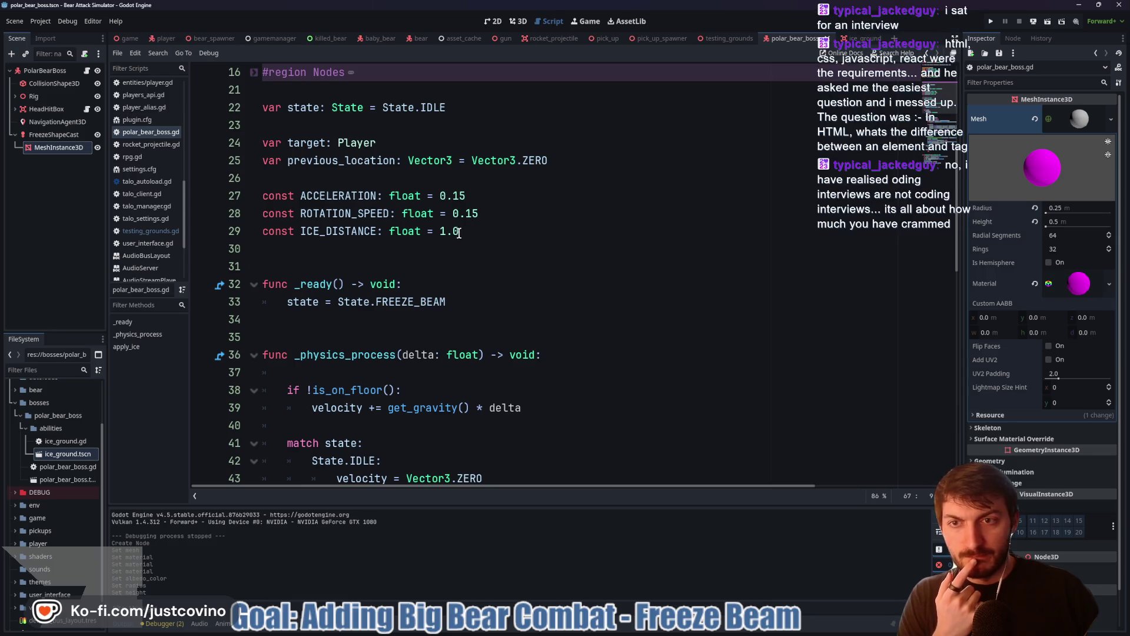
scroll(468, 246, up, 3)
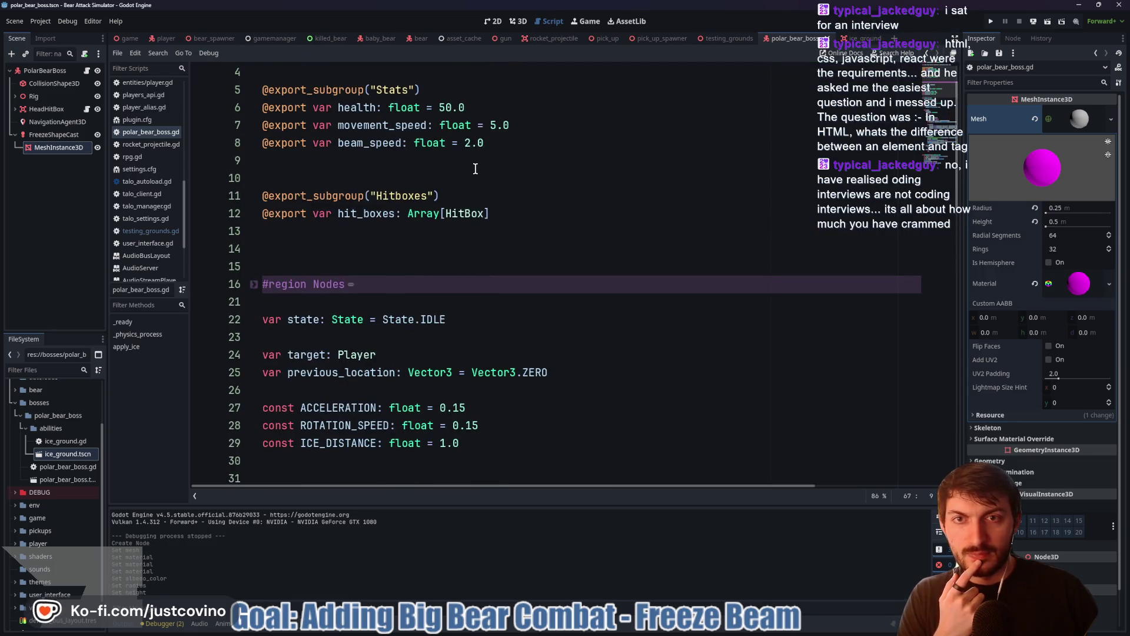
click(472, 149)
key(BackSpace)
text(10)
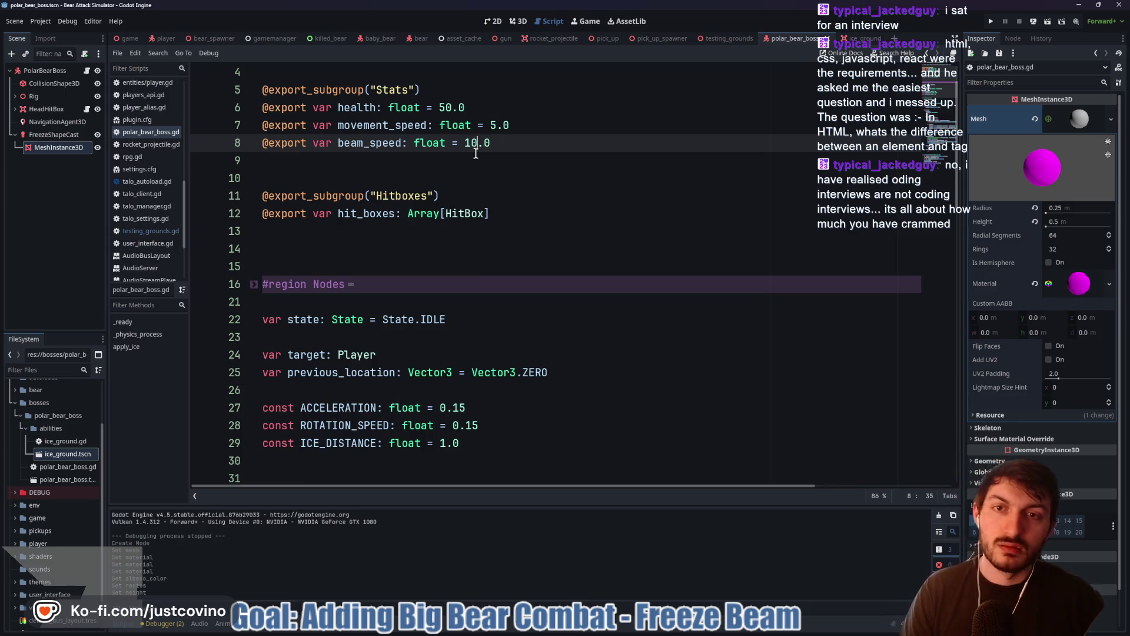
click(515, 160)
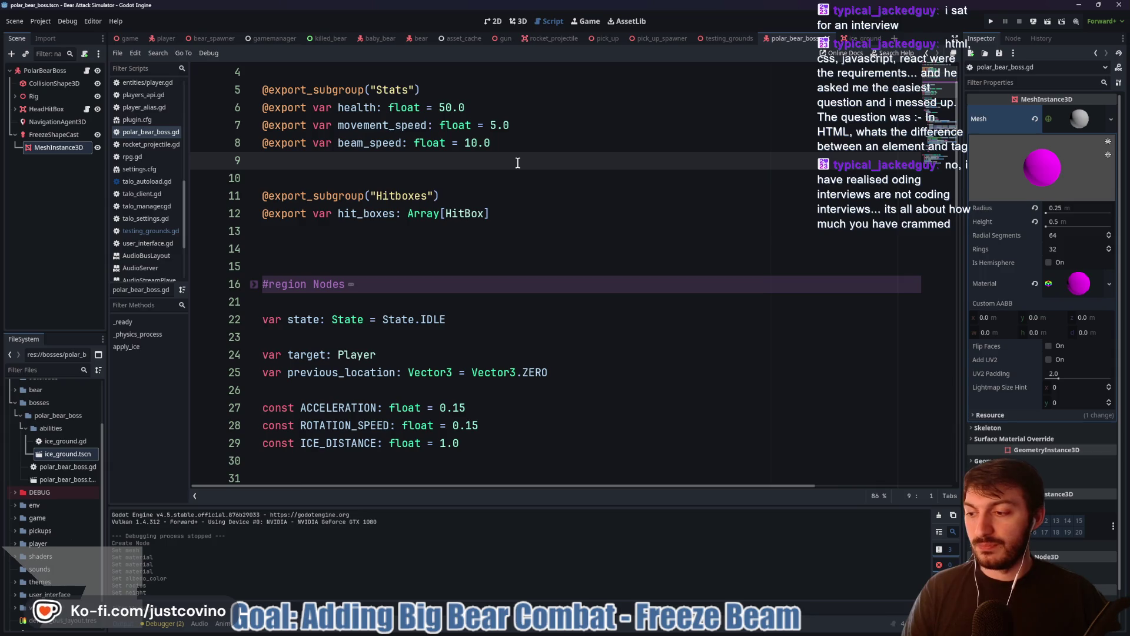
key(F5)
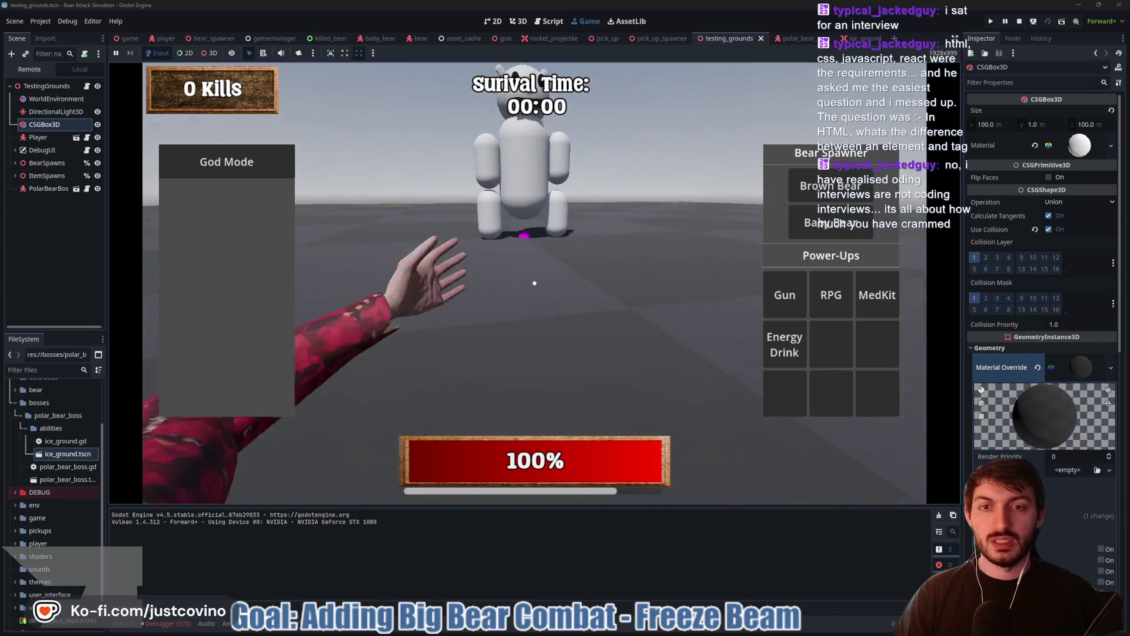
Stop the running game and go back to the polar bear boss script.
key(F8)
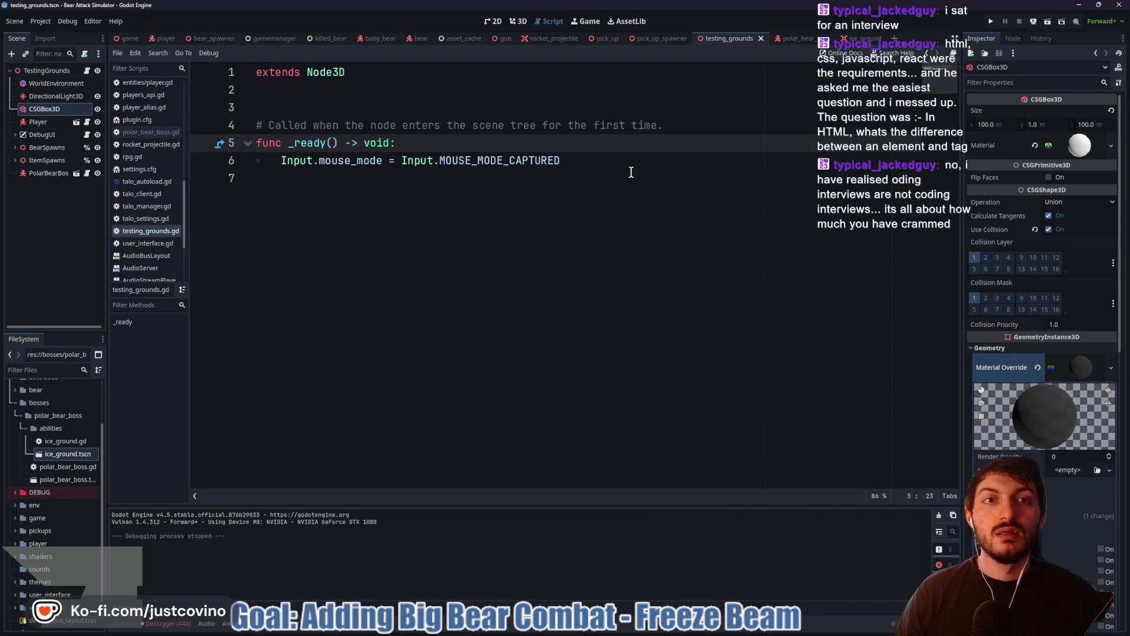
click(803, 41)
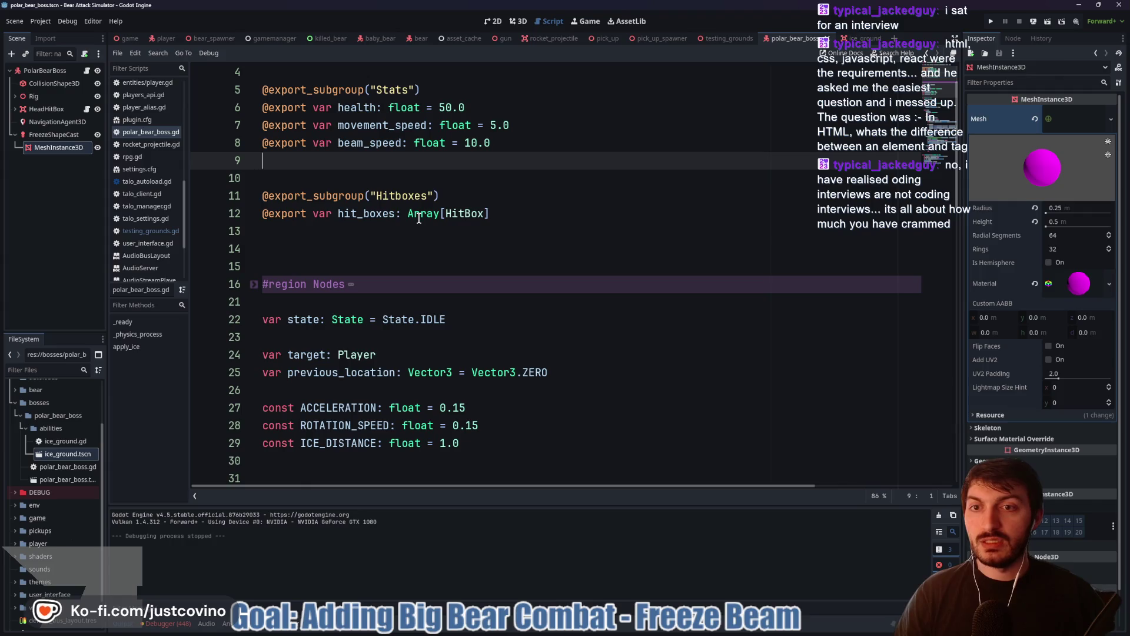
scroll(486, 209, down, 1)
scroll(487, 203, up, 1)
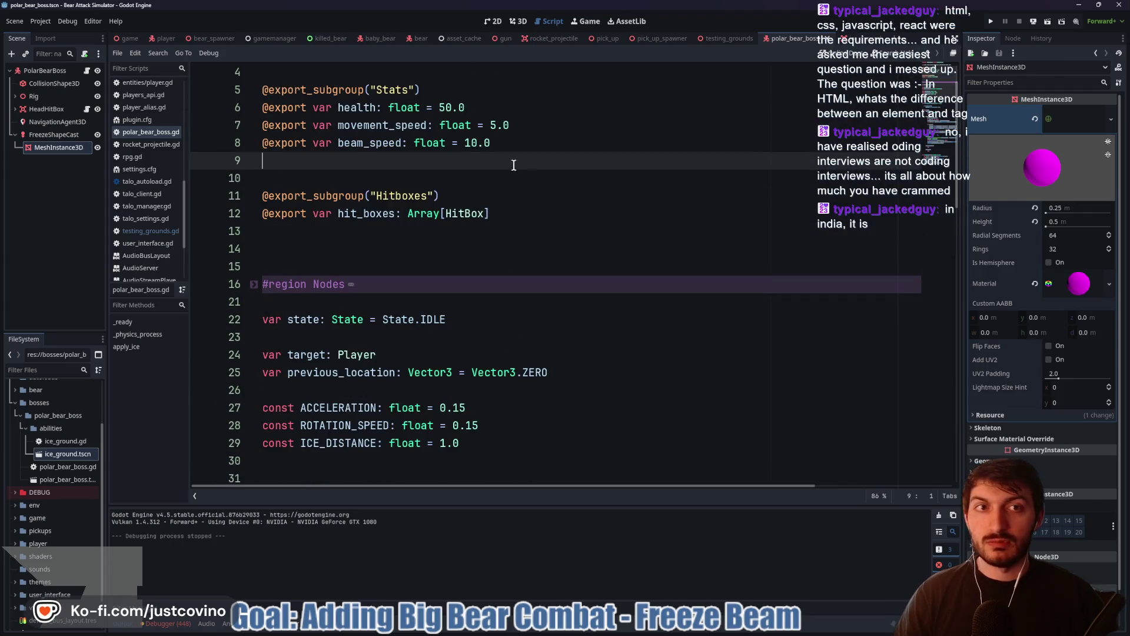
scroll(441, 233, down, 8)
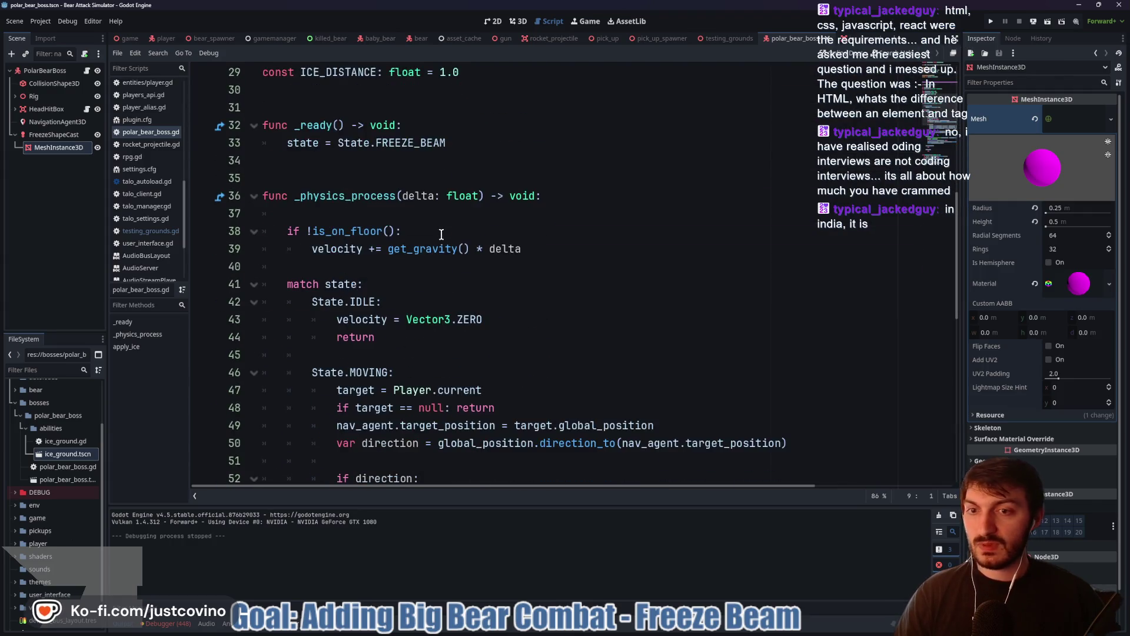
scroll(474, 197, up, 1)
In _ready, add freeze_ray.target_position = Player.current.global_position after the state assignment.
click(487, 204)
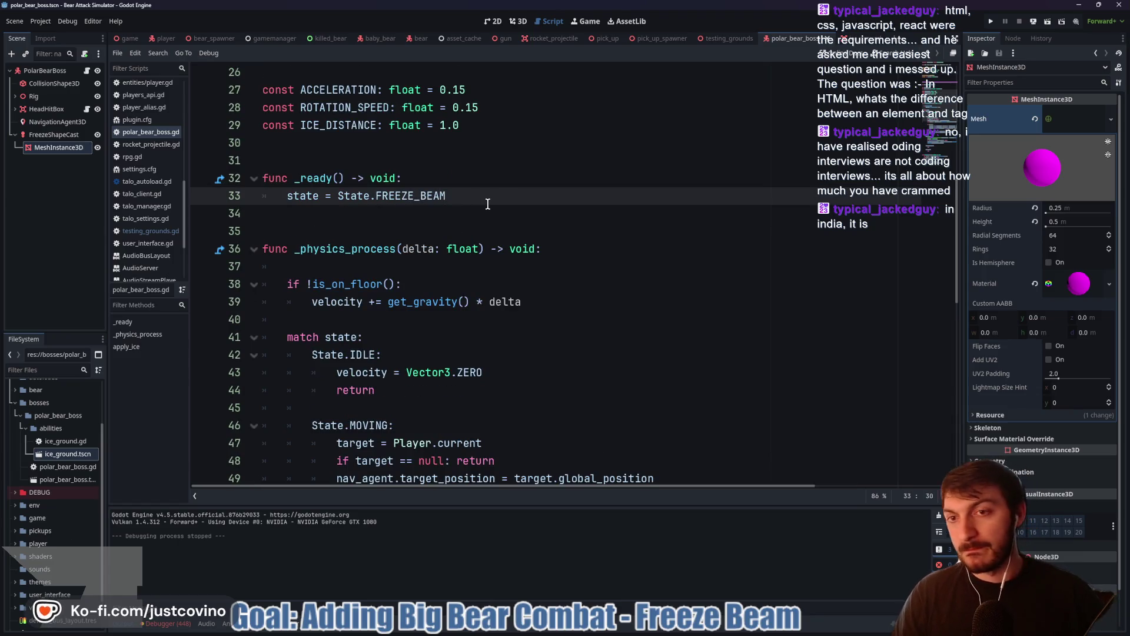
key(Return)
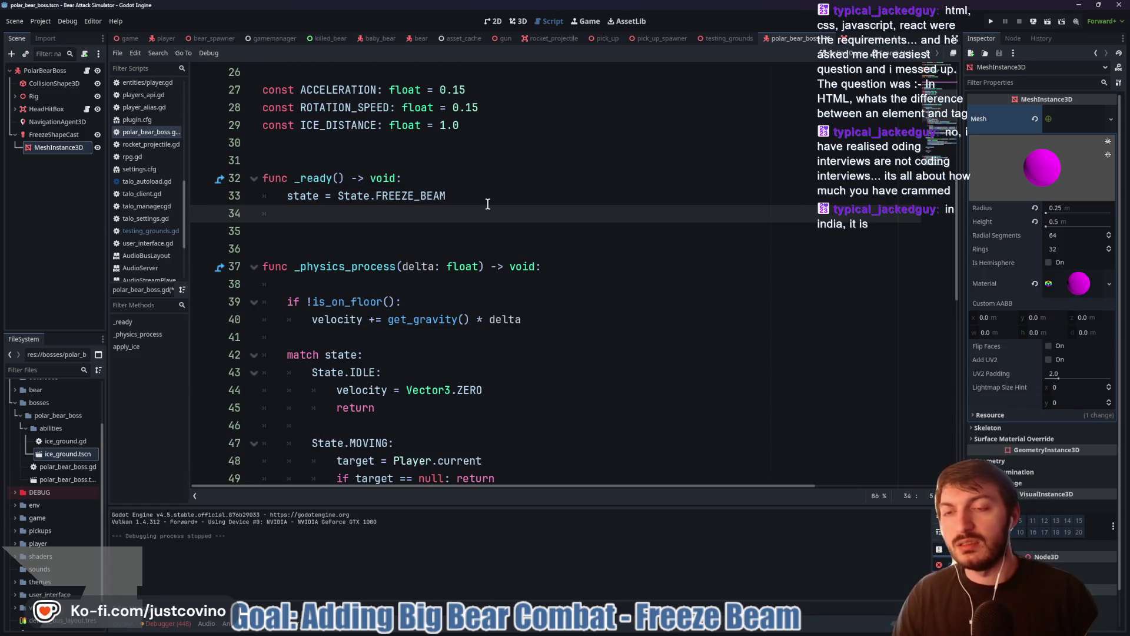
text(target)
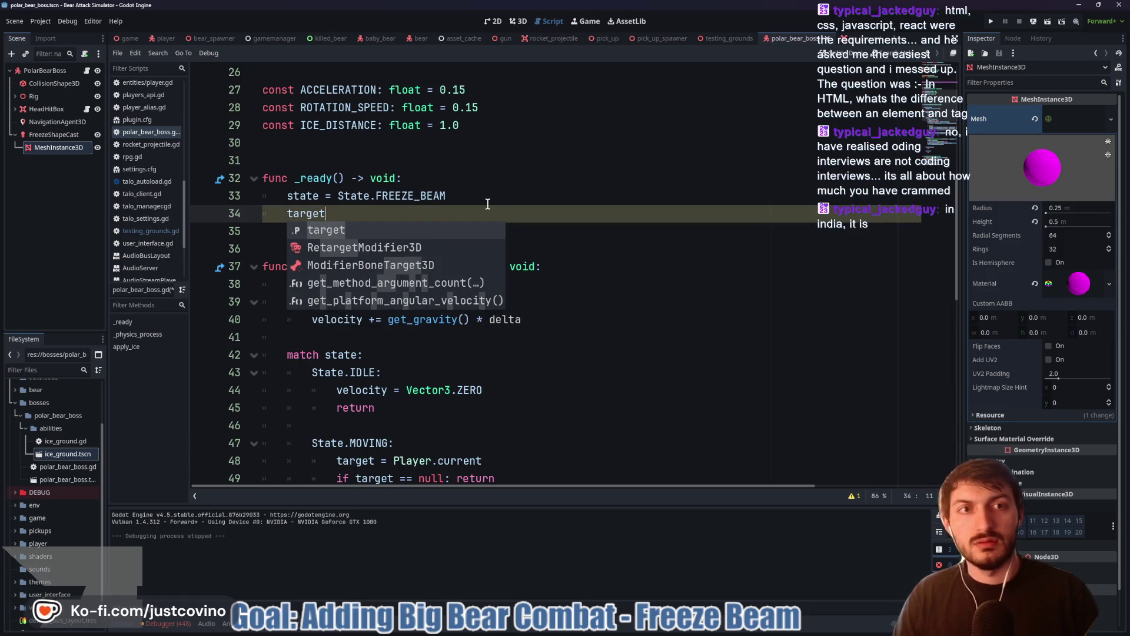
scroll(487, 204, up, 5)
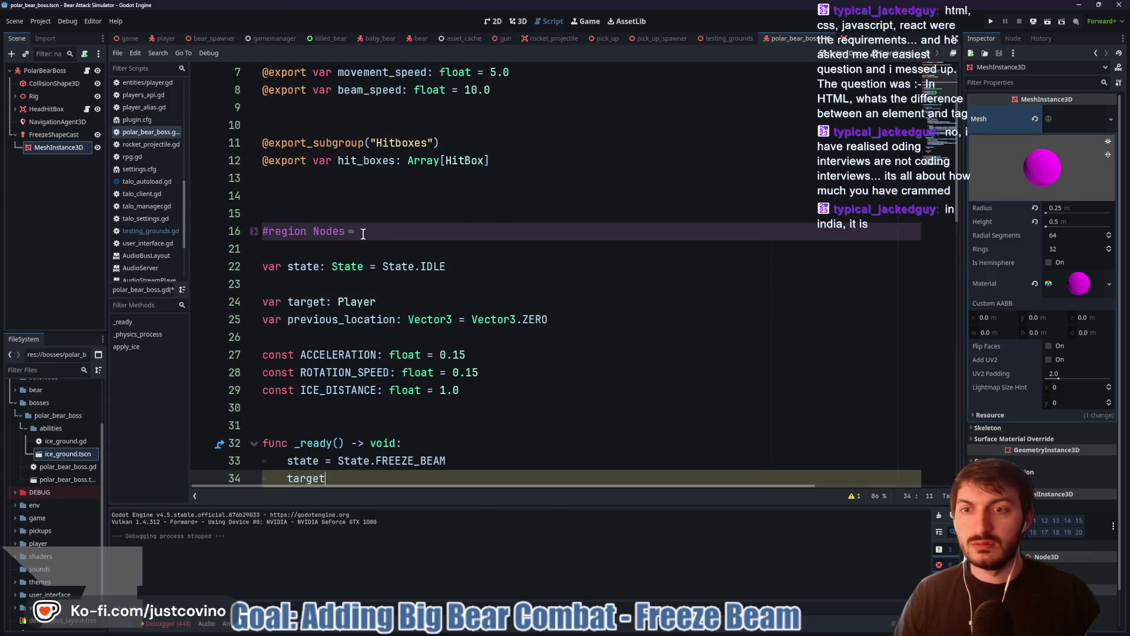
key(BackSpace)
key(BackSpace)
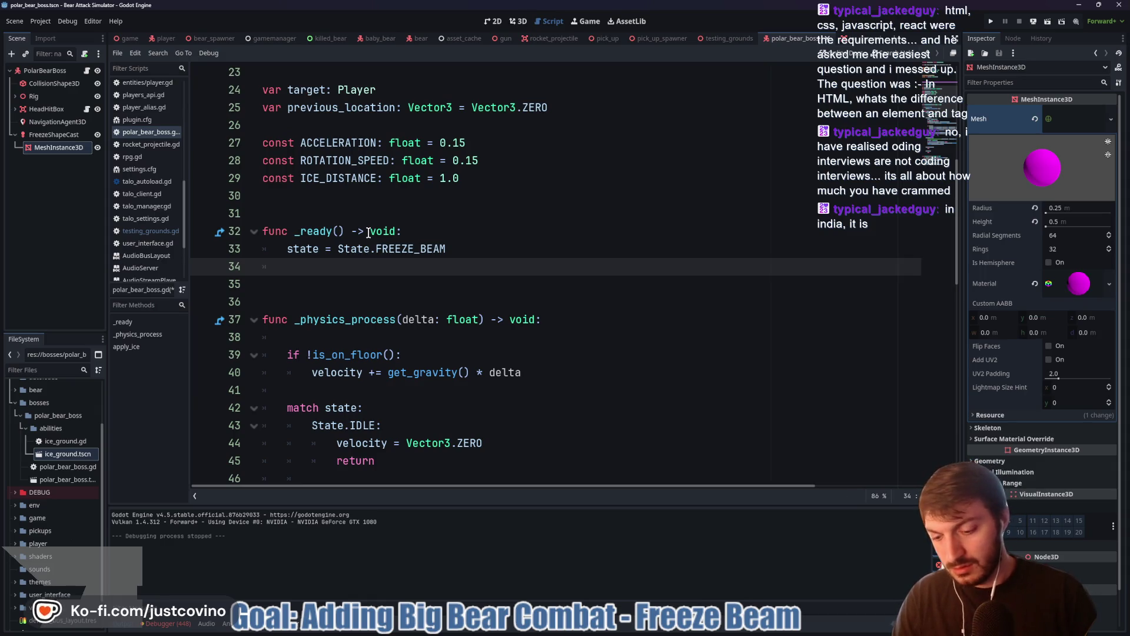
text(freeze_ray.)
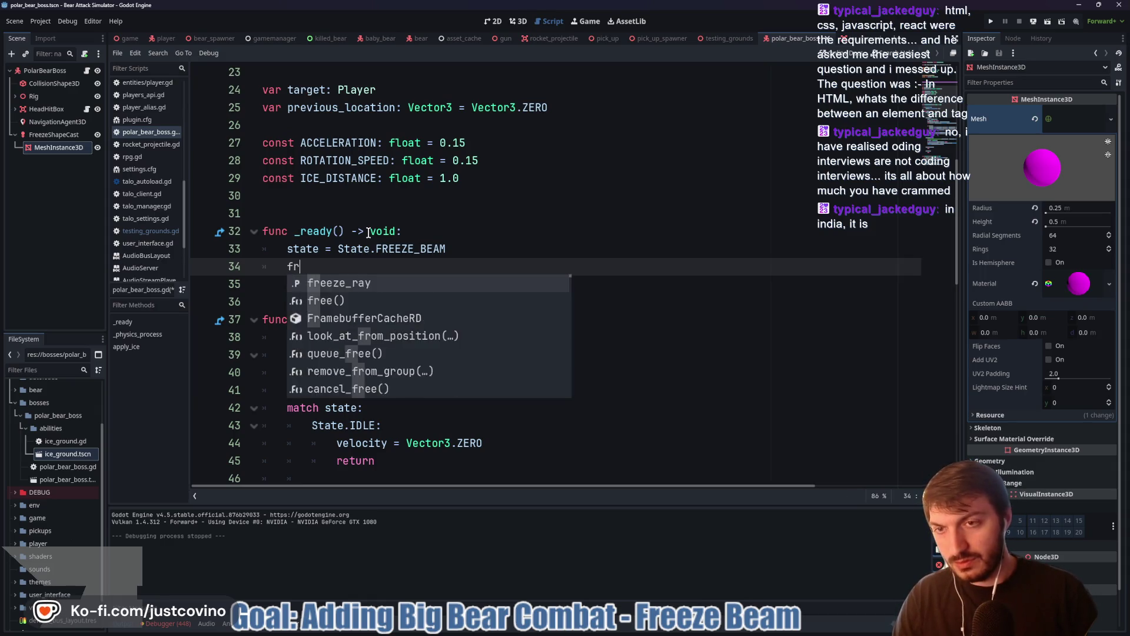
text(targ)
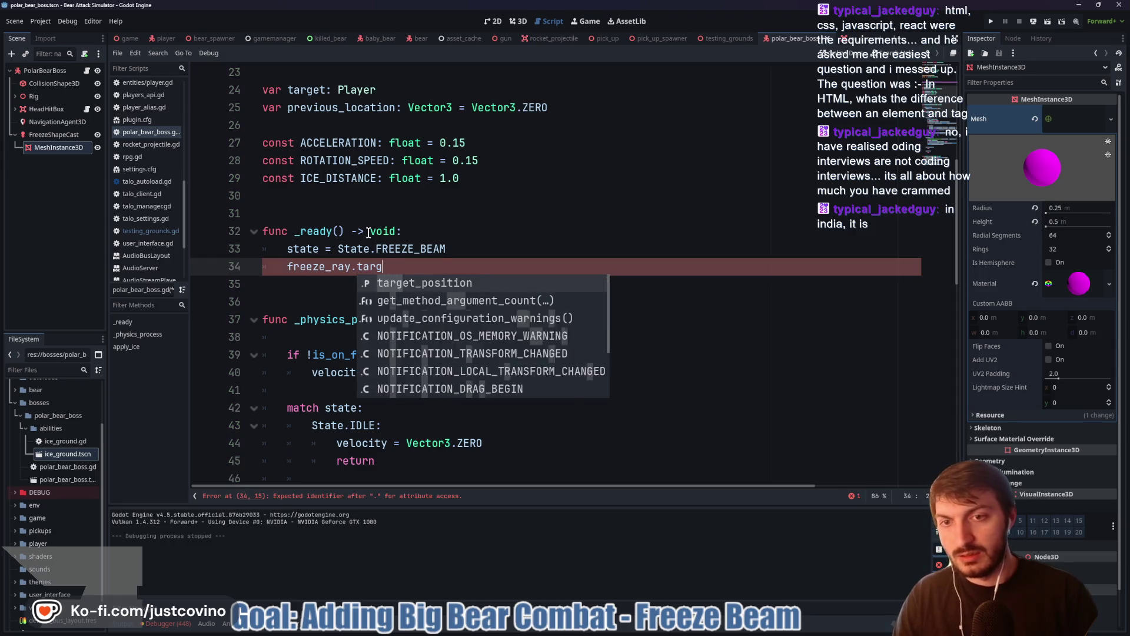
key(Return)
text(= Player.current.)
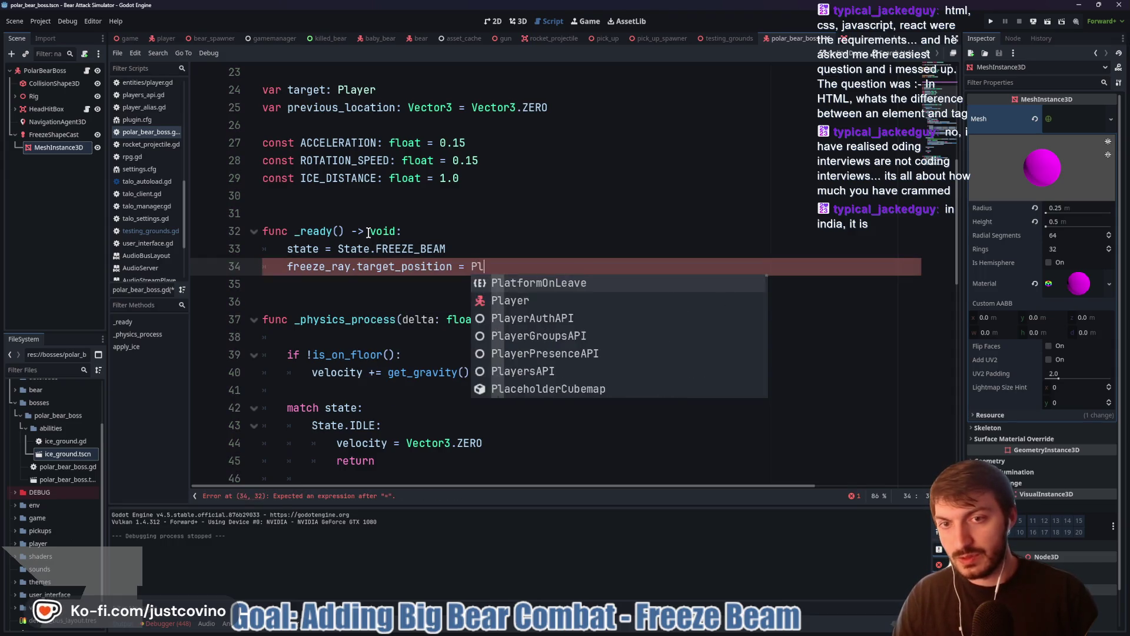
text(global_p)
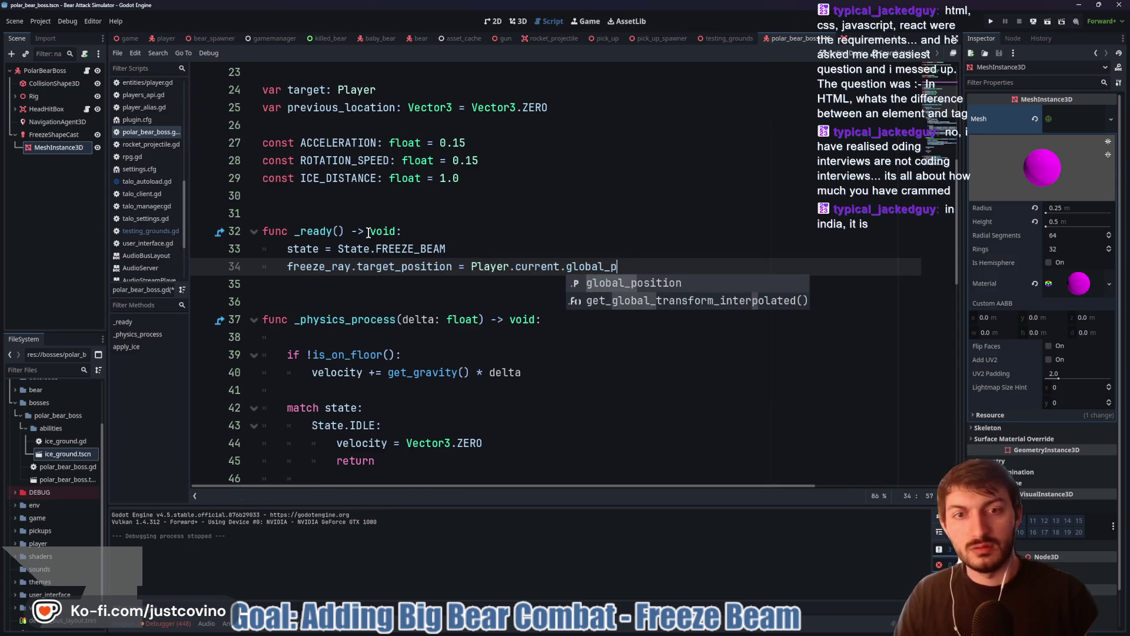
key(Return)
Save polar_bear_boss.gd and switch to the pick_up_spawner scene.
key(ctrl+s)
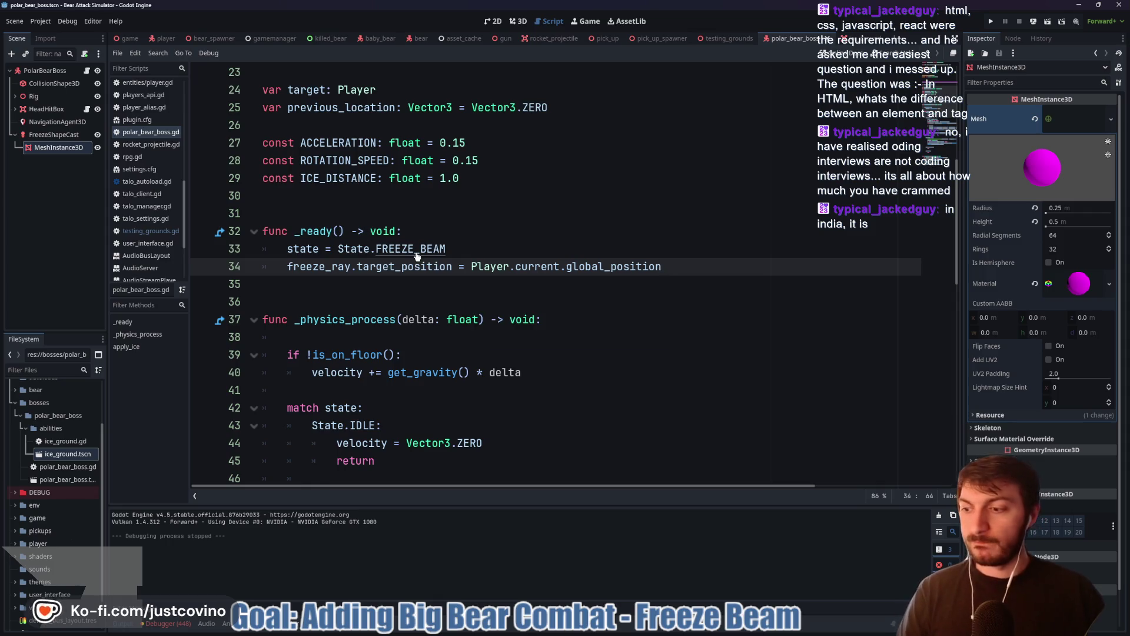
click(491, 289)
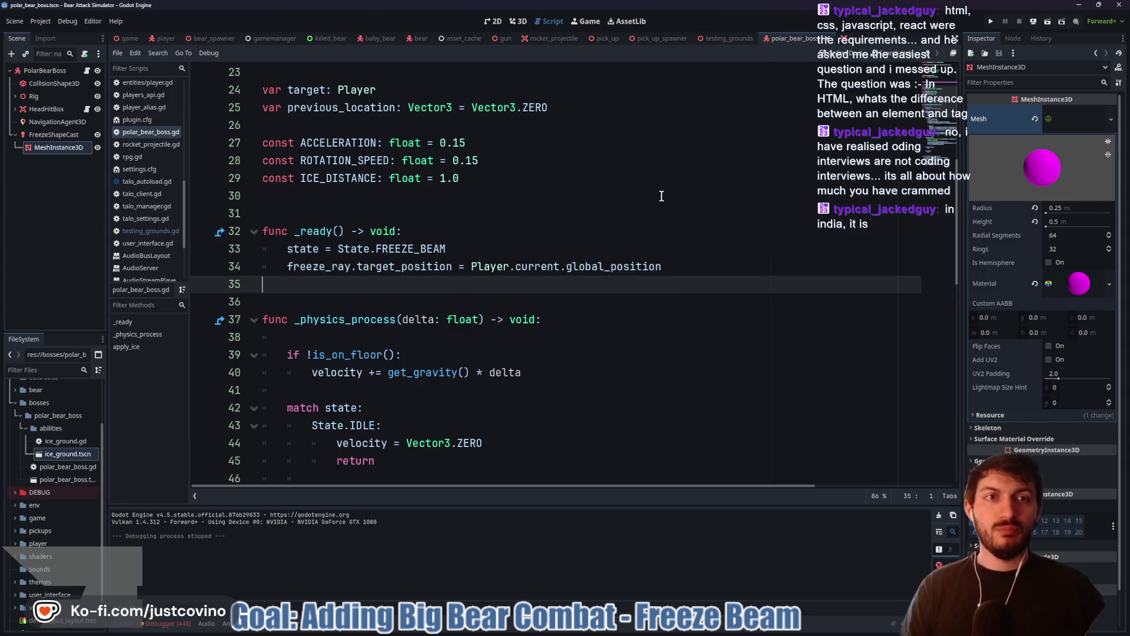
click(654, 40)
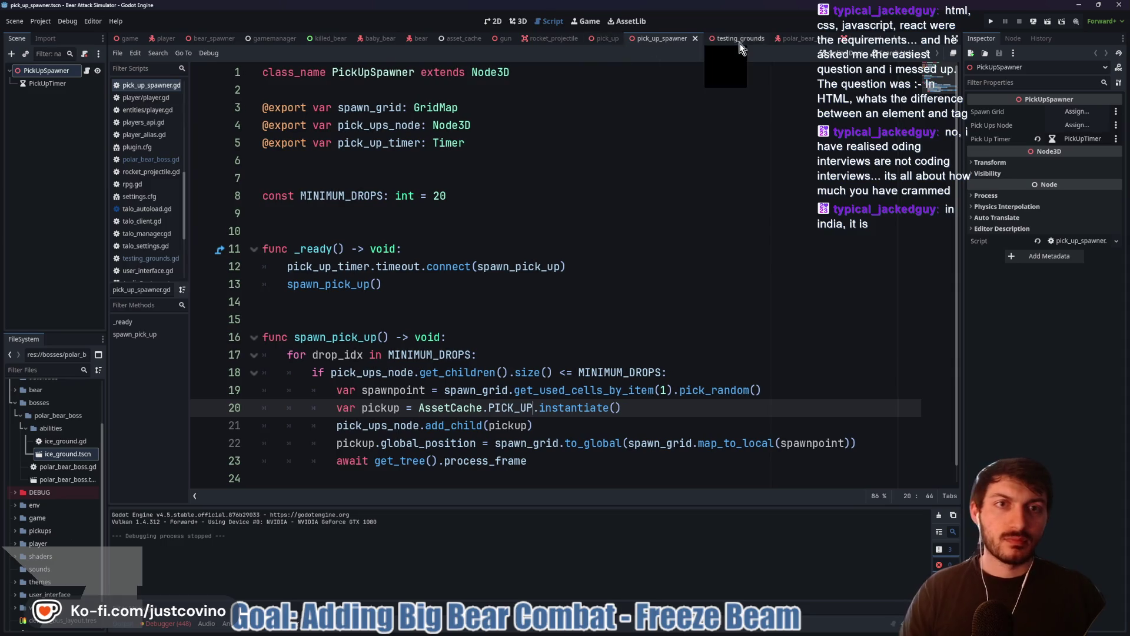
Run testing_grounds with F6, stop it, and check the 'No collision point found' errors at line 63.
click(737, 40)
key(F6)
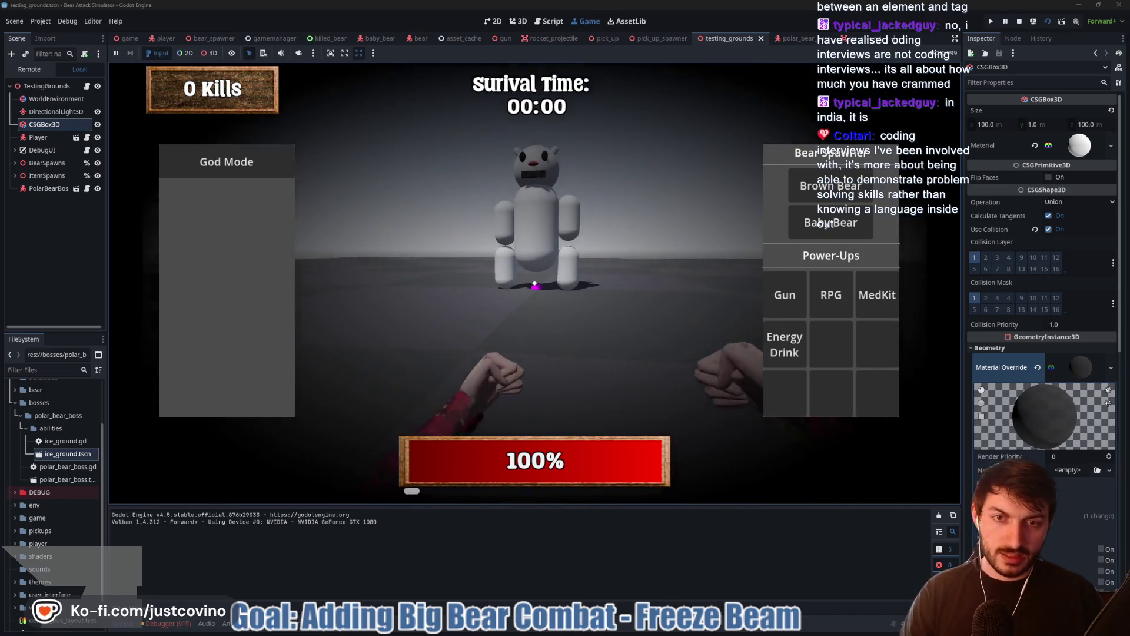
key(F8)
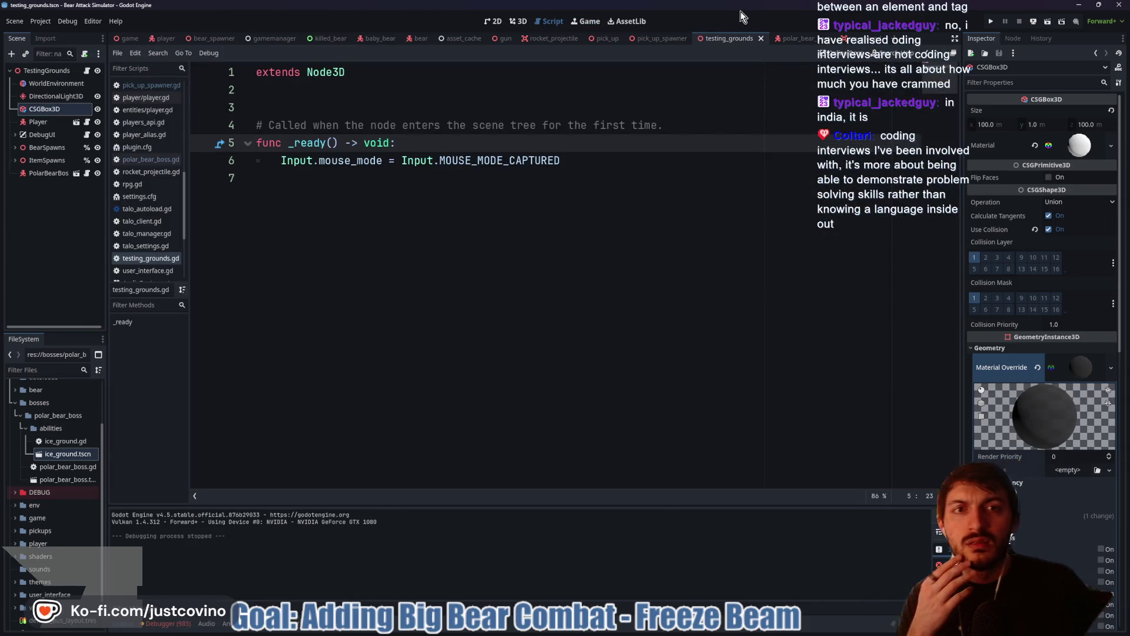
click(786, 39)
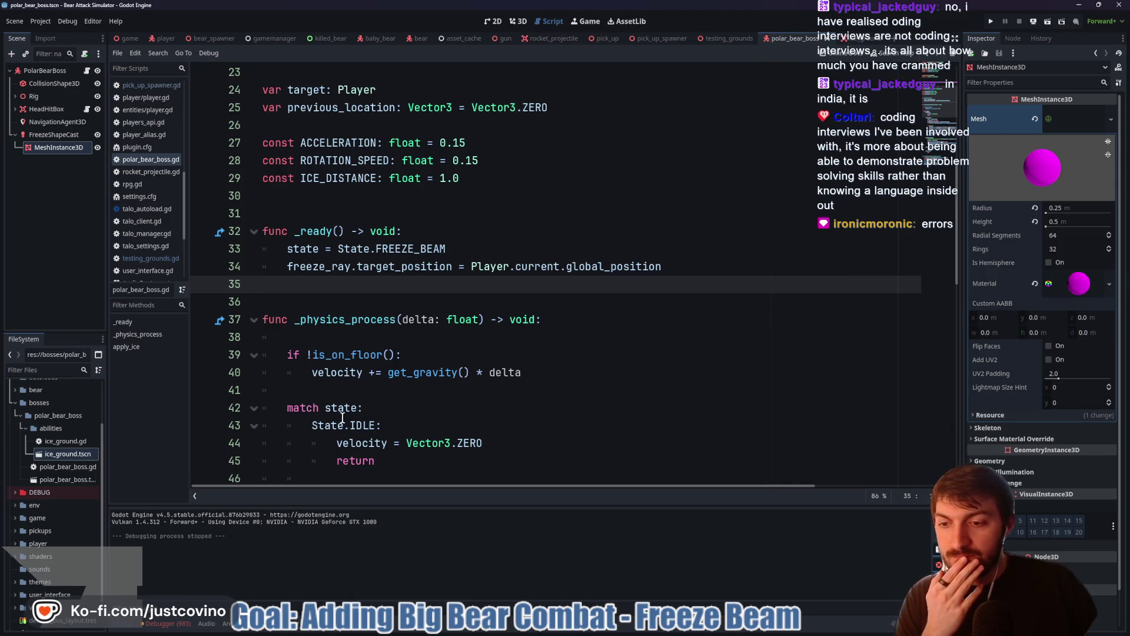
click(168, 623)
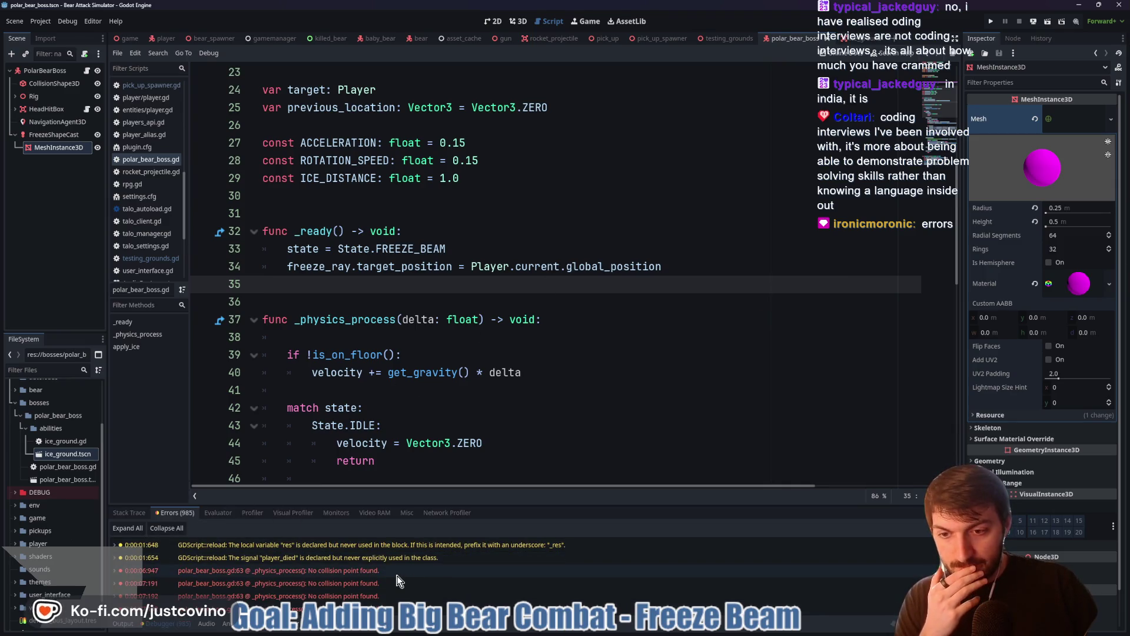
Replace get_collision_point(0) on line 63 with target_position.
double_click(395, 570)
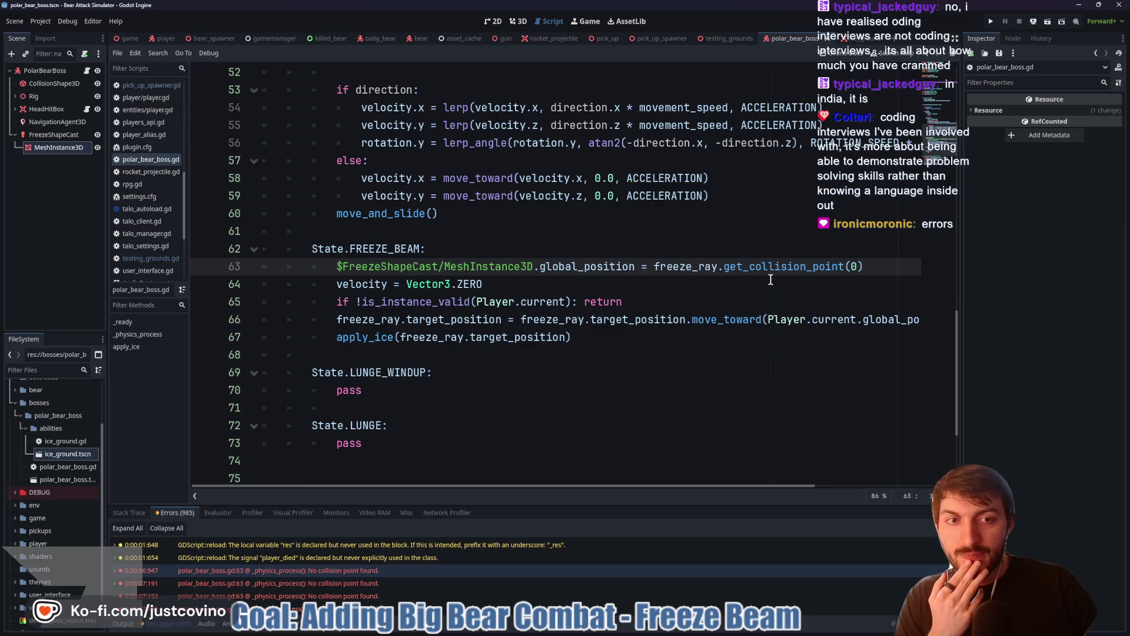
mouse_move(755, 270)
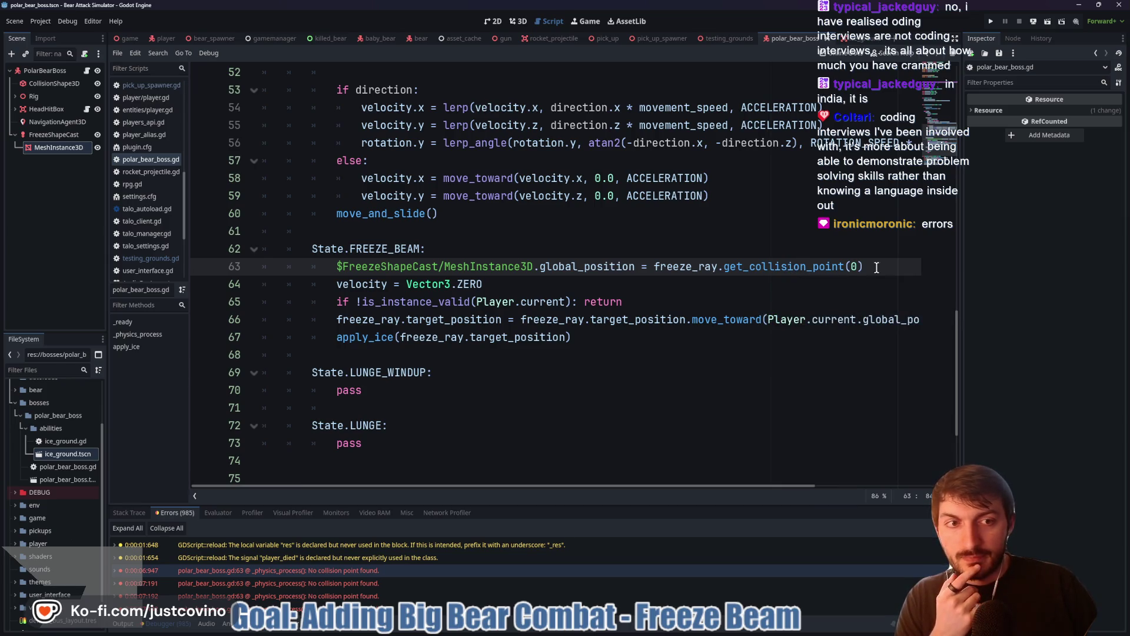
drag(876, 267, 742, 266)
key(BackSpace)
text(ta)
key(Return)
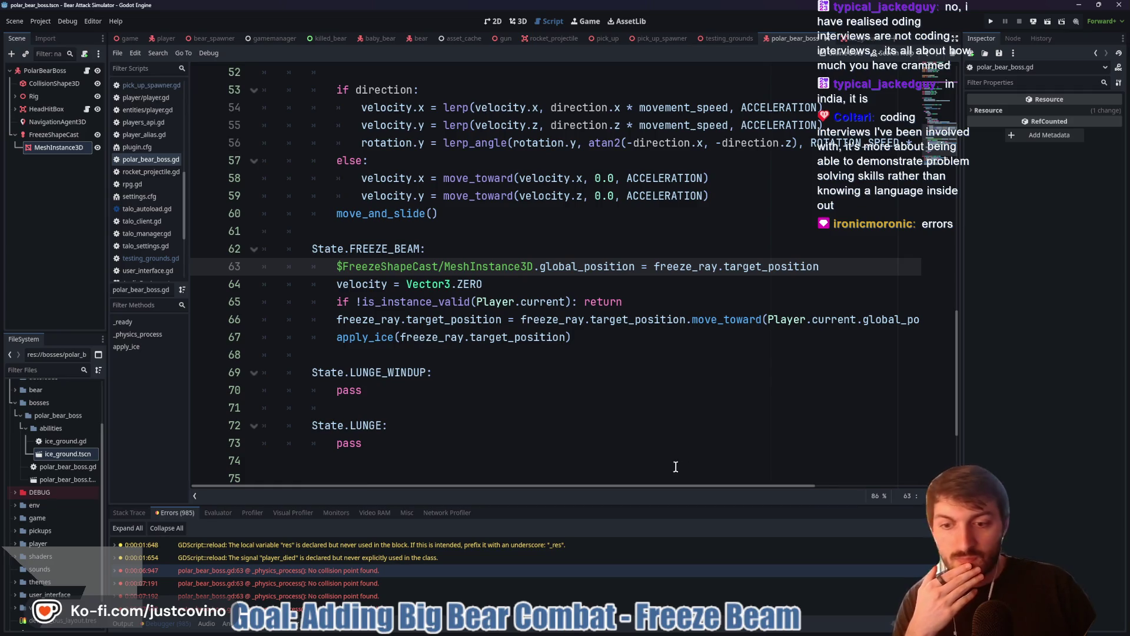
Clear the error list, collapse the bottom panel, and inspect line 66's full text.
click(942, 528)
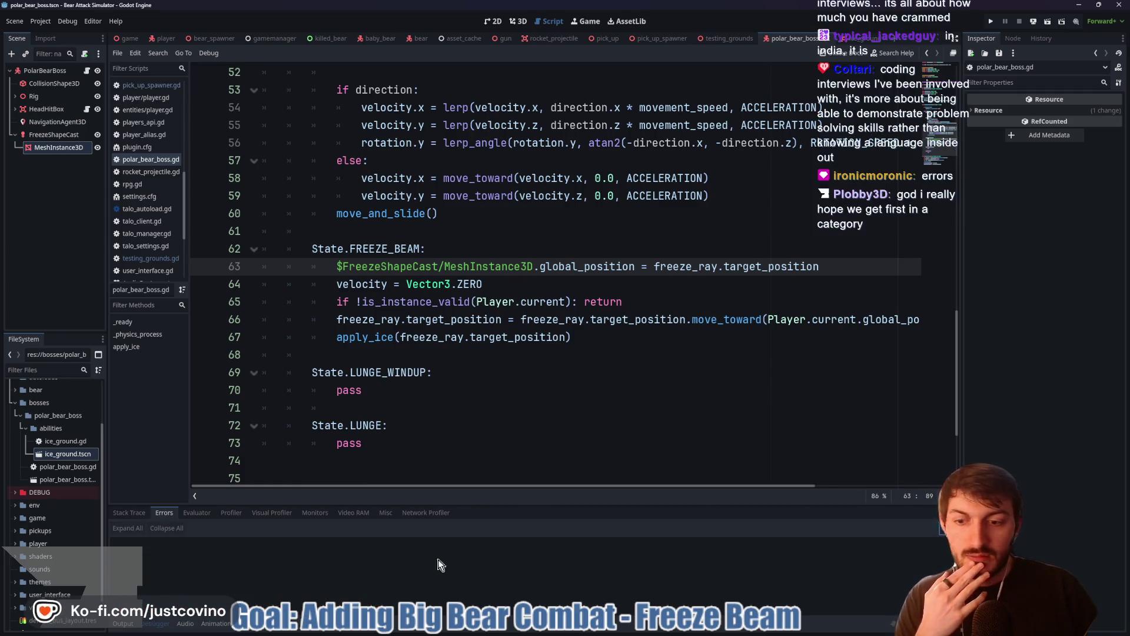
click(126, 623)
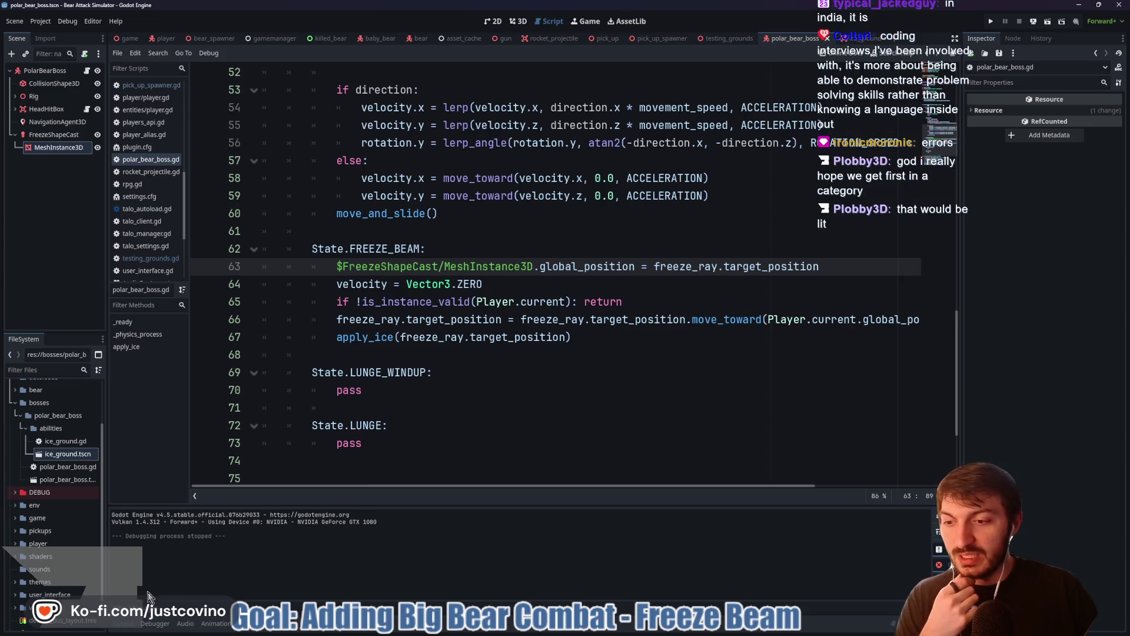
click(128, 625)
click(539, 282)
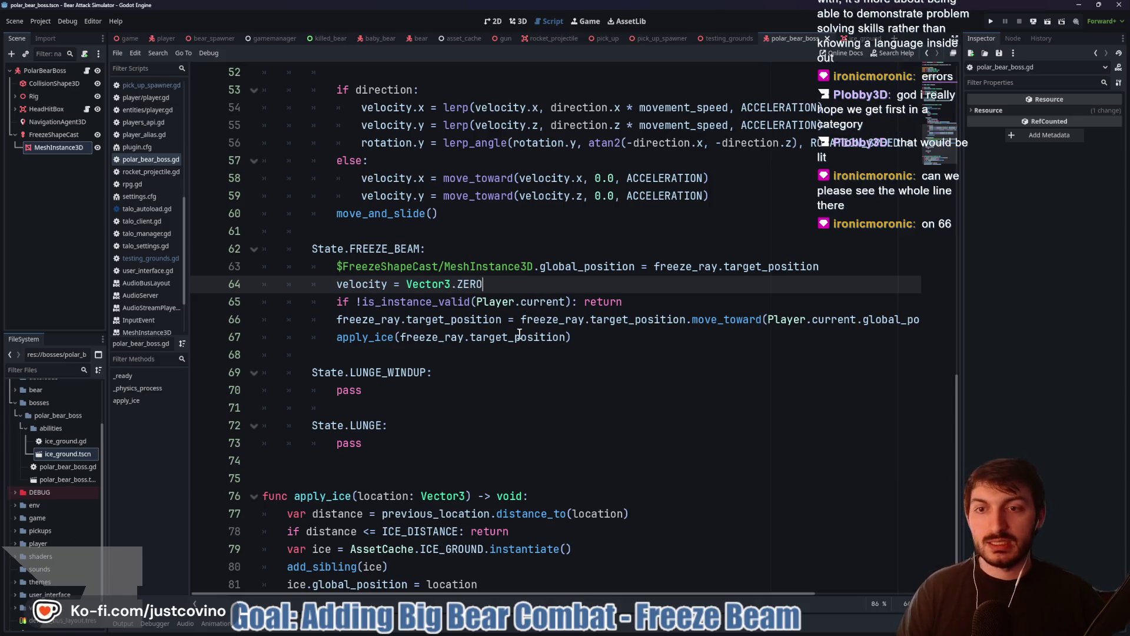
mouse_move(333, 319)
mouse_down()
mouse_move(906, 323)
mouse_move(972, 338)
mouse_up()
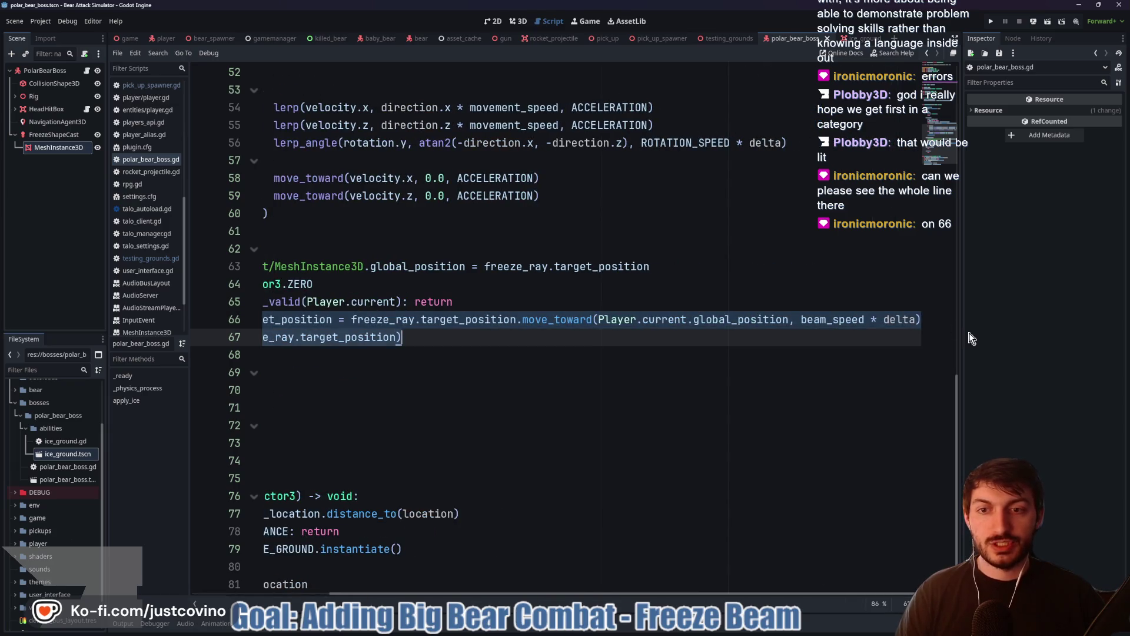
Highlight beam_speed * delta on line 66 and widen the code editor.
click(465, 340)
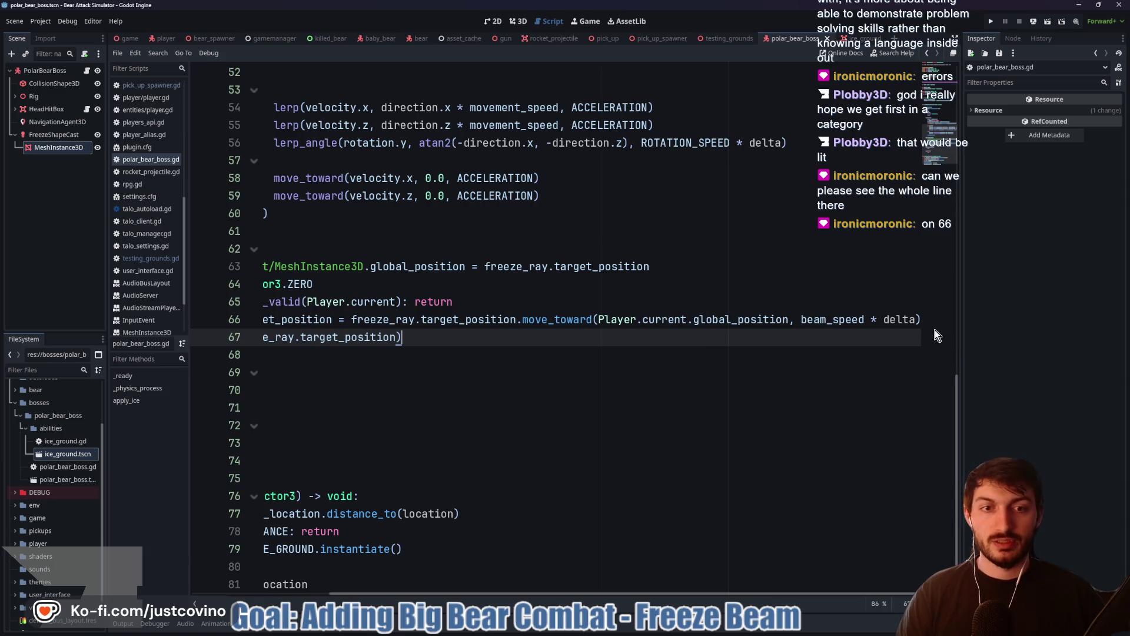
drag(800, 319, 909, 329)
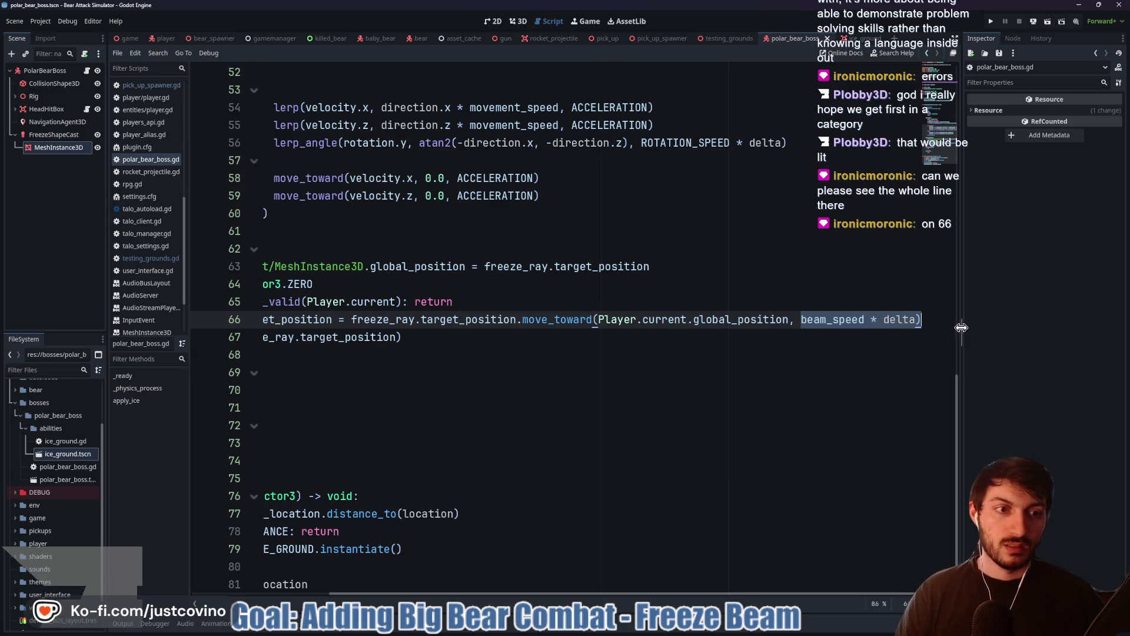
drag(961, 327, 1000, 329)
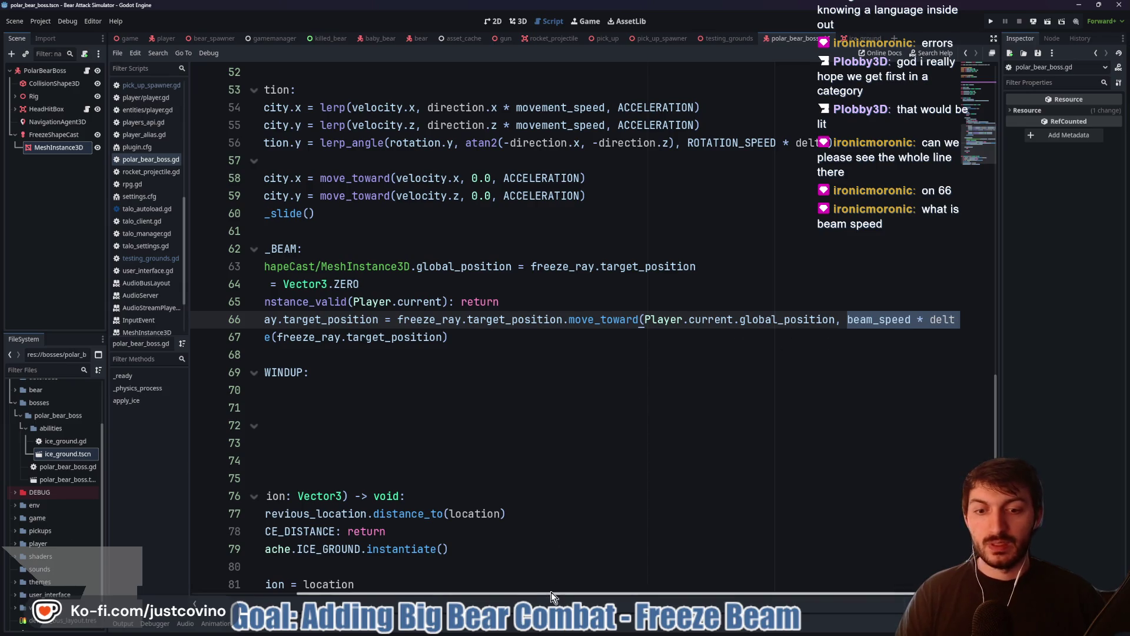
drag(554, 593, 452, 594)
Set beam_speed's default on line 8 to 0.15 and save the script.
scroll(535, 354, up, 15)
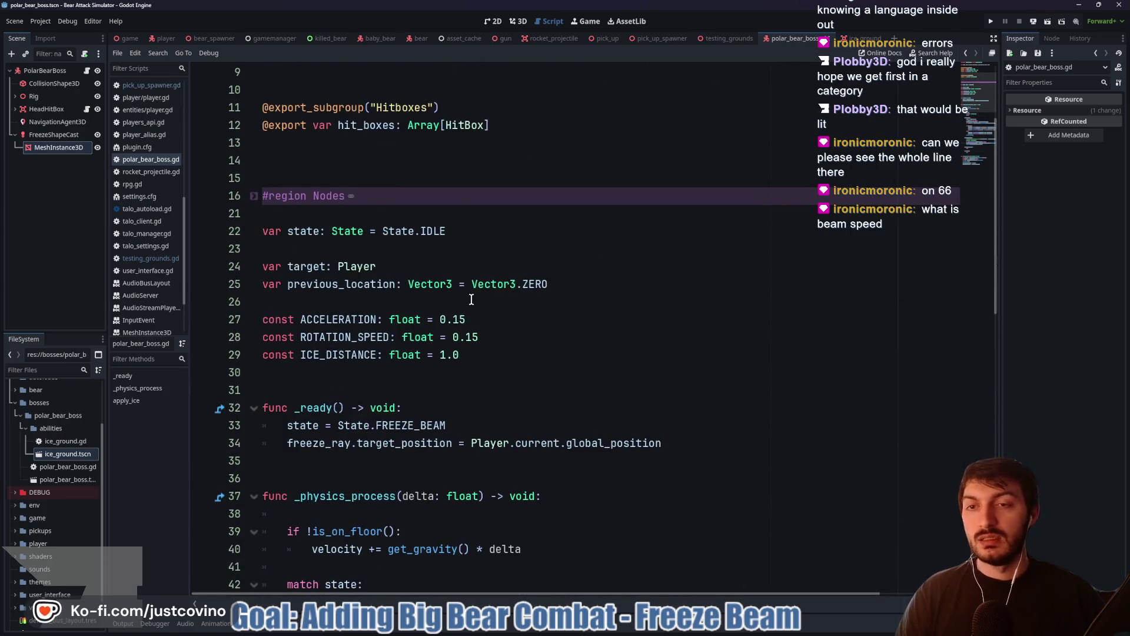
scroll(471, 299, up, 2)
click(469, 160)
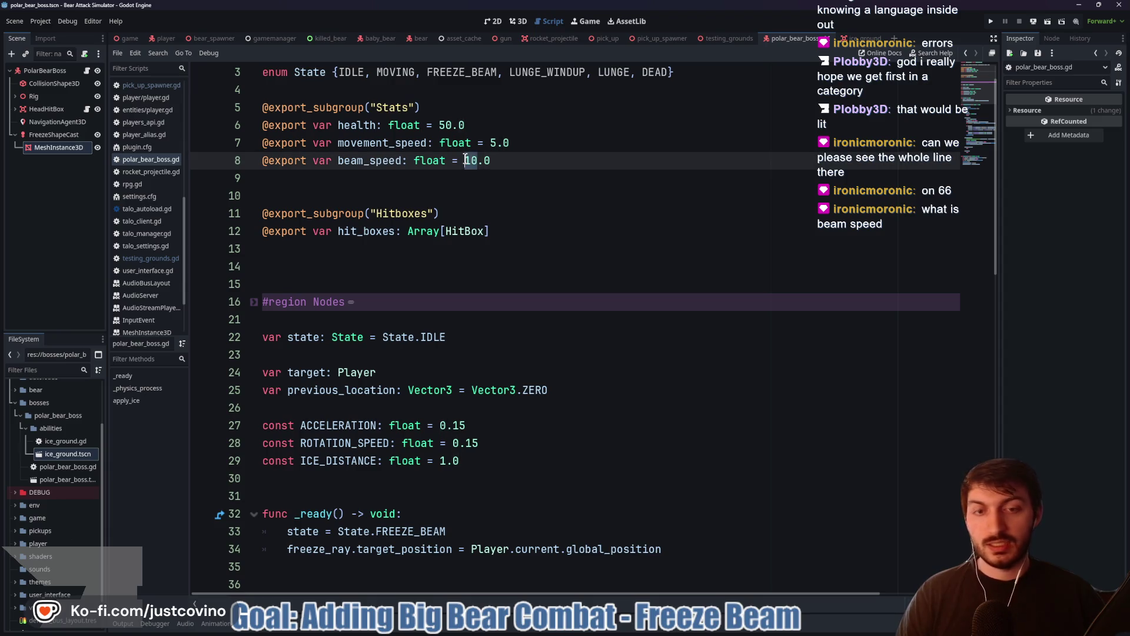
key(ctrl+s)
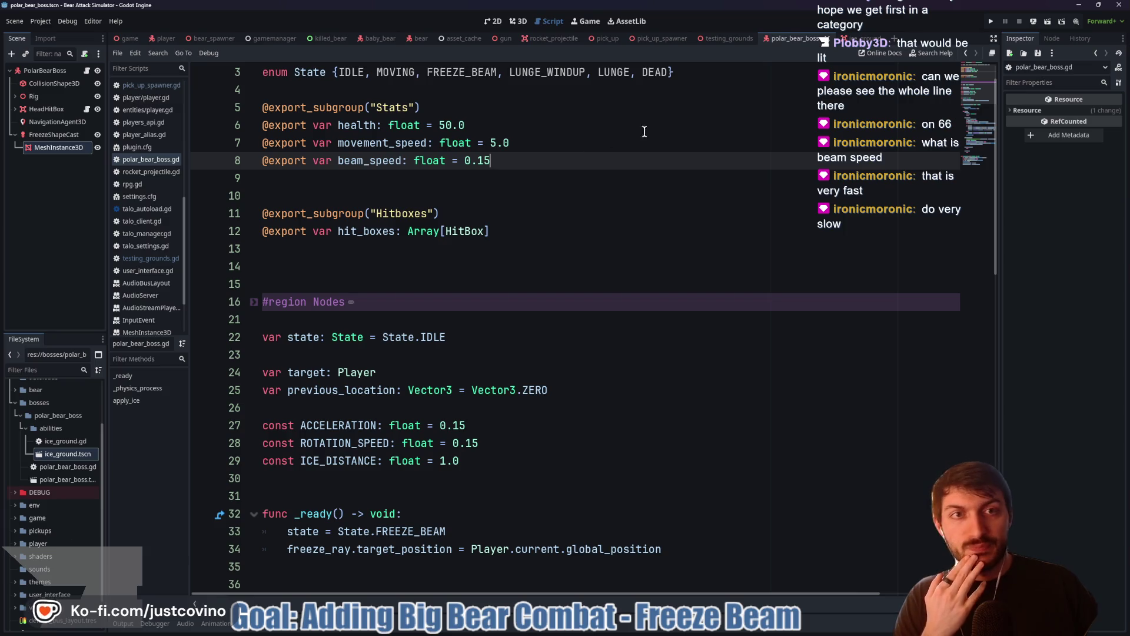
click(730, 42)
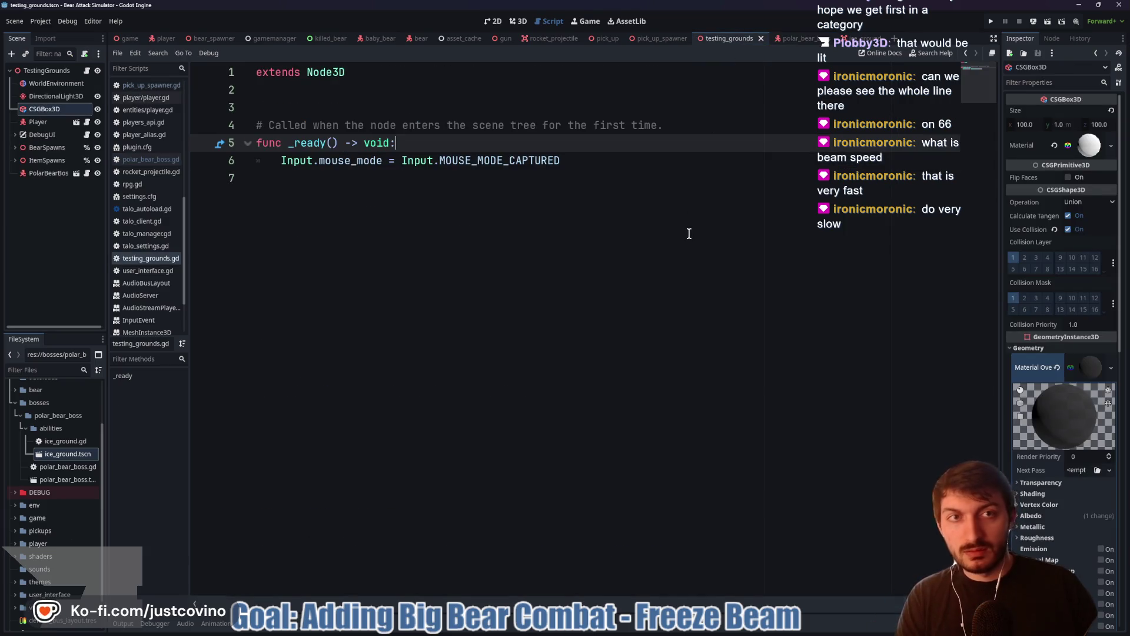
Run testing_grounds with F6, punch once, watch a single ice patch appear, then stop.
key(F6)
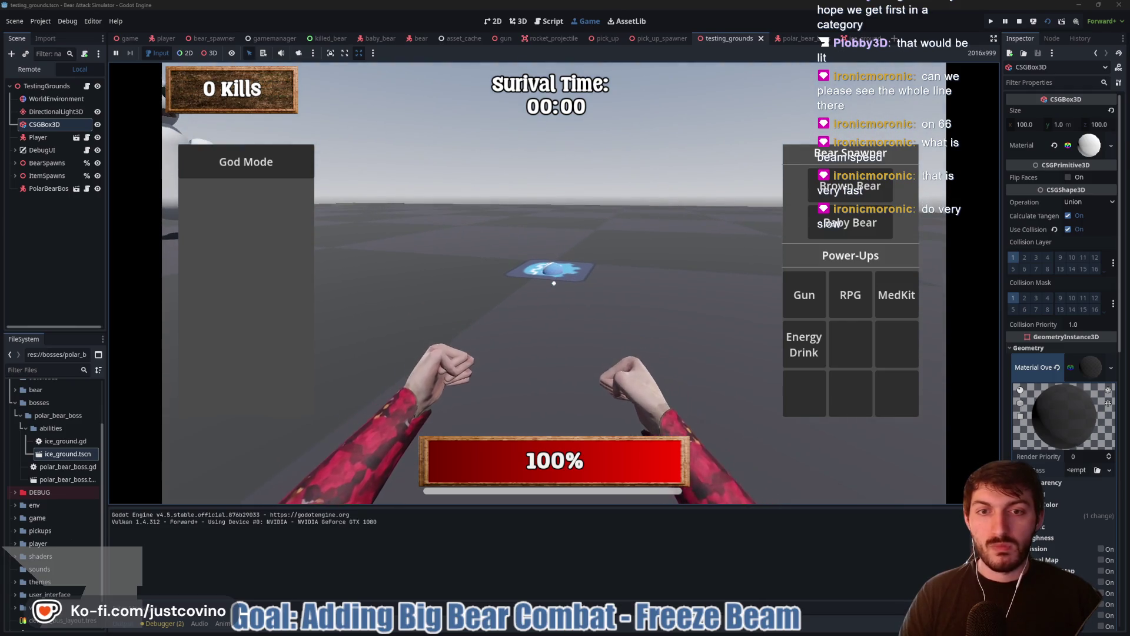
click(554, 283)
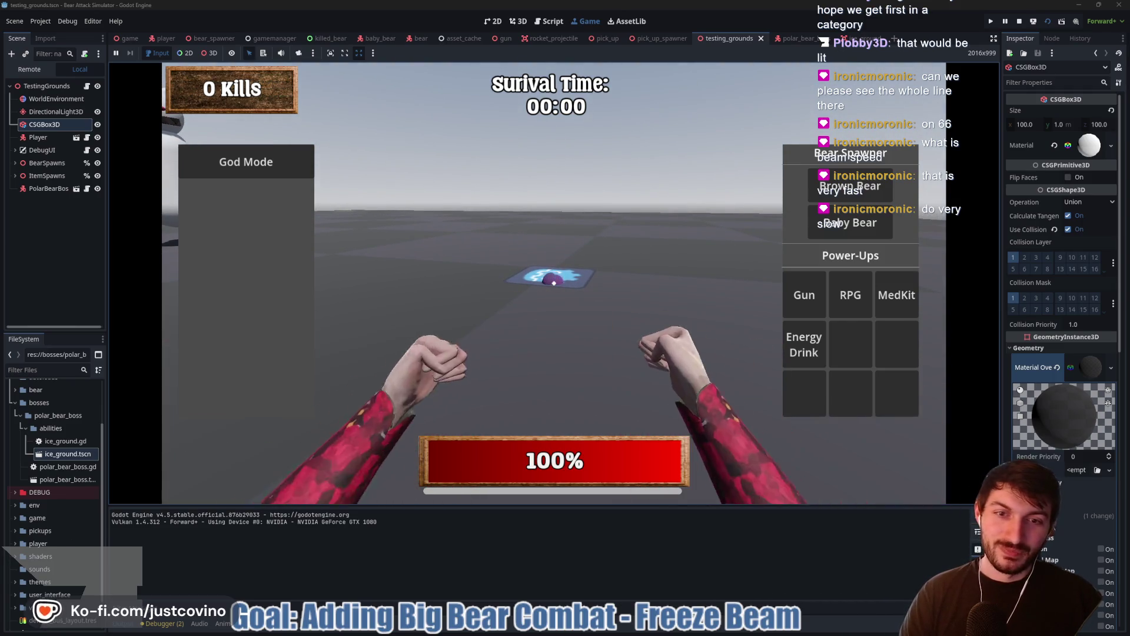
key(F8)
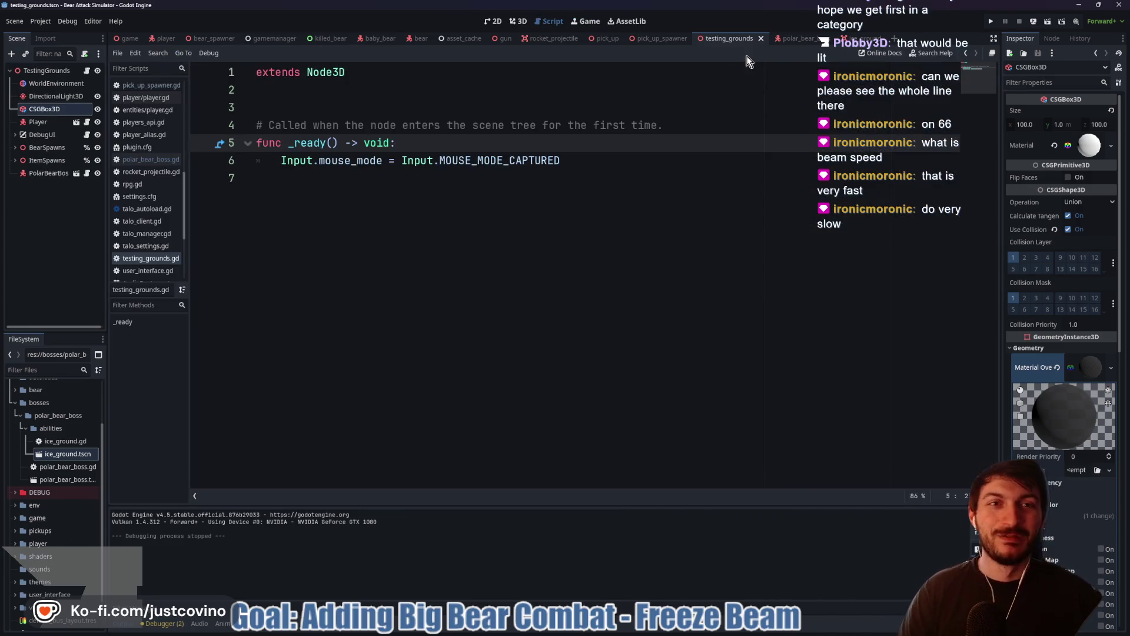
click(792, 39)
Change beam_speed to 2.0 and run testing_grounds, watching a trail of ice patches form.
drag(497, 159, 468, 158)
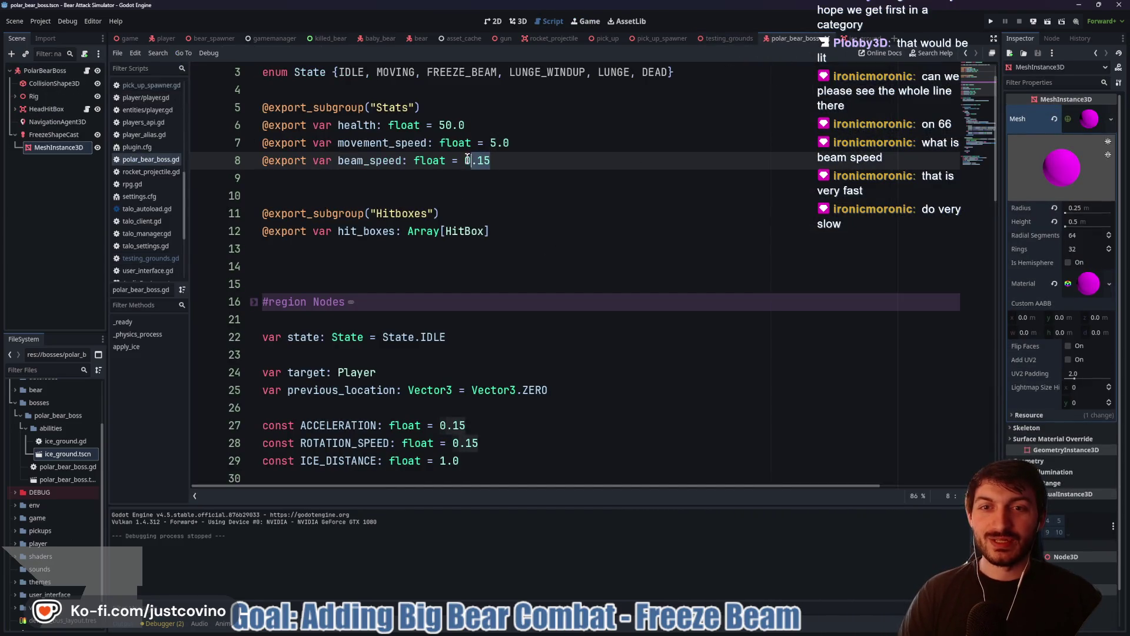
text(1.)
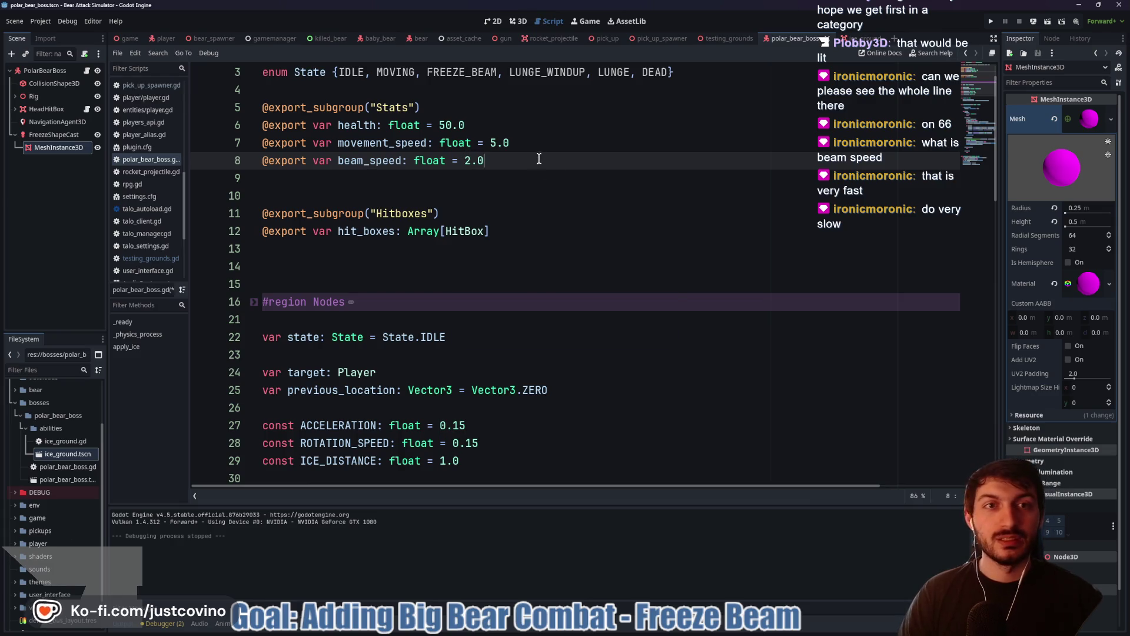
click(728, 38)
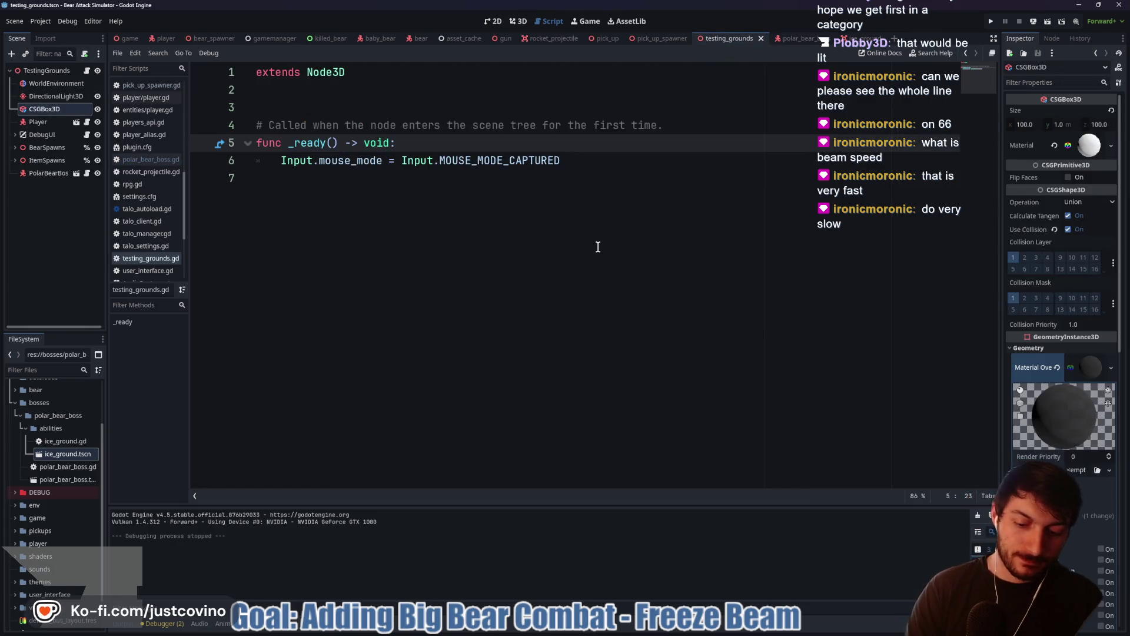
key(F6)
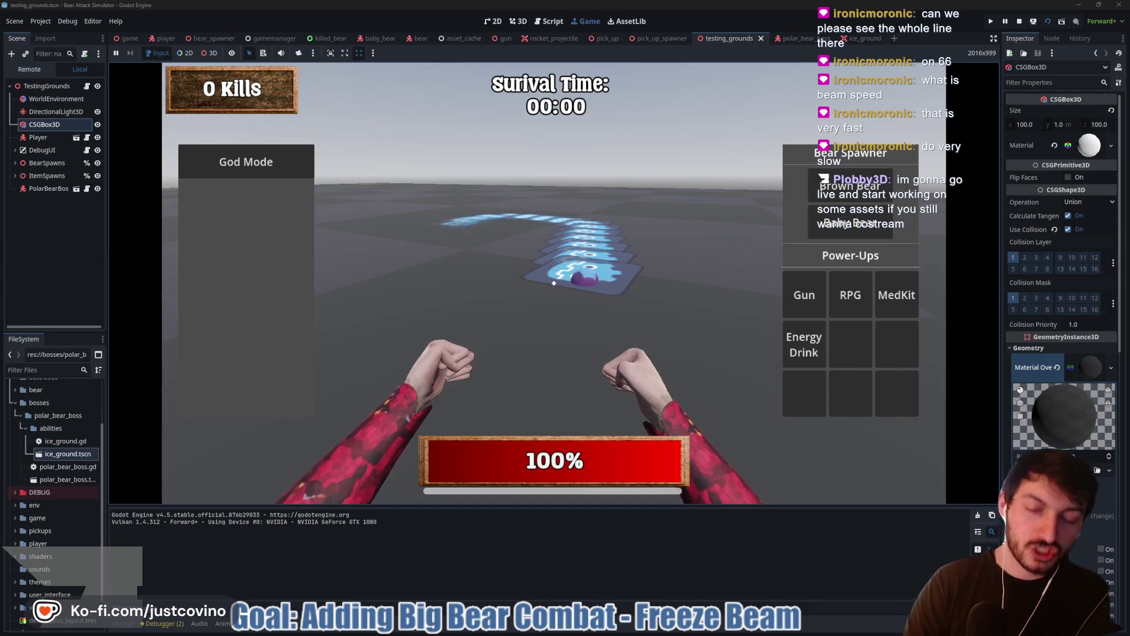
key(F8)
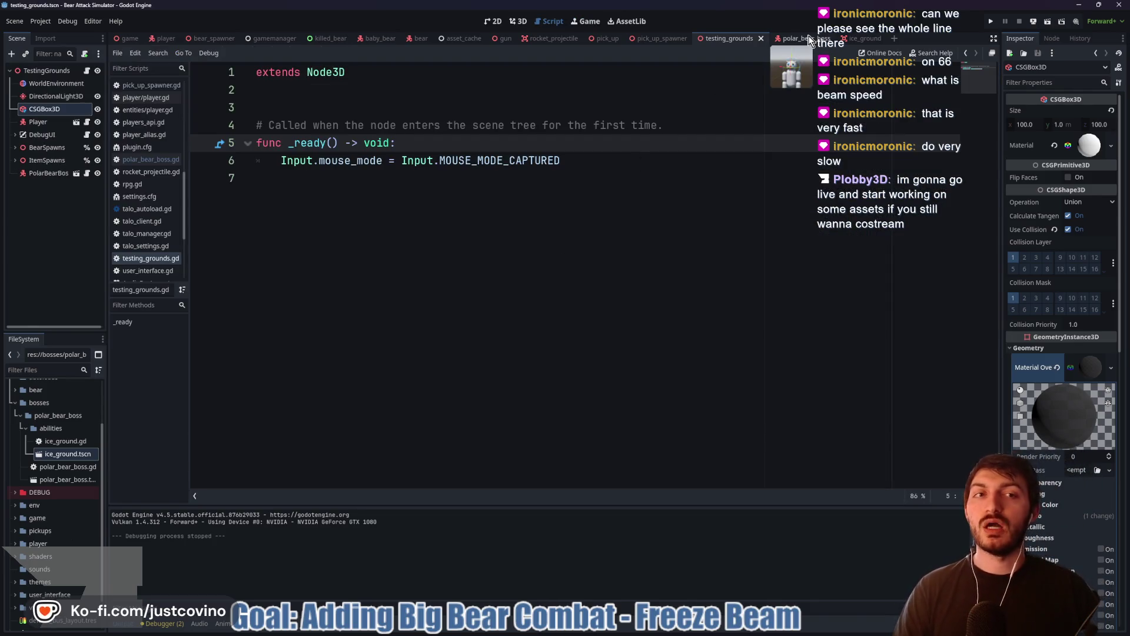
Change beam_speed on line 8 to 5.0, then switch to the Twitch stream browser window.
click(792, 39)
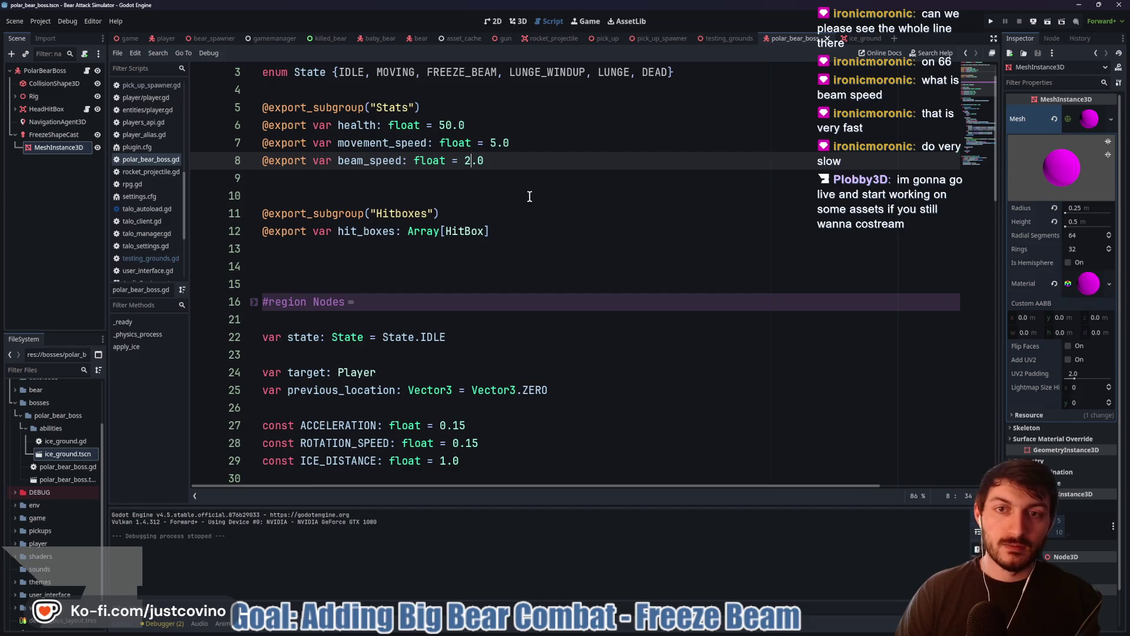
key(BackSpace)
text(5)
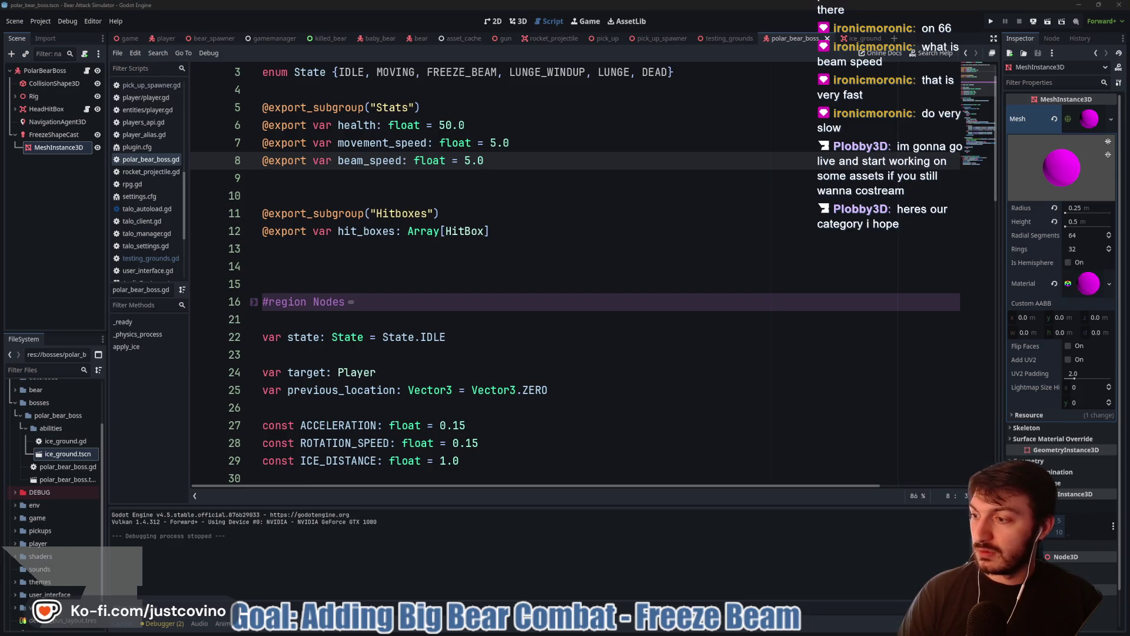
key(alt+Tab)
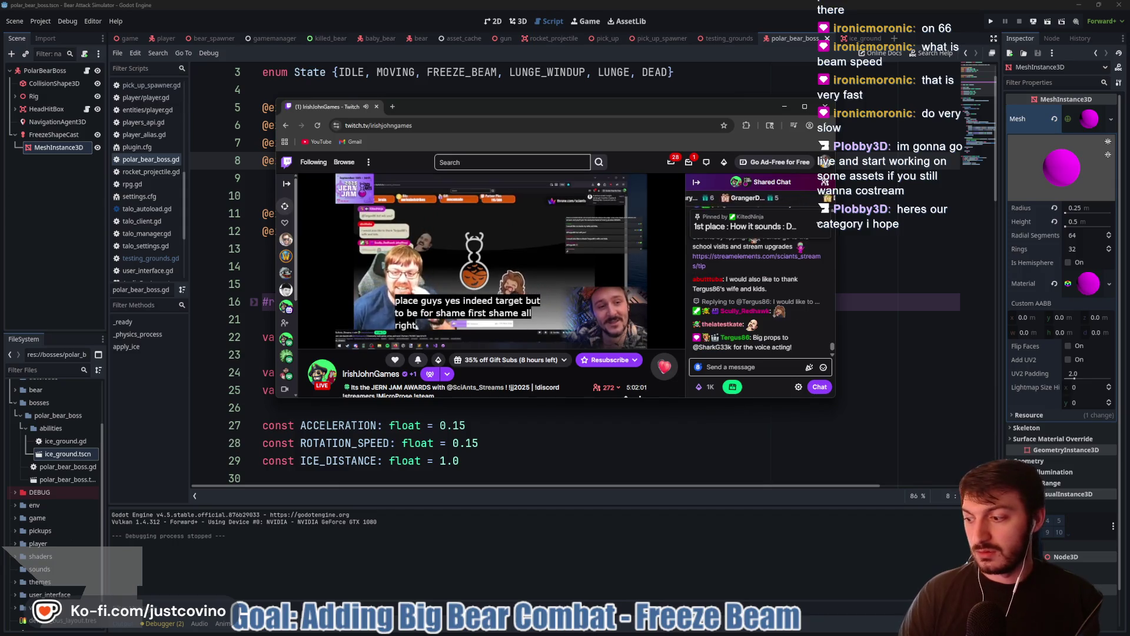
Enlarge and reposition the Twitch stream window, then claim the channel points bonus.
mouse_move(286, 289)
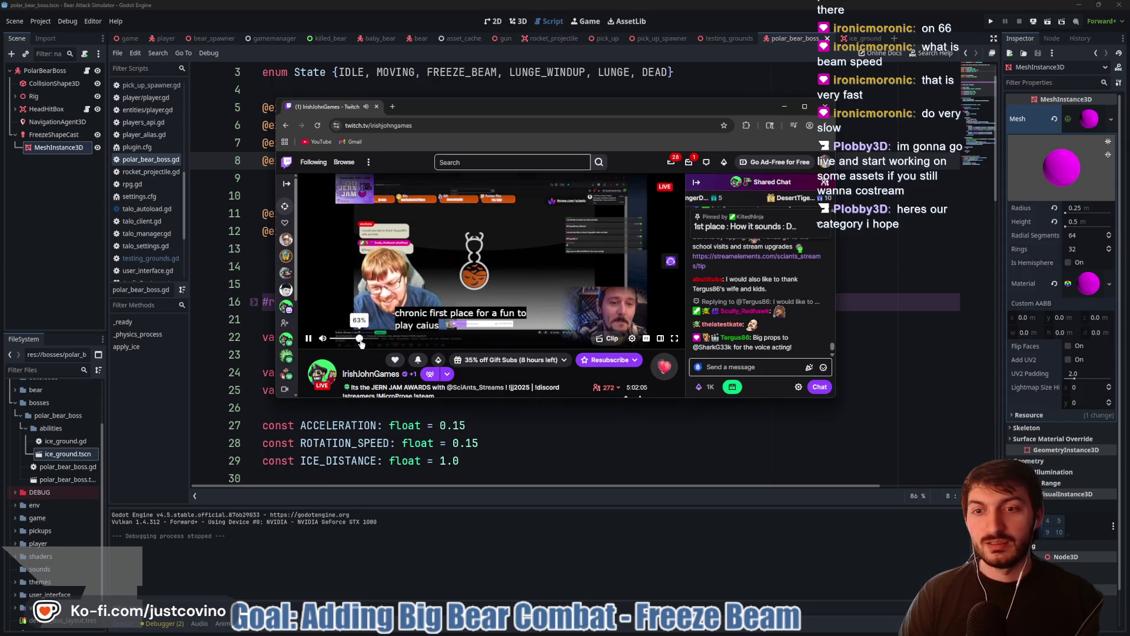
drag(839, 400, 1010, 516)
drag(764, 107, 648, 79)
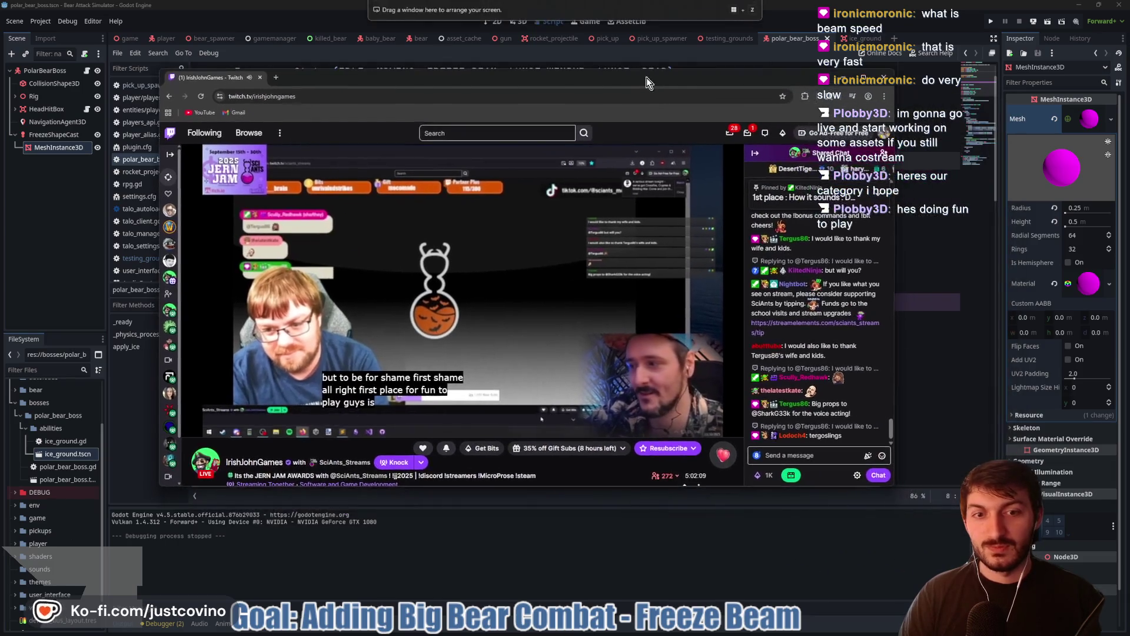
click(821, 472)
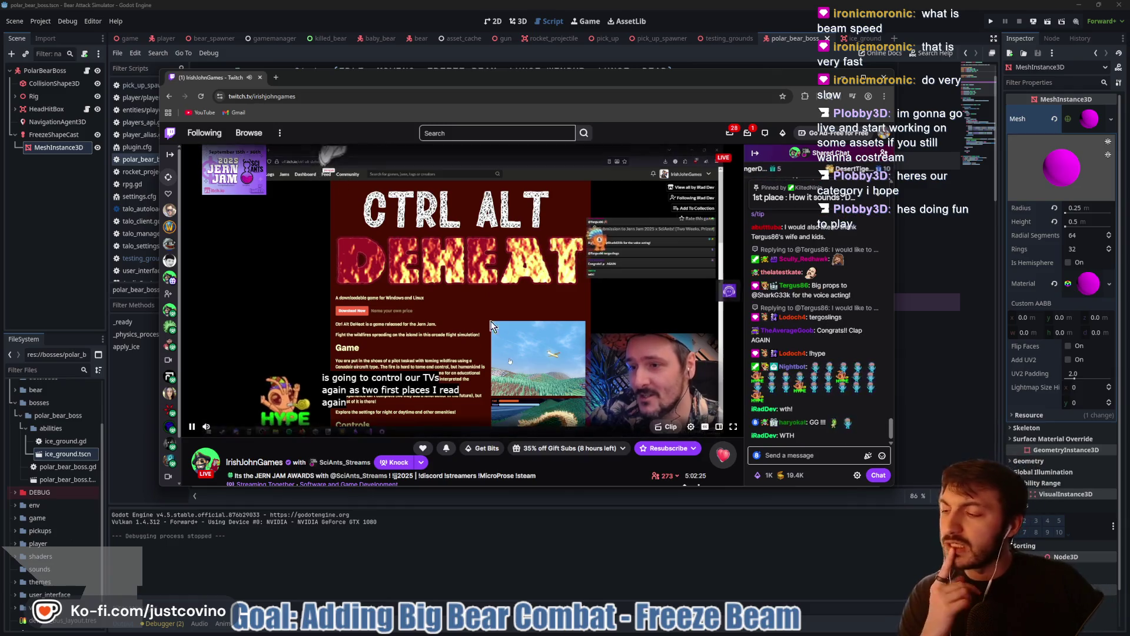
Mute the stream's tab with Mute site and minimize Chrome.
right_click(242, 76)
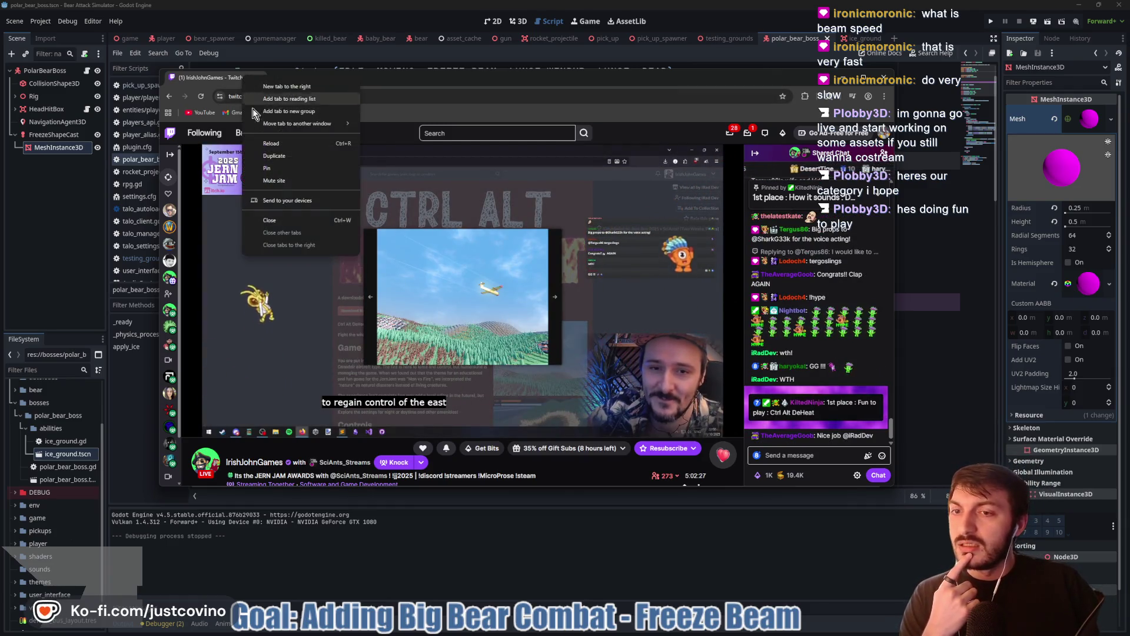
click(289, 181)
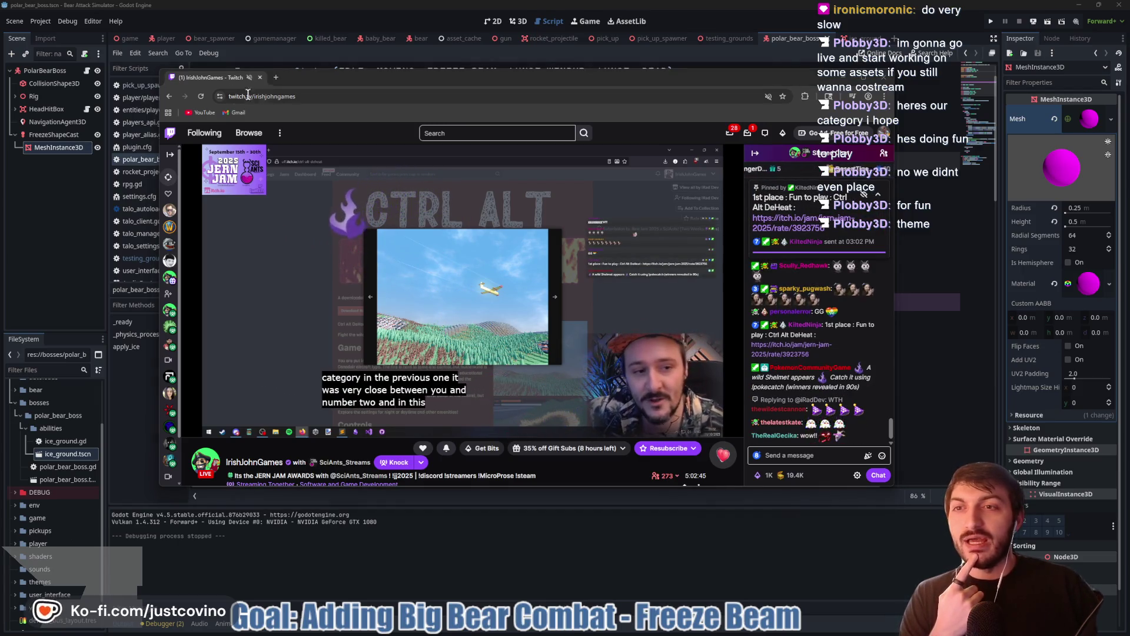
key(super+Down)
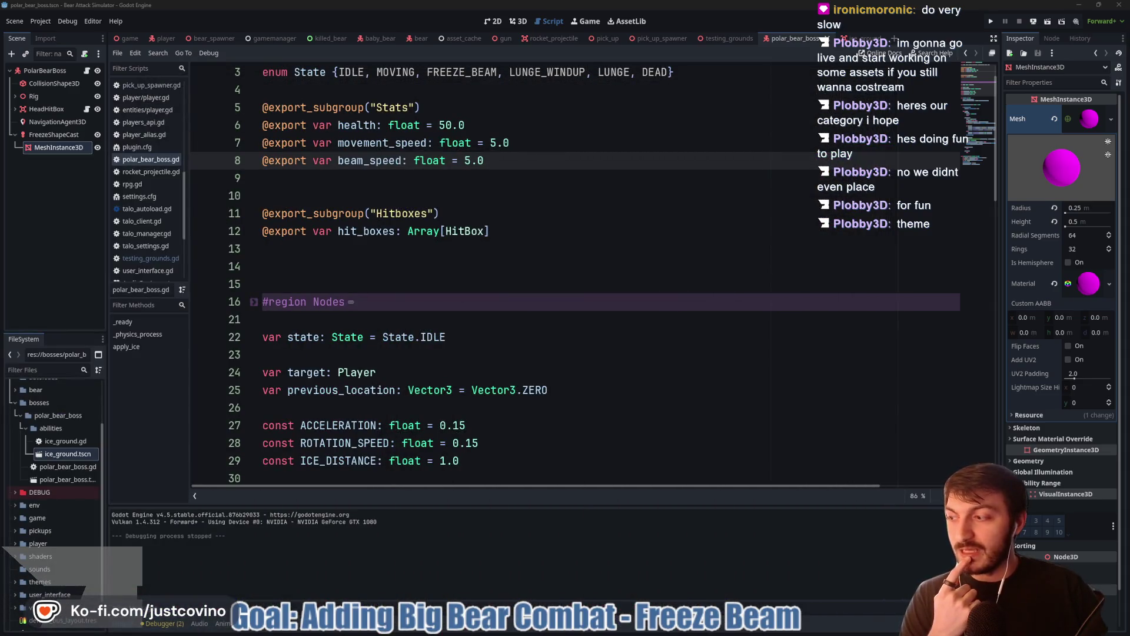
Place the caret on empty line 14 of polar_bear_boss.gd, then bring up the GitHub Player.gd page.
click(592, 331)
click(471, 297)
click(451, 268)
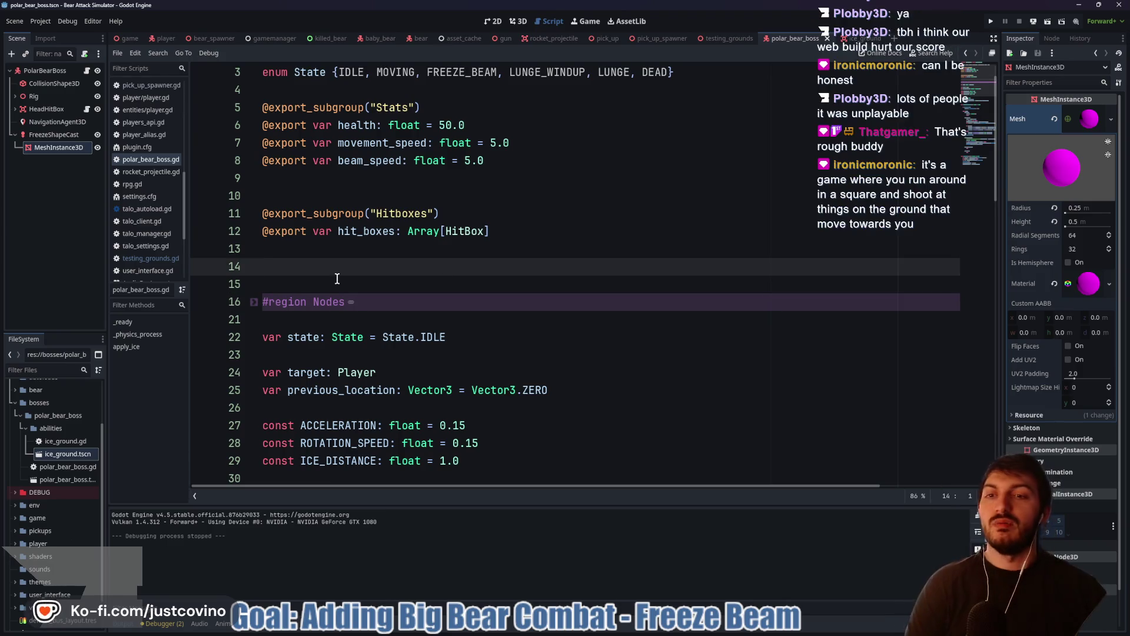
key(shift+Down)
click(302, 266)
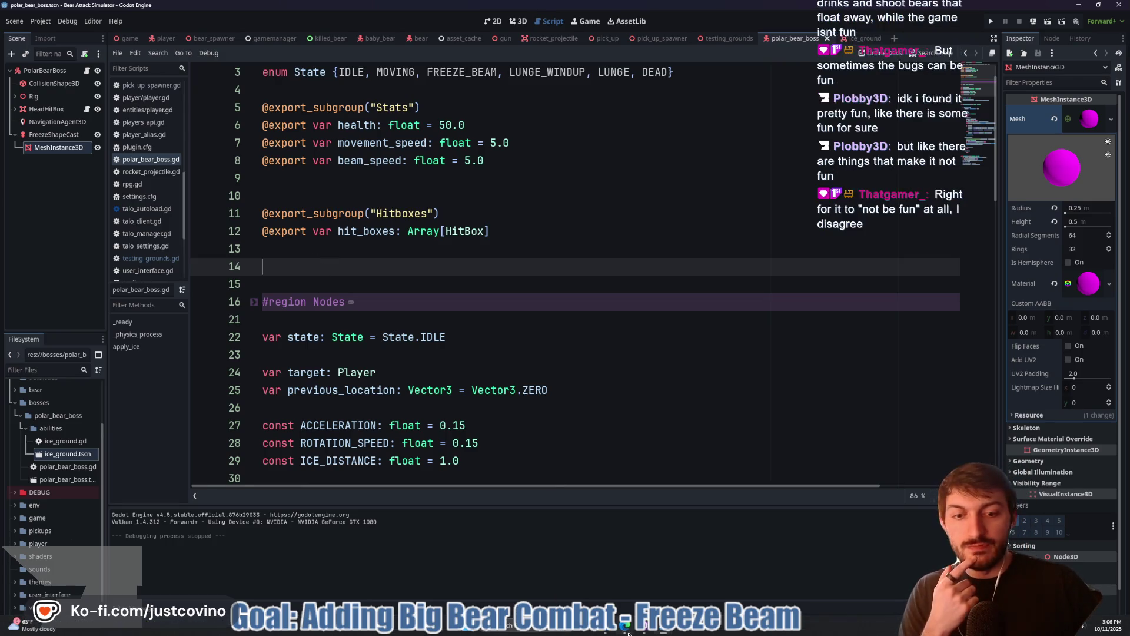
key(alt+Tab)
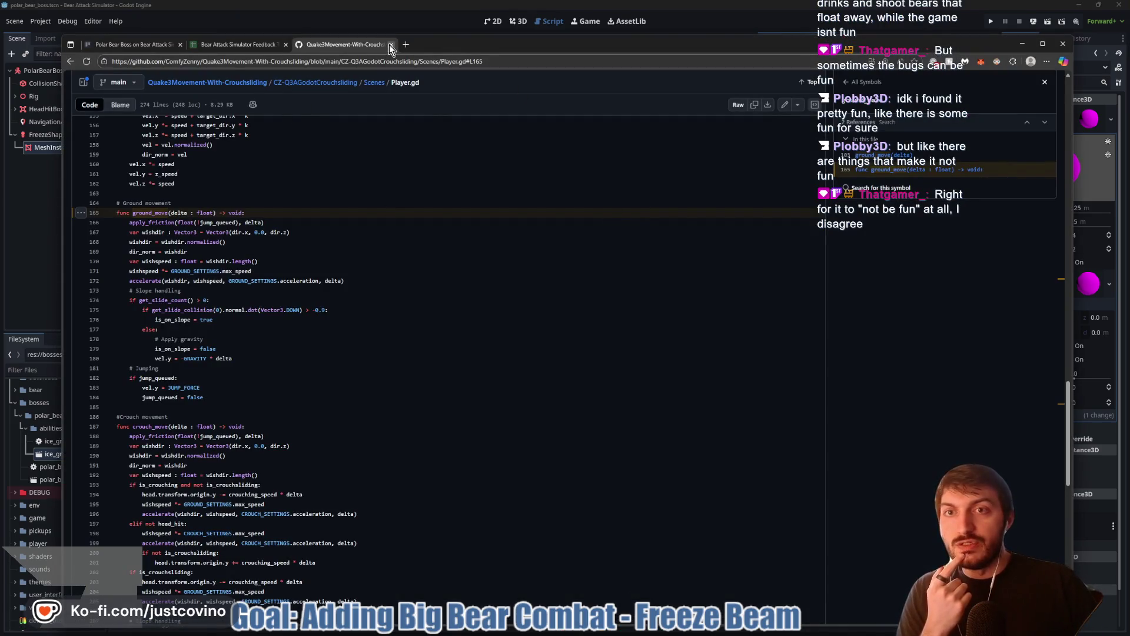
Close the GitHub movement script tab and switch to the Trello Polar Bear Boss card.
middle_click(390, 44)
click(233, 44)
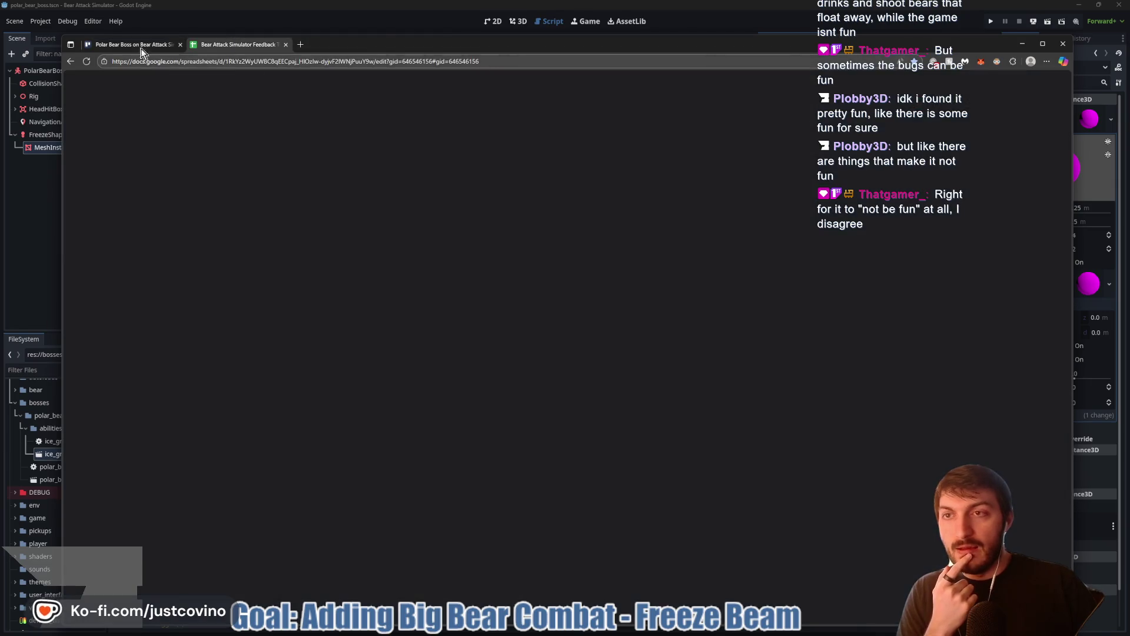
click(143, 44)
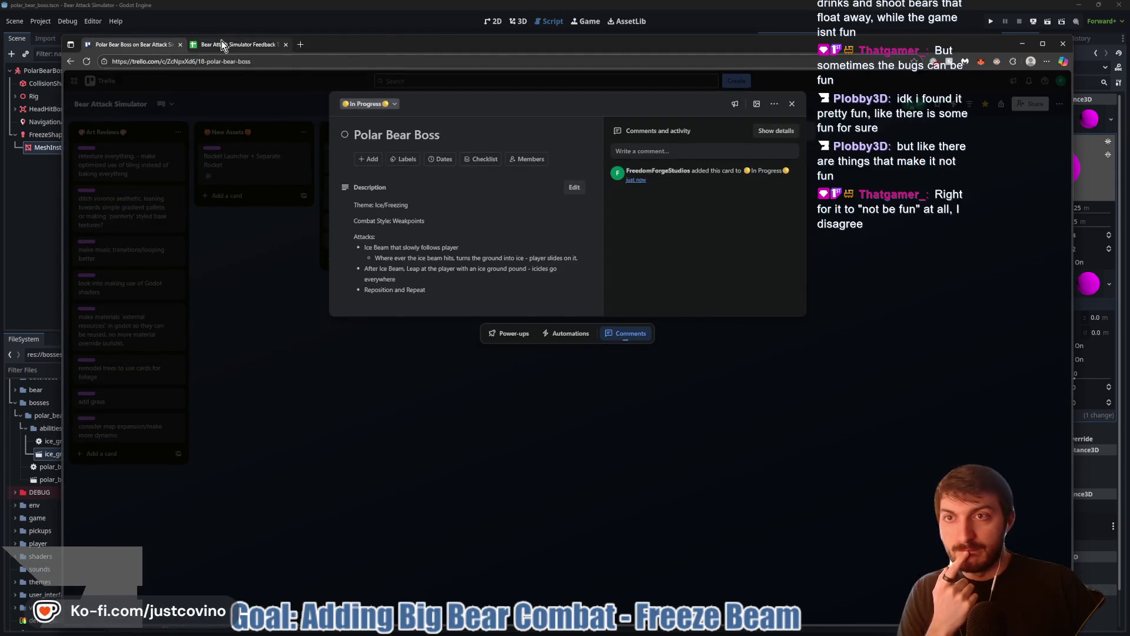
Look over the Bear Attack Simulator Feedback Tracker sheet, then return to Godot.
click(222, 41)
scroll(523, 323, down, 4)
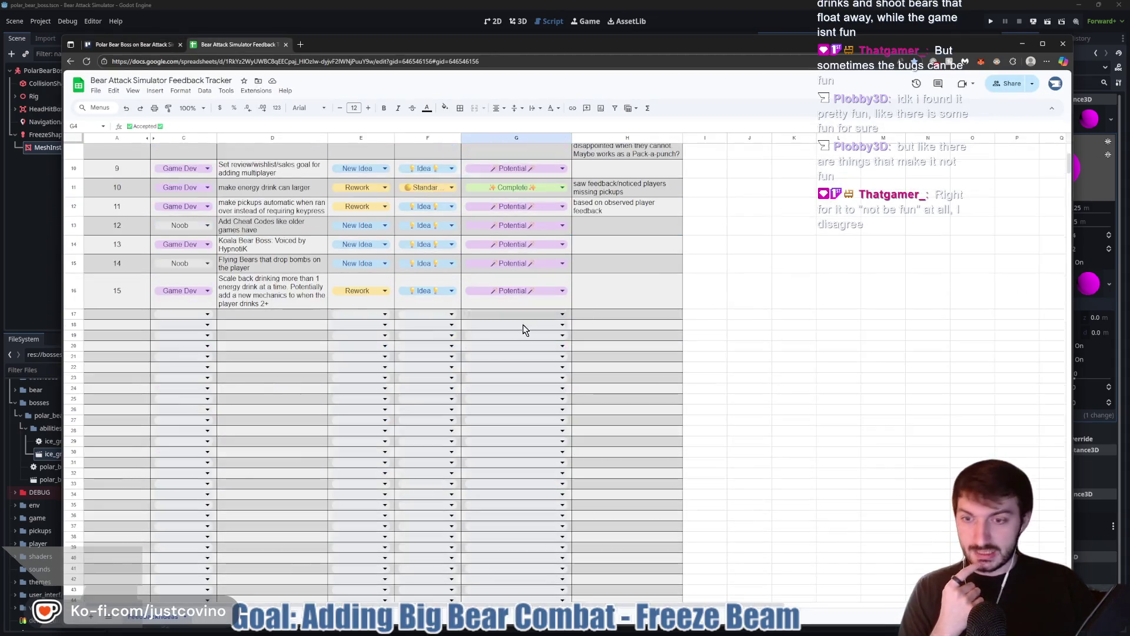
scroll(447, 306, up, 4)
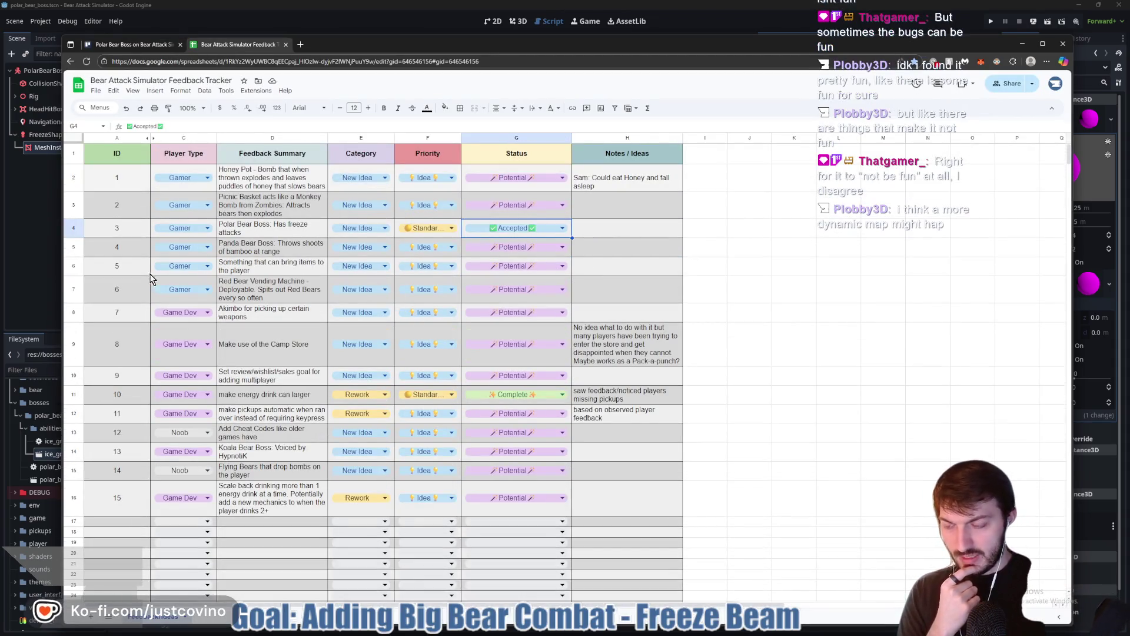
click(33, 225)
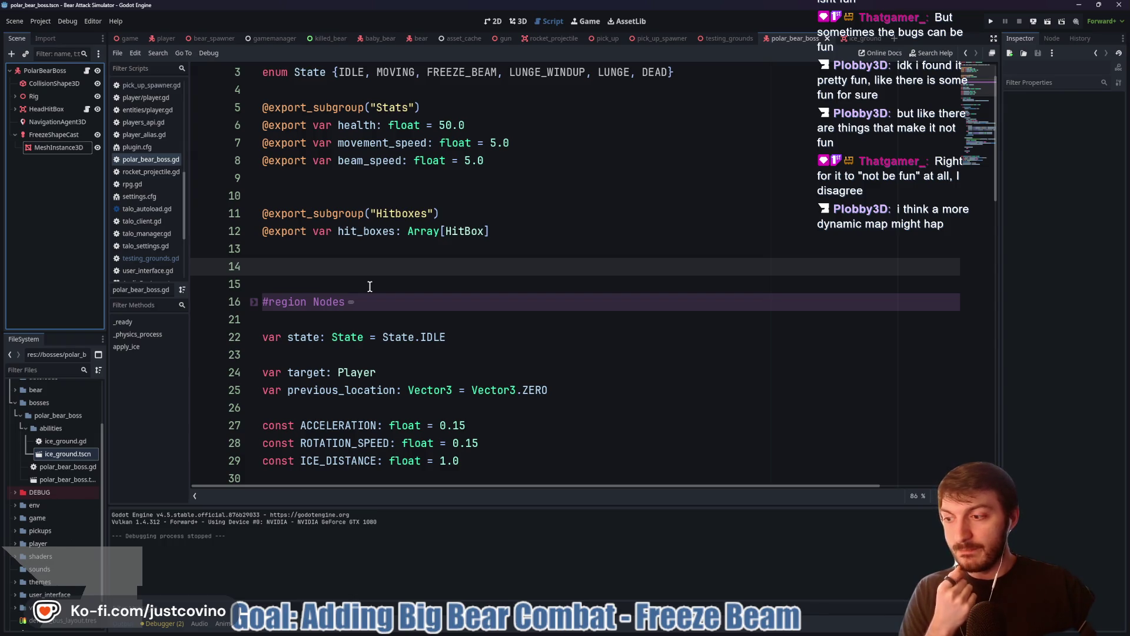
click(370, 286)
click(354, 270)
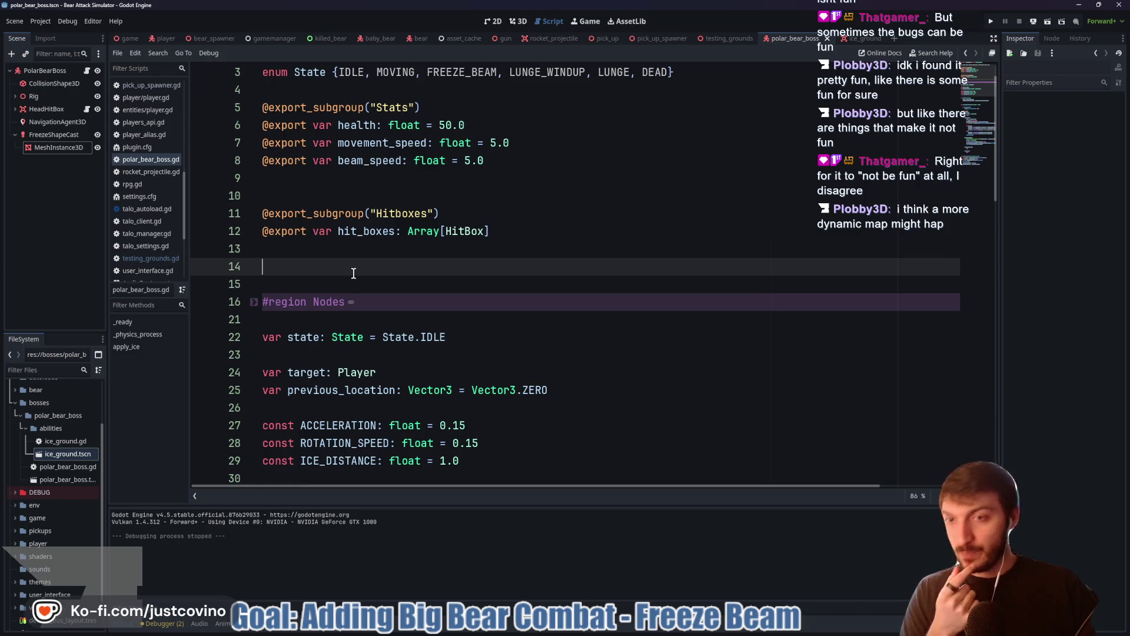
right_click(353, 274)
click(333, 265)
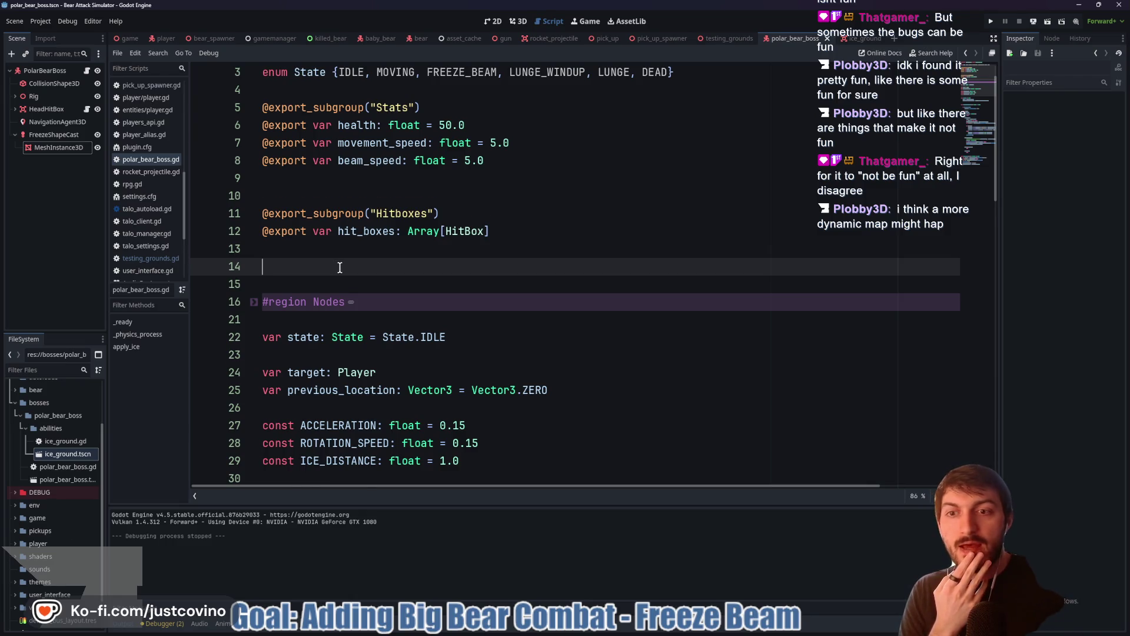
scroll(339, 267, down, 4)
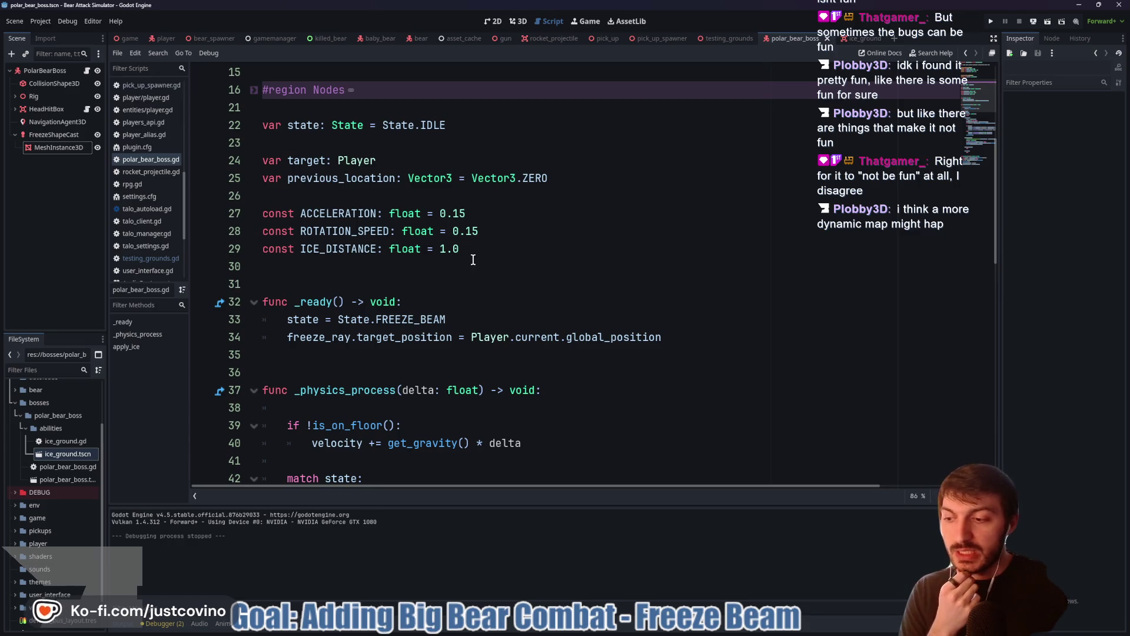
click(453, 281)
click(380, 271)
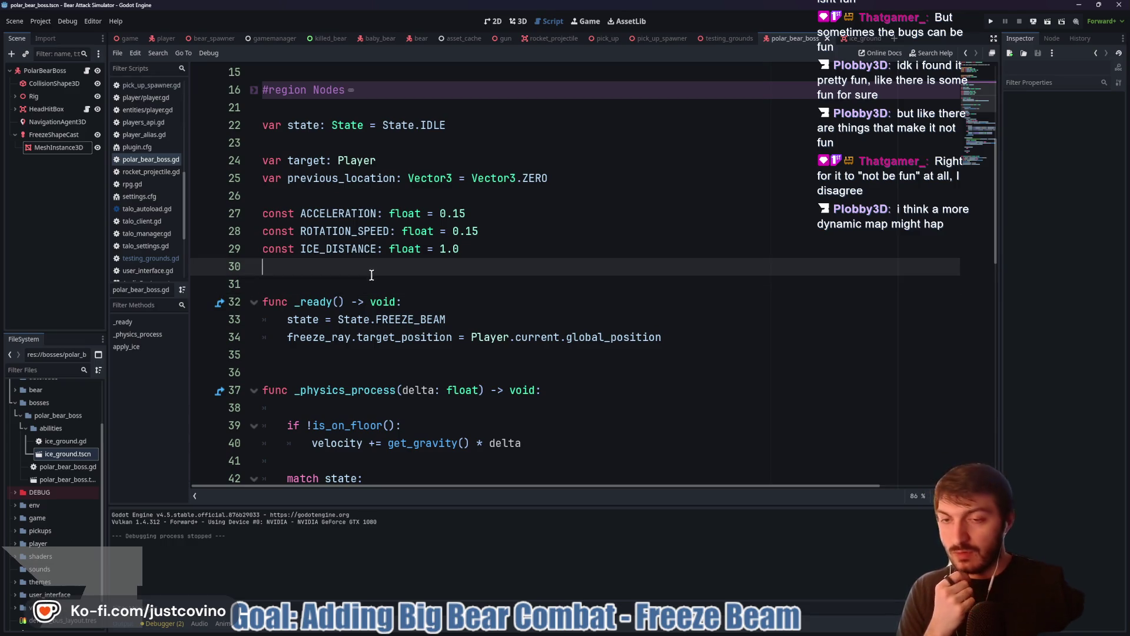
click(371, 279)
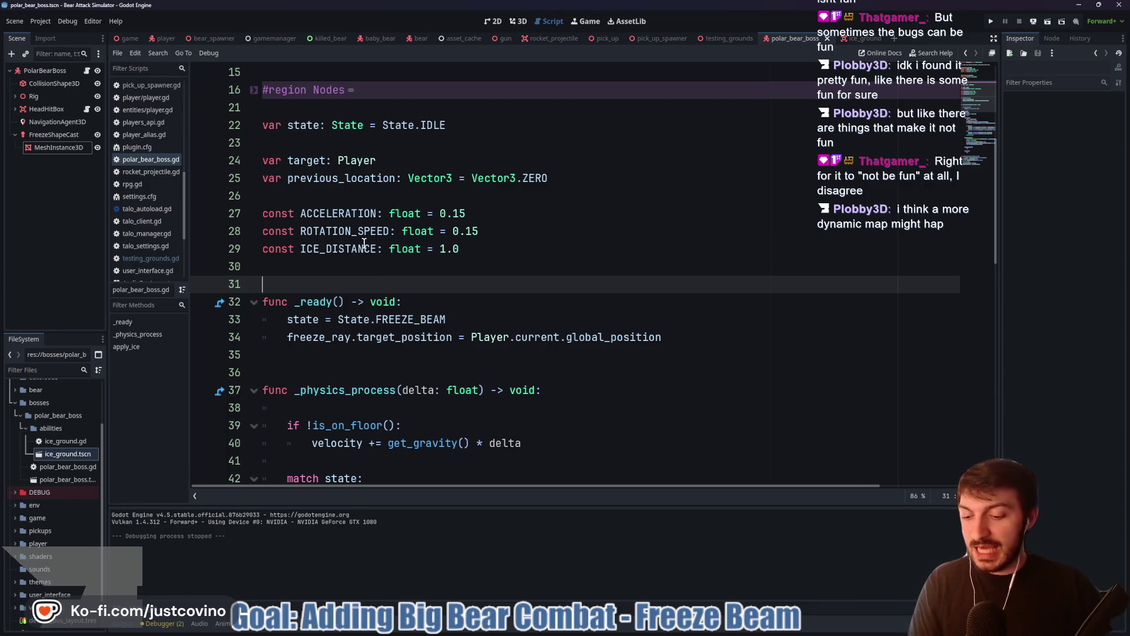
drag(762, 208, 284, 208)
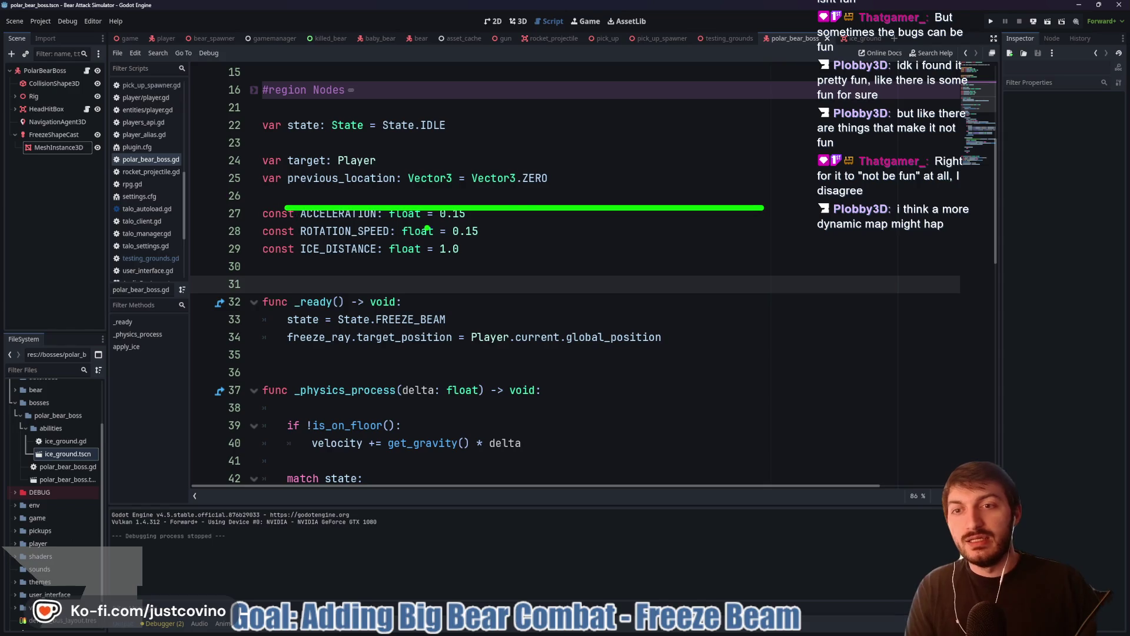
drag(500, 158, 499, 275)
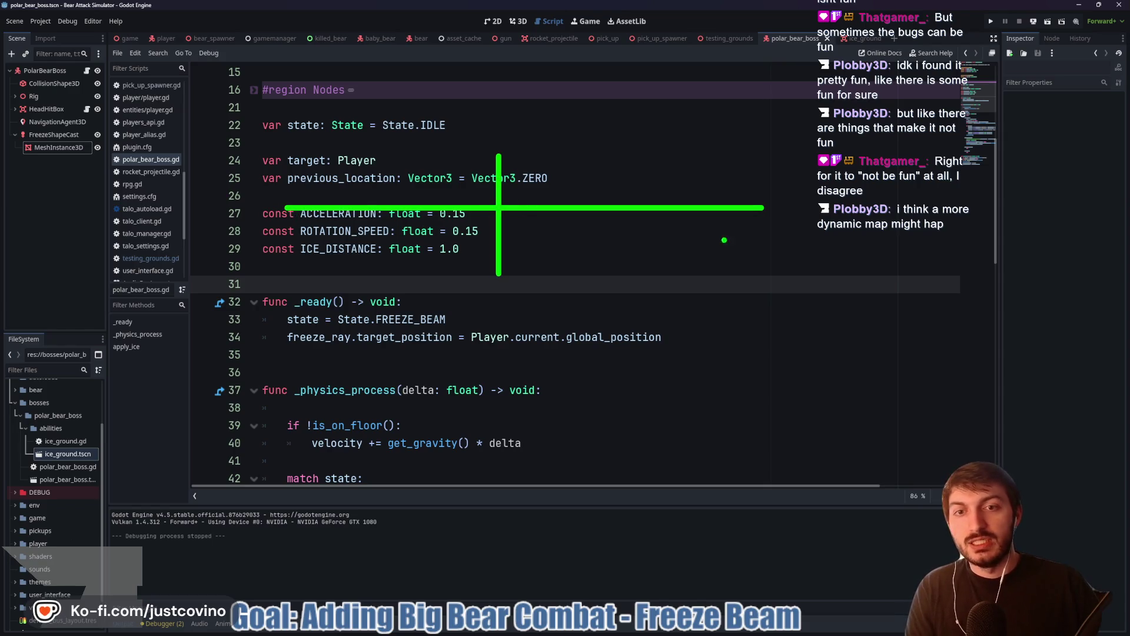
drag(760, 227, 729, 267)
mouse_move(778, 222)
mouse_down()
mouse_move(780, 275)
mouse_move(788, 252)
mouse_up()
mouse_move(792, 262)
mouse_down()
mouse_move(807, 259)
mouse_move(808, 277)
mouse_move(893, 281)
mouse_up()
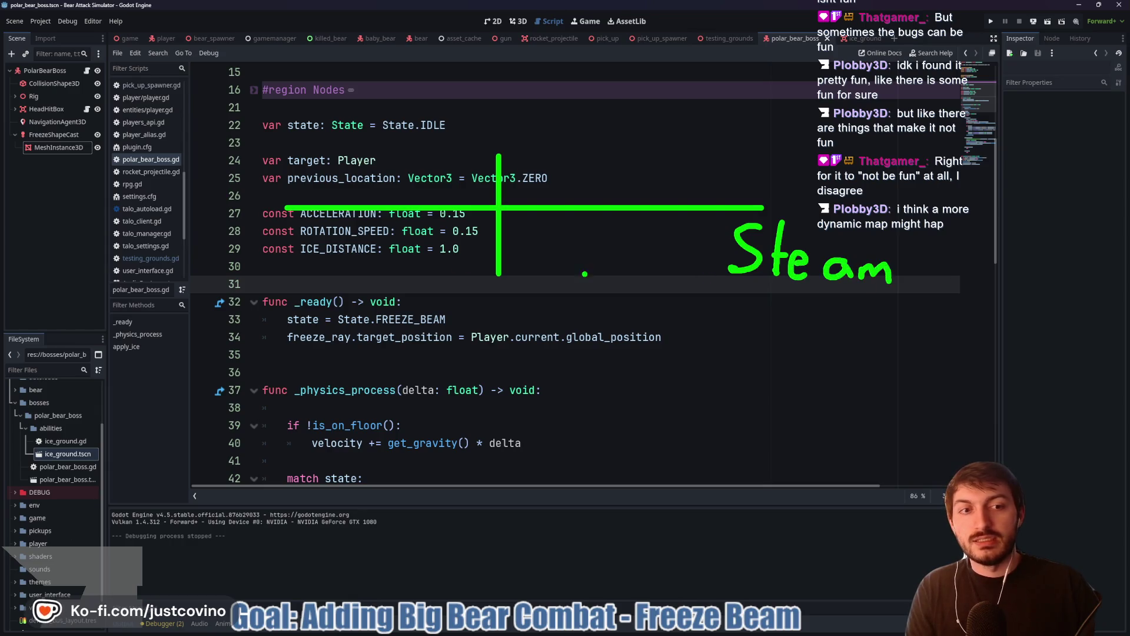
drag(247, 230, 246, 266)
drag(233, 234, 272, 231)
mouse_move(236, 259)
mouse_down()
mouse_move(282, 268)
mouse_move(290, 253)
mouse_up()
mouse_move(294, 261)
mouse_down()
mouse_move(312, 254)
mouse_move(310, 274)
mouse_up()
mouse_move(321, 236)
mouse_down()
mouse_move(317, 271)
mouse_move(346, 272)
mouse_up()
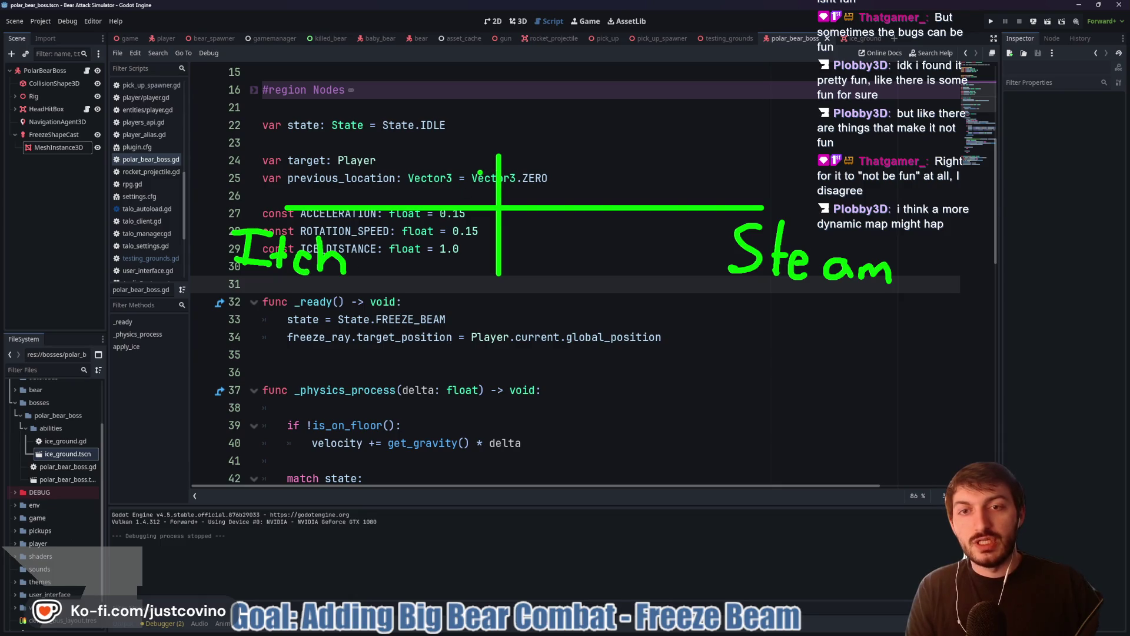
mouse_move(478, 139)
mouse_down()
mouse_move(448, 156)
mouse_move(465, 170)
mouse_move(471, 138)
mouse_move(463, 152)
mouse_up()
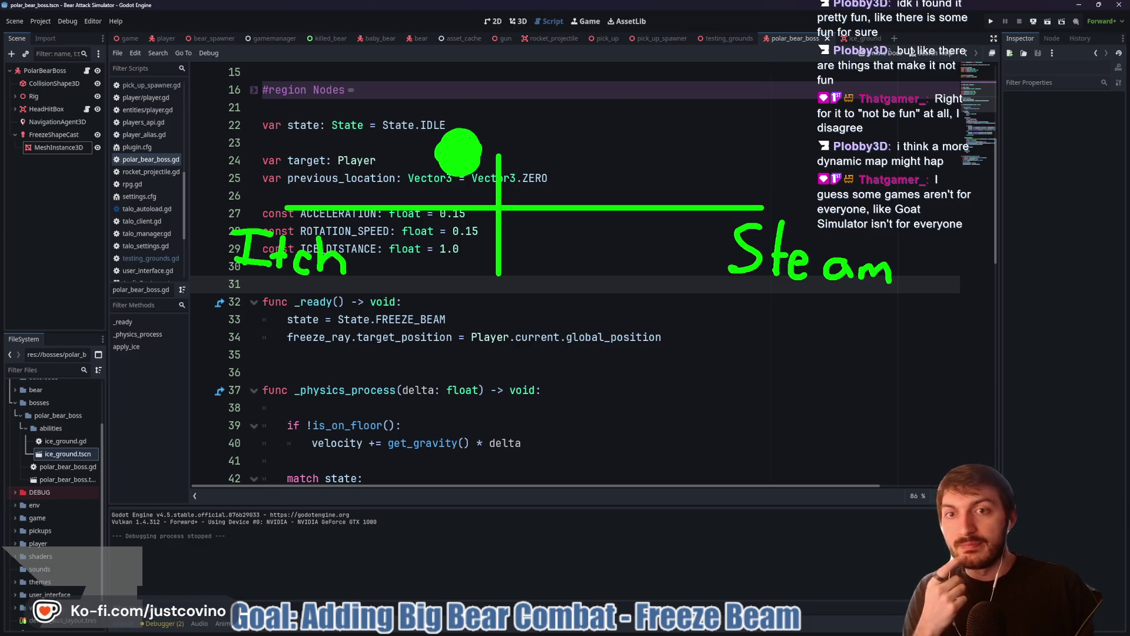
key(ctrl+z)
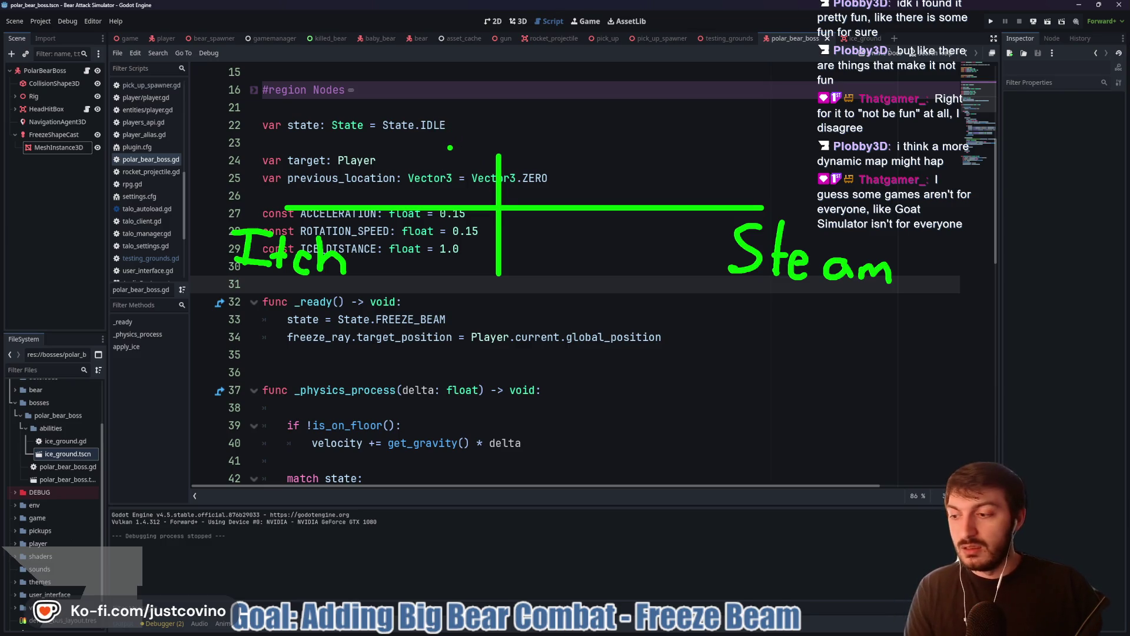
mouse_move(450, 148)
mouse_down()
mouse_move(460, 158)
mouse_move(445, 162)
mouse_move(463, 151)
mouse_move(448, 160)
mouse_move(465, 163)
mouse_move(449, 156)
mouse_up()
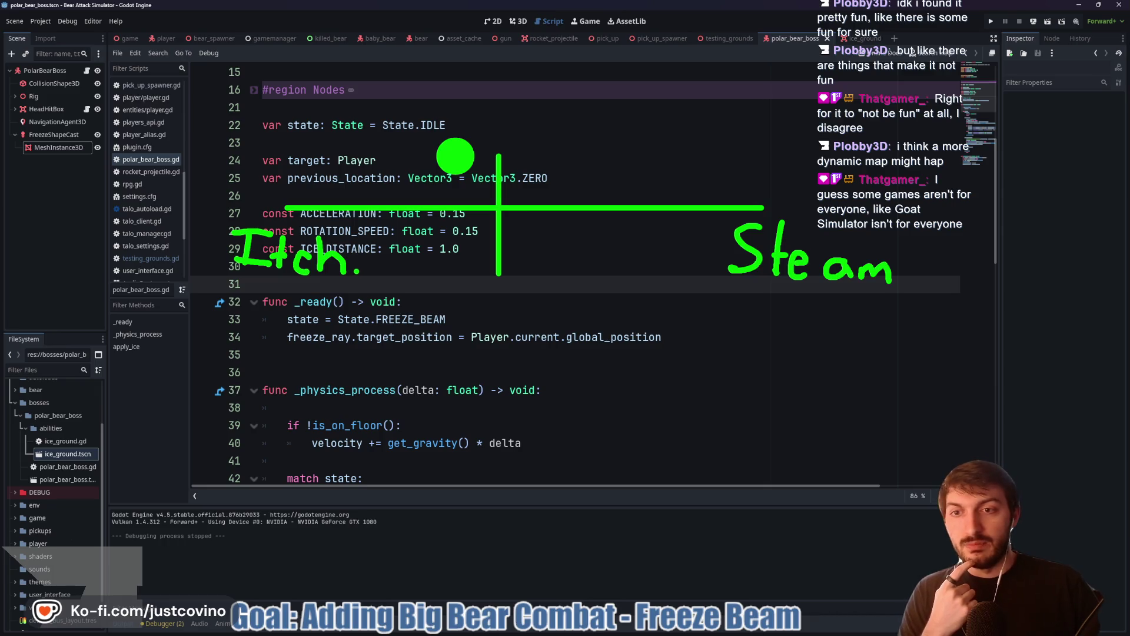
mouse_move(369, 259)
mouse_down()
mouse_move(369, 275)
mouse_move(399, 259)
mouse_up()
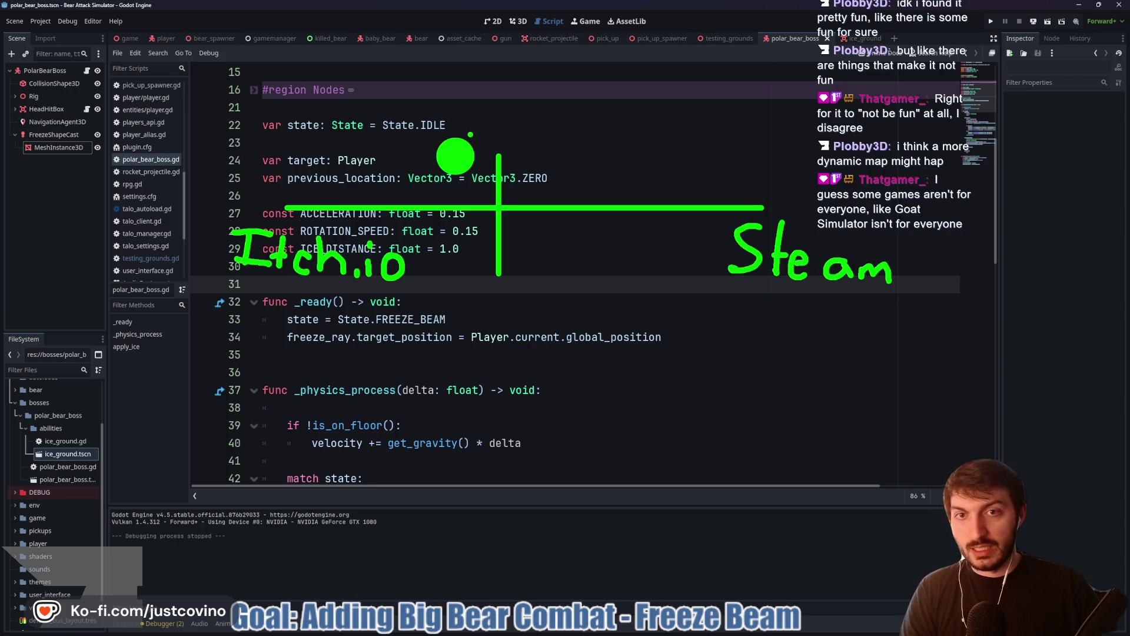
drag(470, 134, 515, 73)
drag(469, 109, 494, 127)
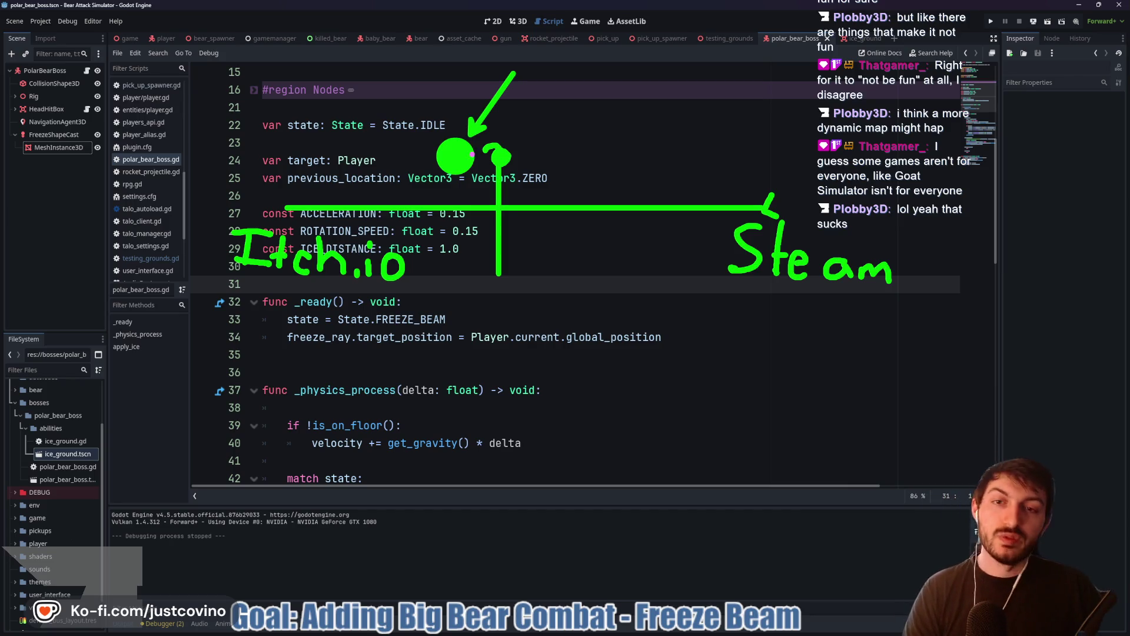
mouse_move(456, 177)
mouse_down()
mouse_move(507, 201)
mouse_move(584, 153)
mouse_up()
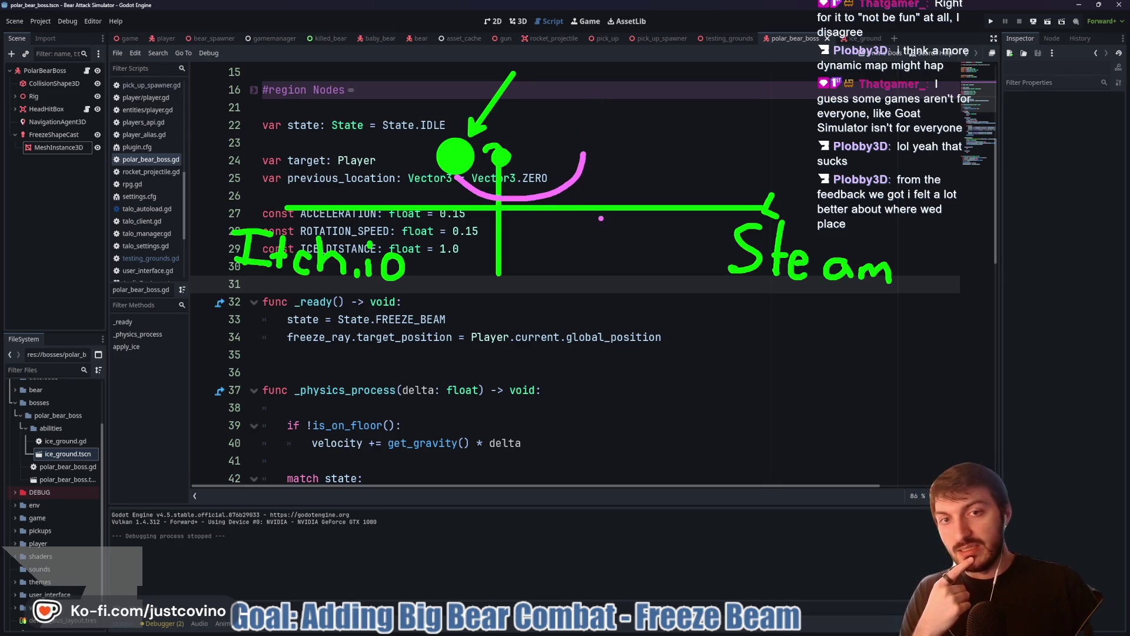
drag(606, 147, 739, 153)
drag(715, 135, 712, 173)
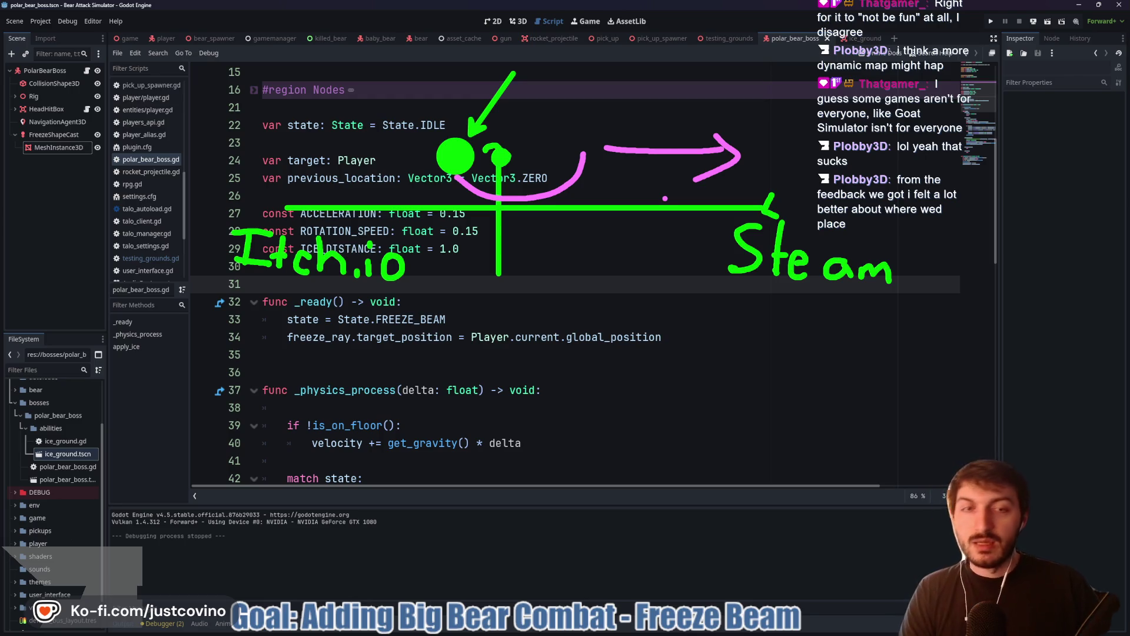
key(ctrl+z)
key(ctrl+z)
key(ctrl+z)
key(Escape)
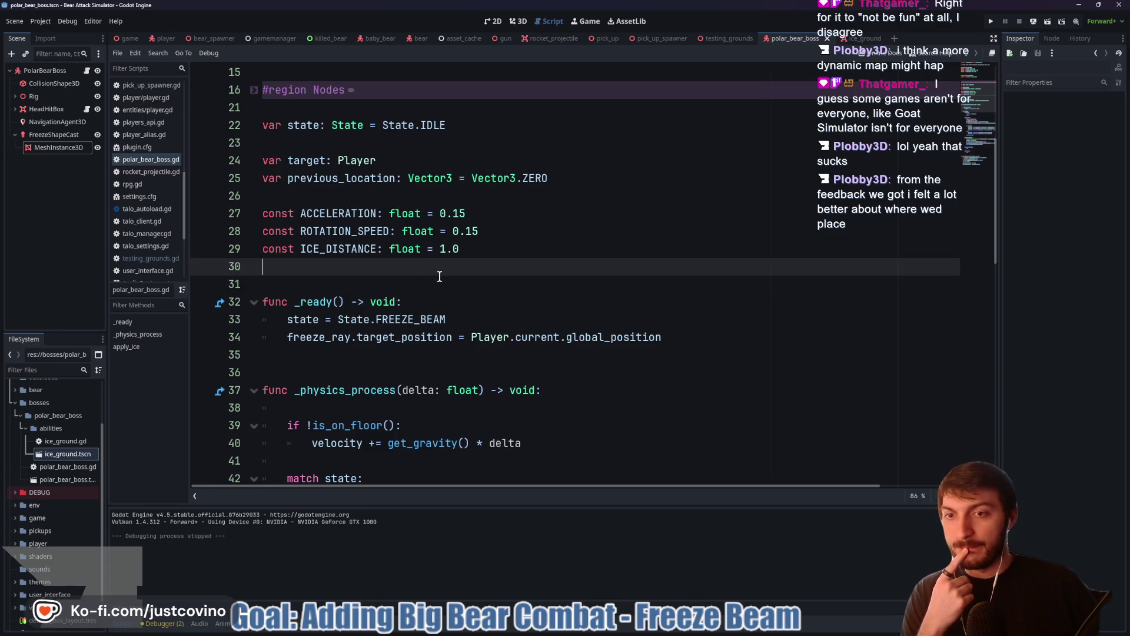
Scroll through polar_bear_boss.gd past apply_ice, then switch to the ice_ground script.
scroll(418, 265, down, 3)
click(377, 202)
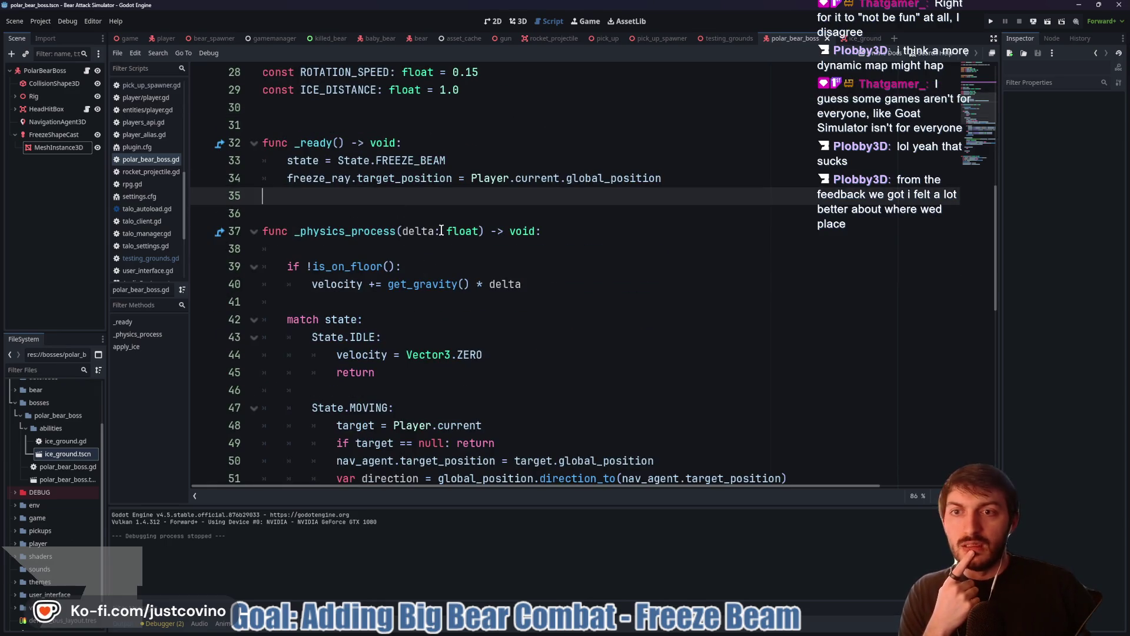
scroll(441, 230, down, 9)
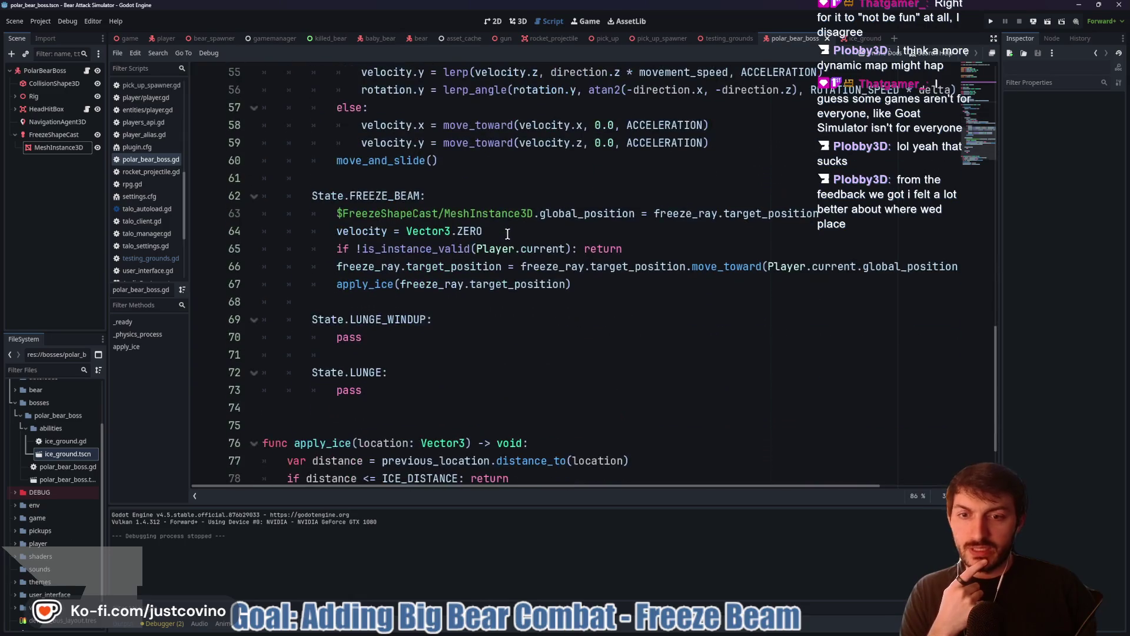
click(496, 293)
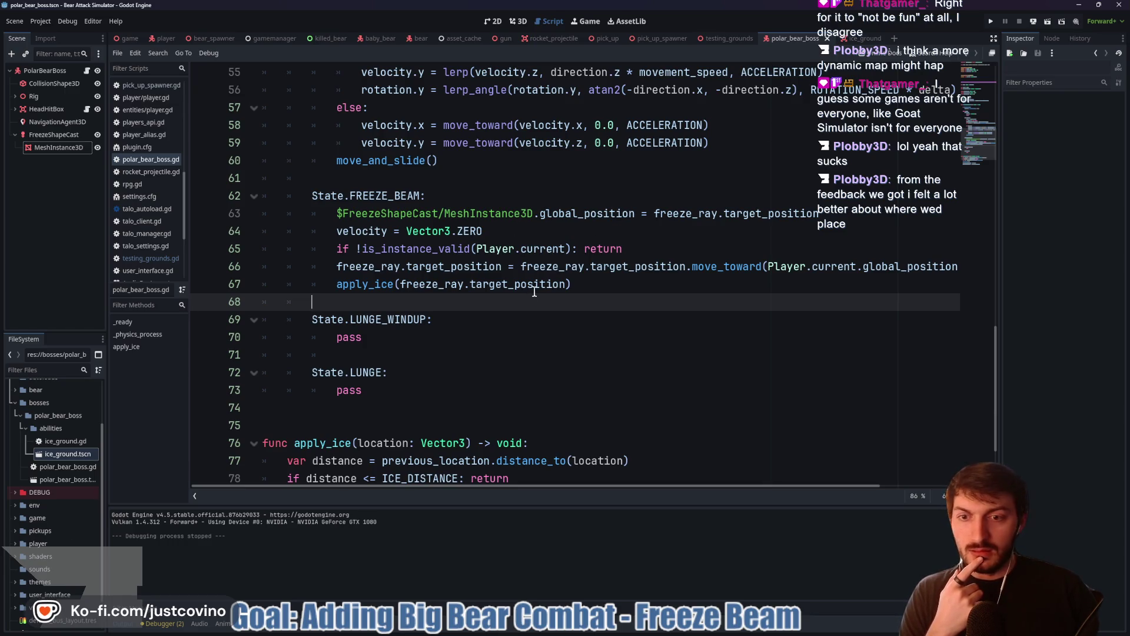
scroll(535, 296, down, 2)
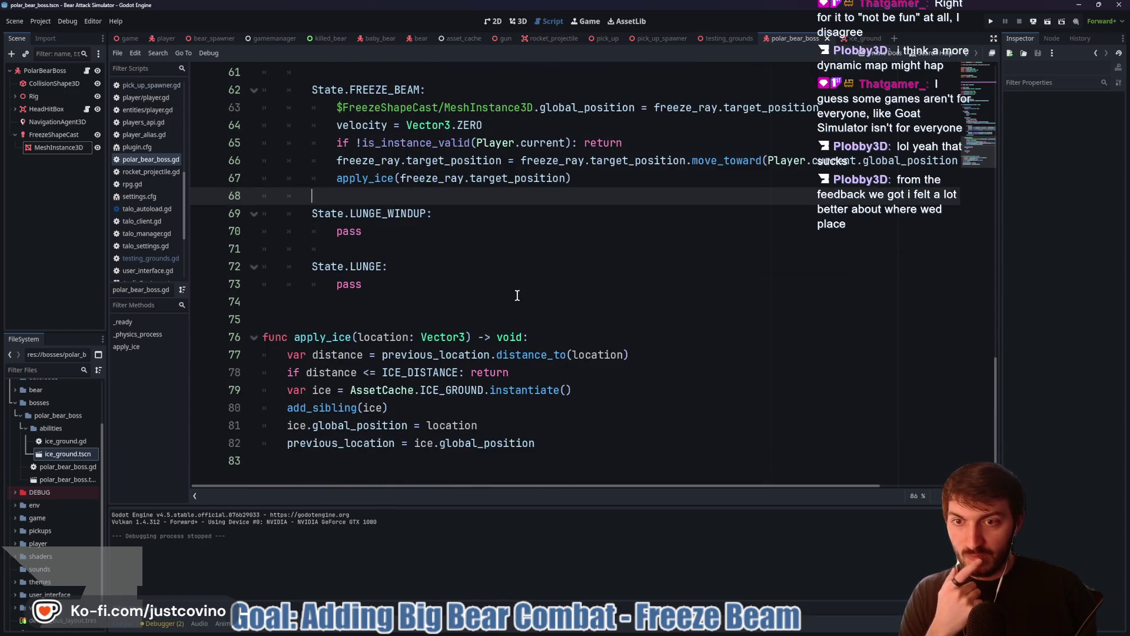
click(850, 39)
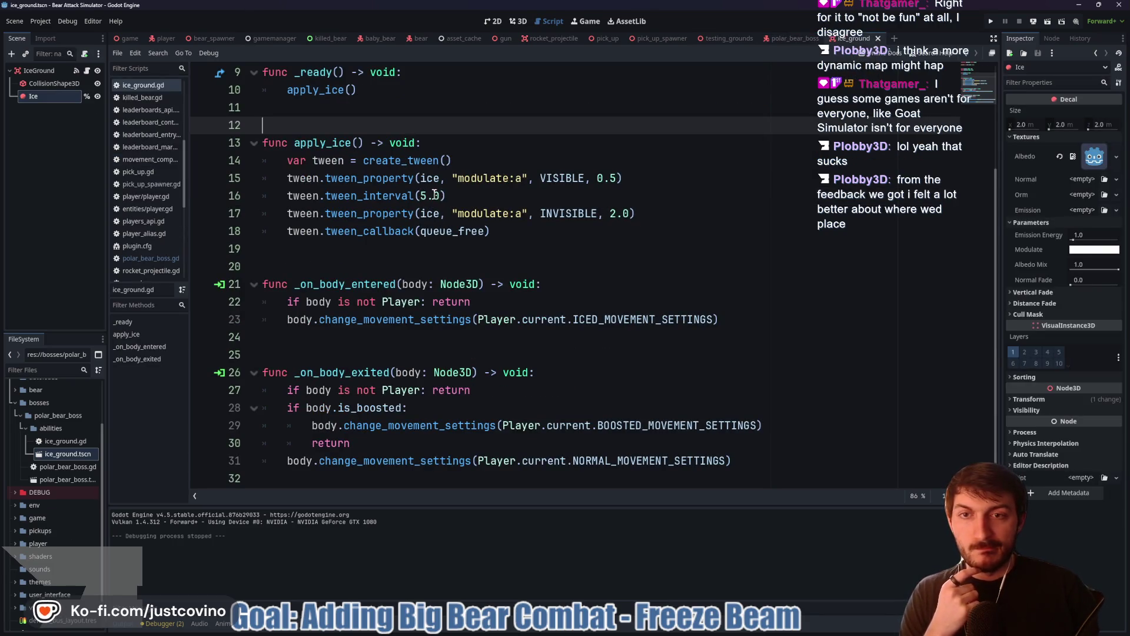
Set ice_ground.gd's tween_interval on line 16 to 3.5, save, and return to the polar bear 3D view.
click(425, 196)
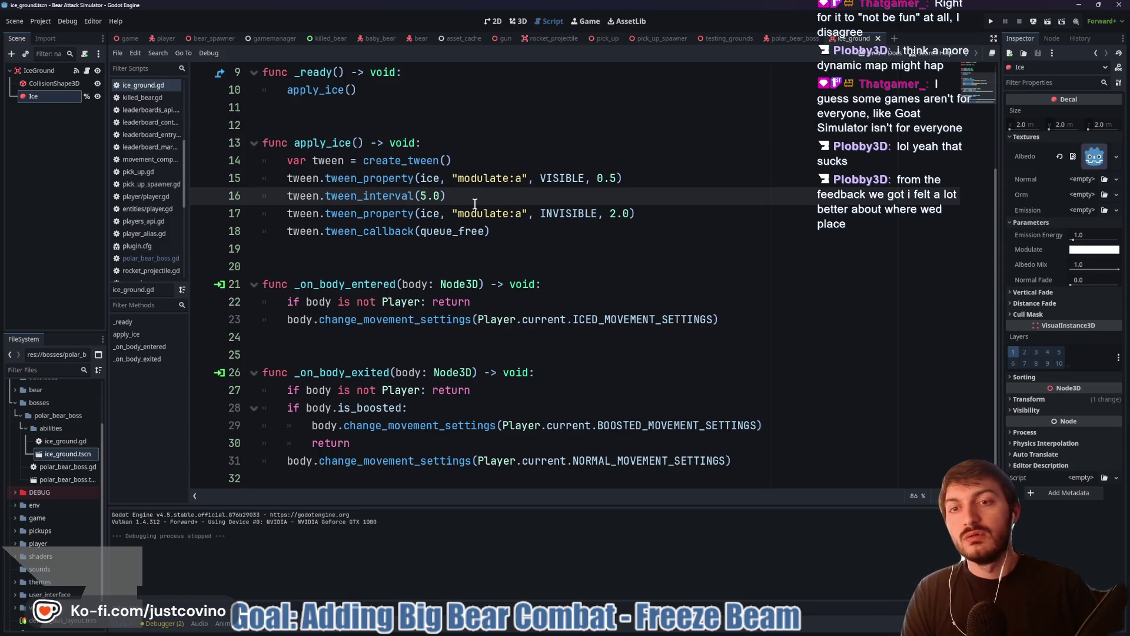
key(BackSpace)
text(4)
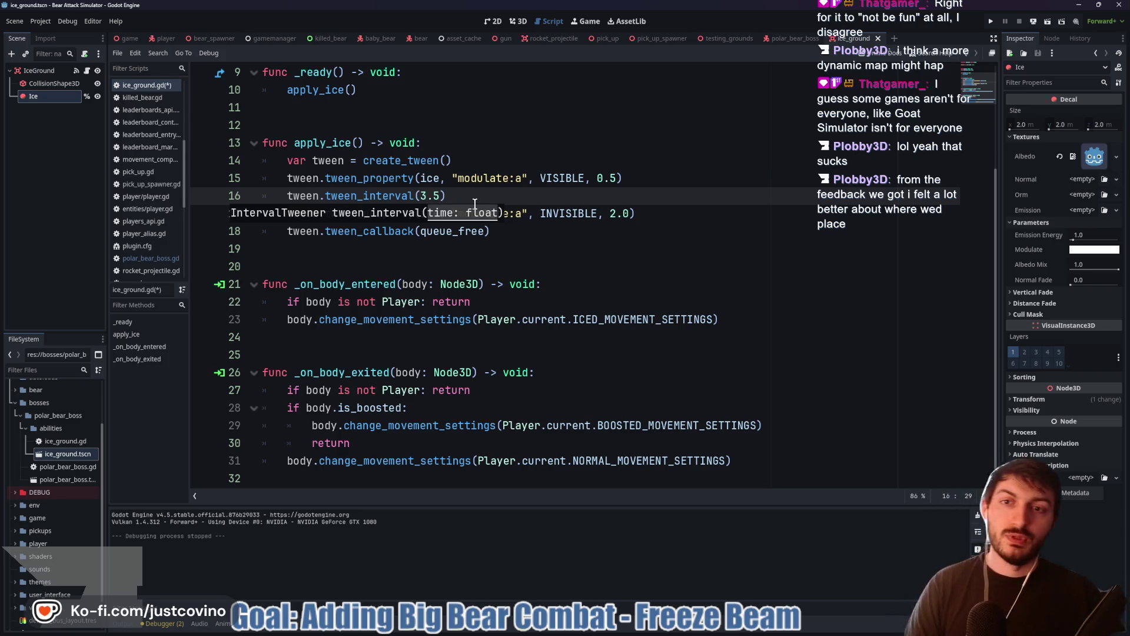
click(469, 198)
key(ctrl+s)
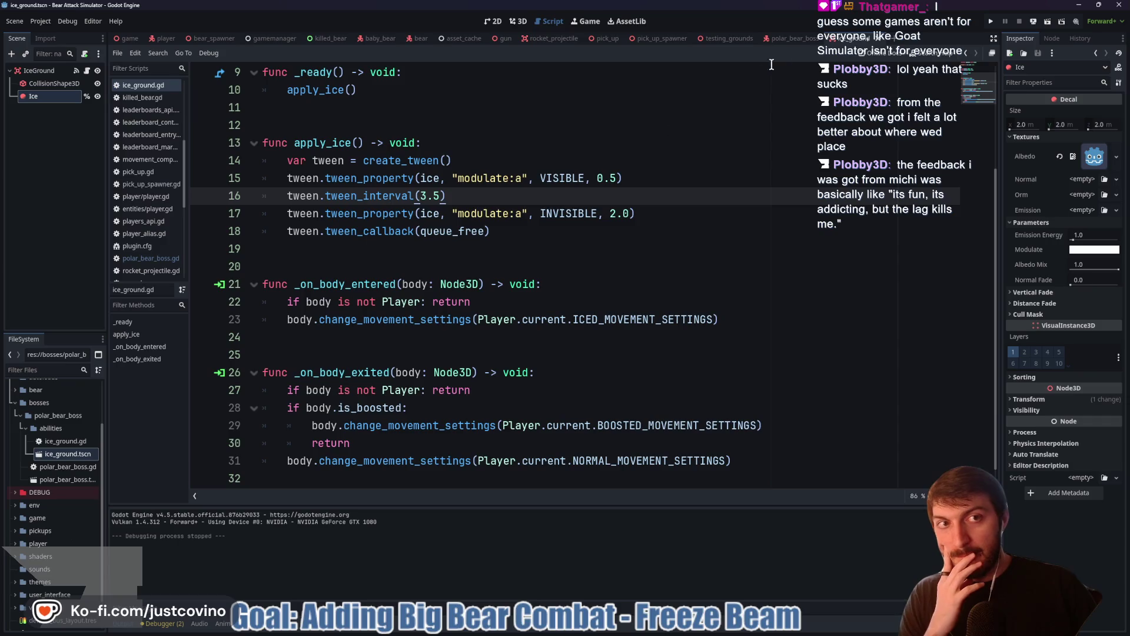
click(789, 38)
click(519, 21)
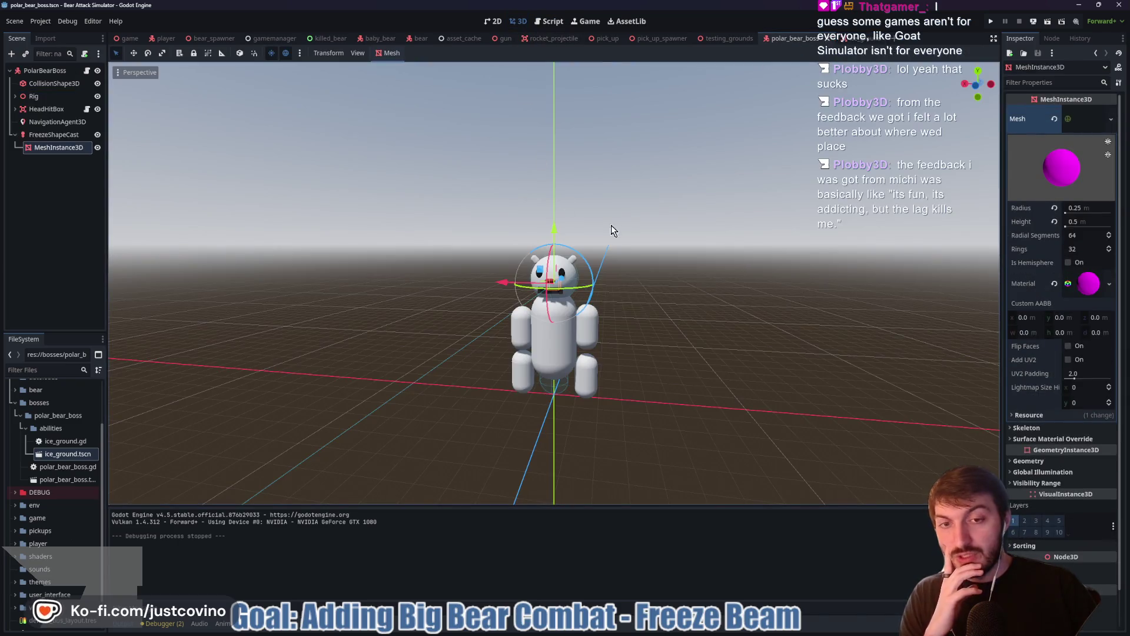
Set Application > Run > Max FPS to 120 in Project Settings and close the dialog.
click(41, 21)
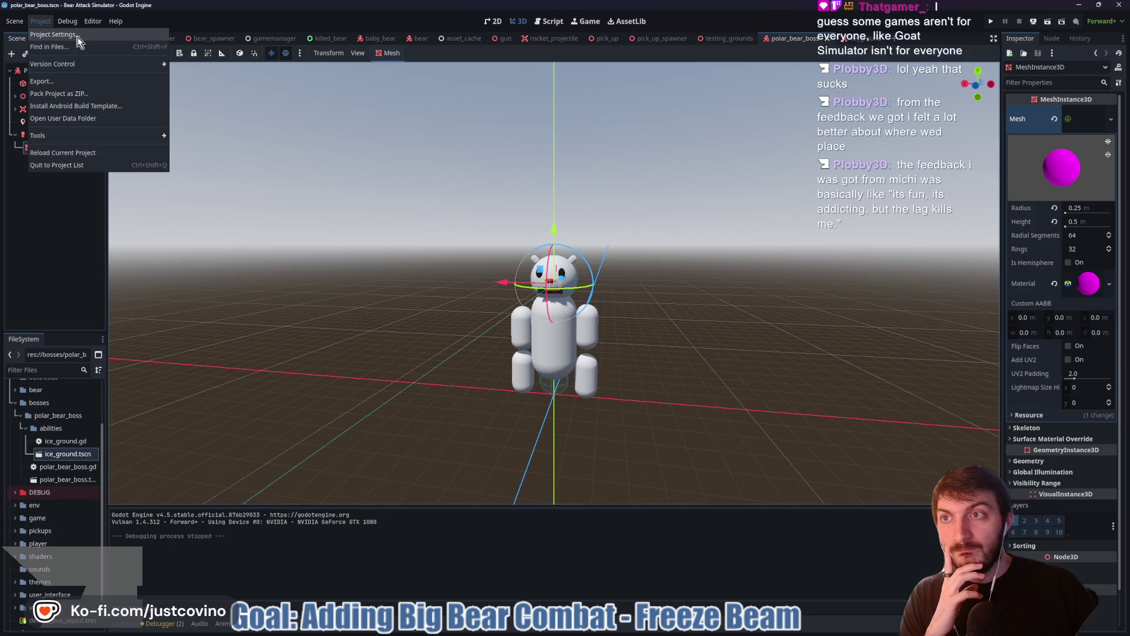
click(47, 34)
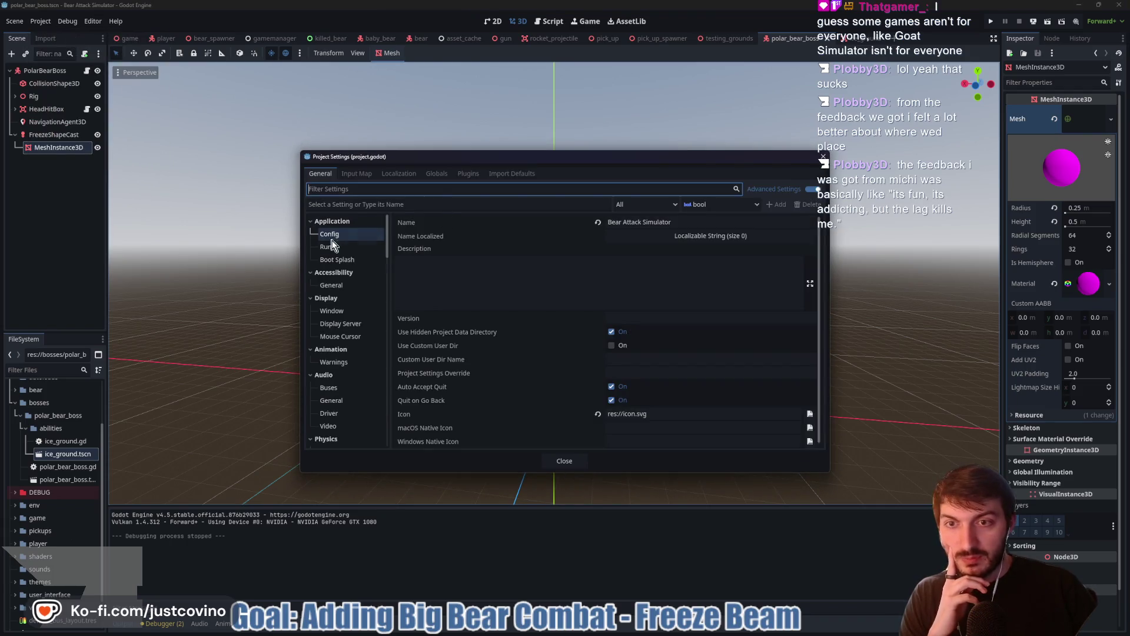
text(fps)
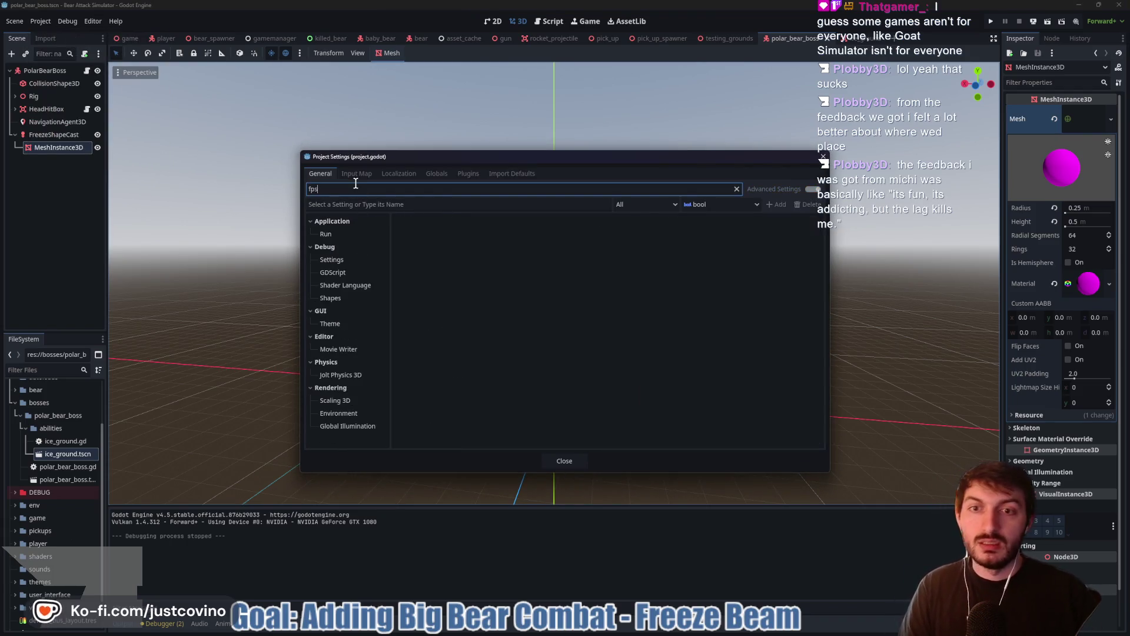
click(328, 235)
click(640, 223)
text(120)
key(Return)
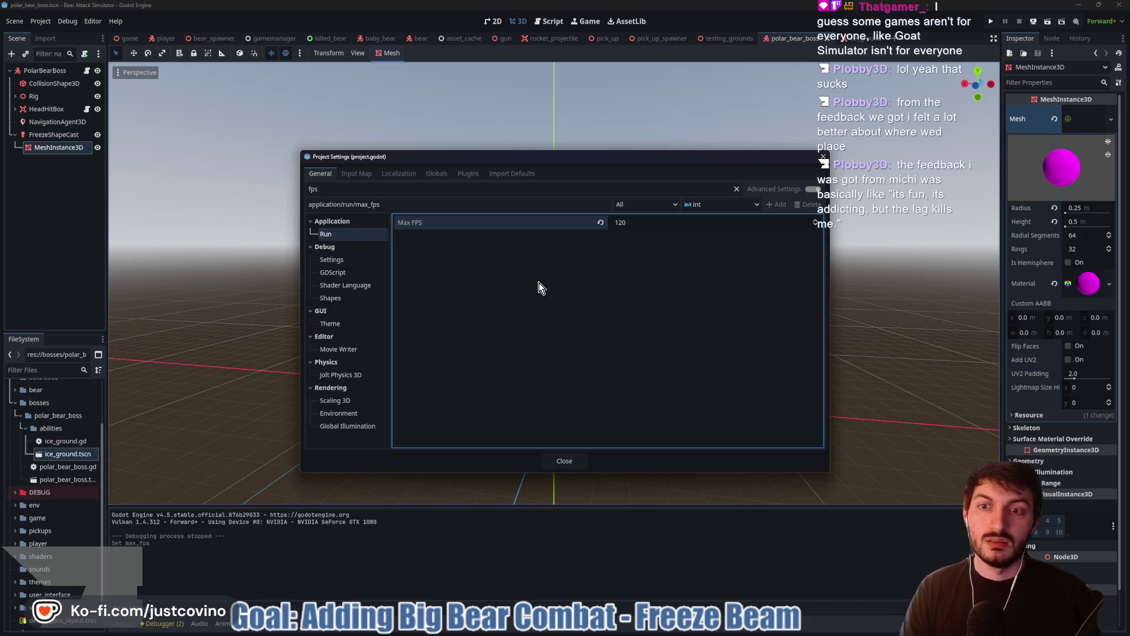
click(545, 460)
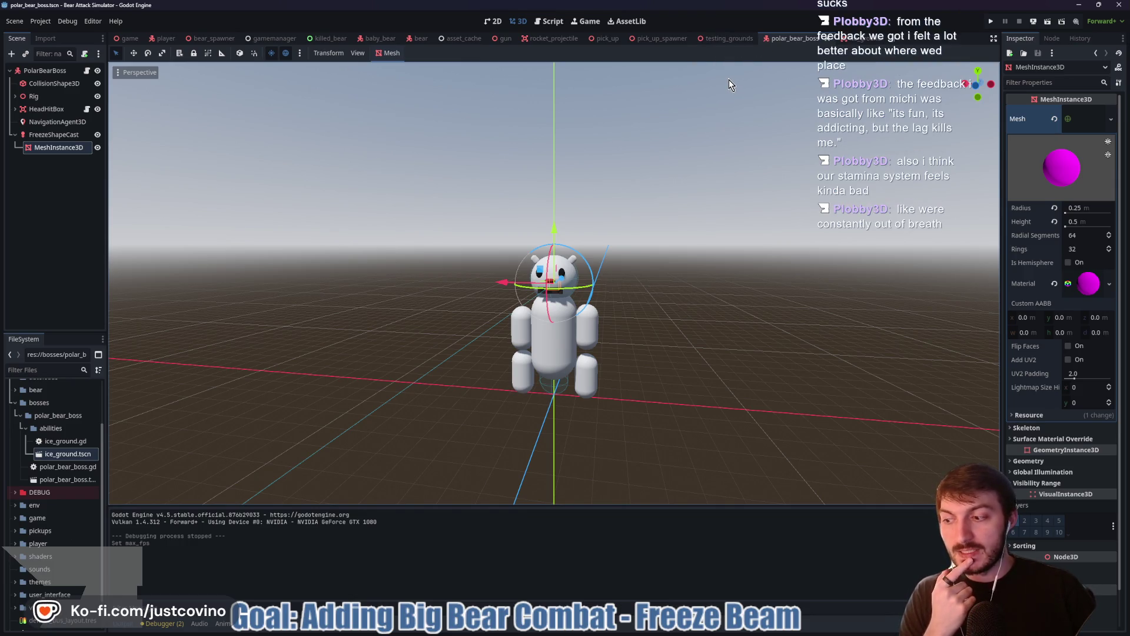
Orbit around the bear, save the polar_bear_boss scene, and open polar_bear_boss.gd.
drag(720, 83, 671, 94)
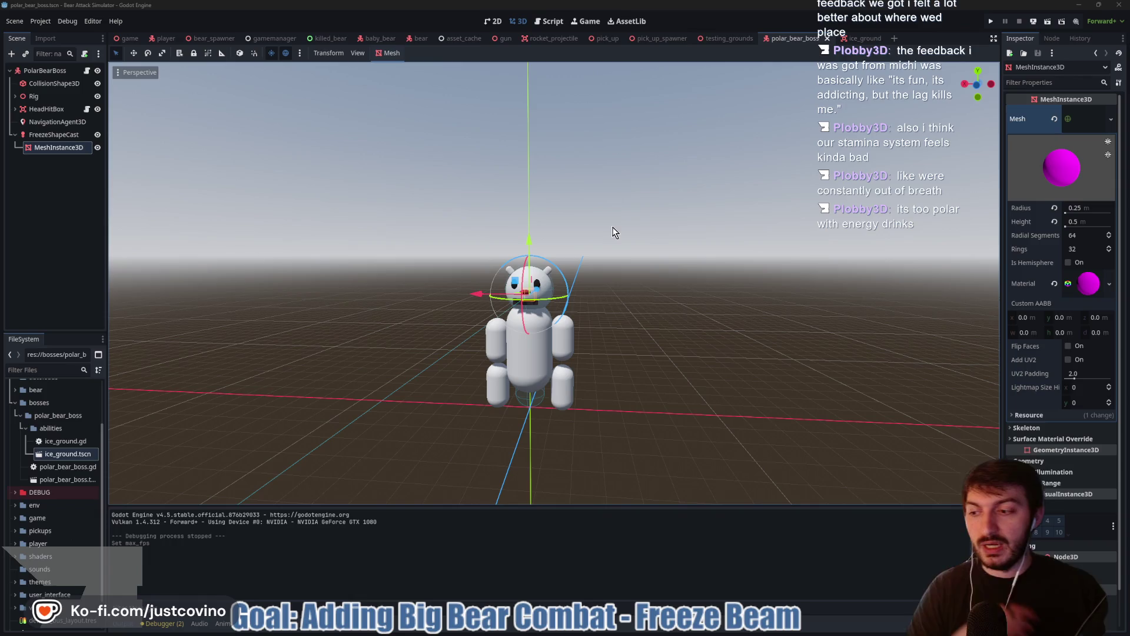
mouse_move(630, 245)
mouse_down()
mouse_move(754, 257)
mouse_move(658, 260)
mouse_up()
key(ctrl+s)
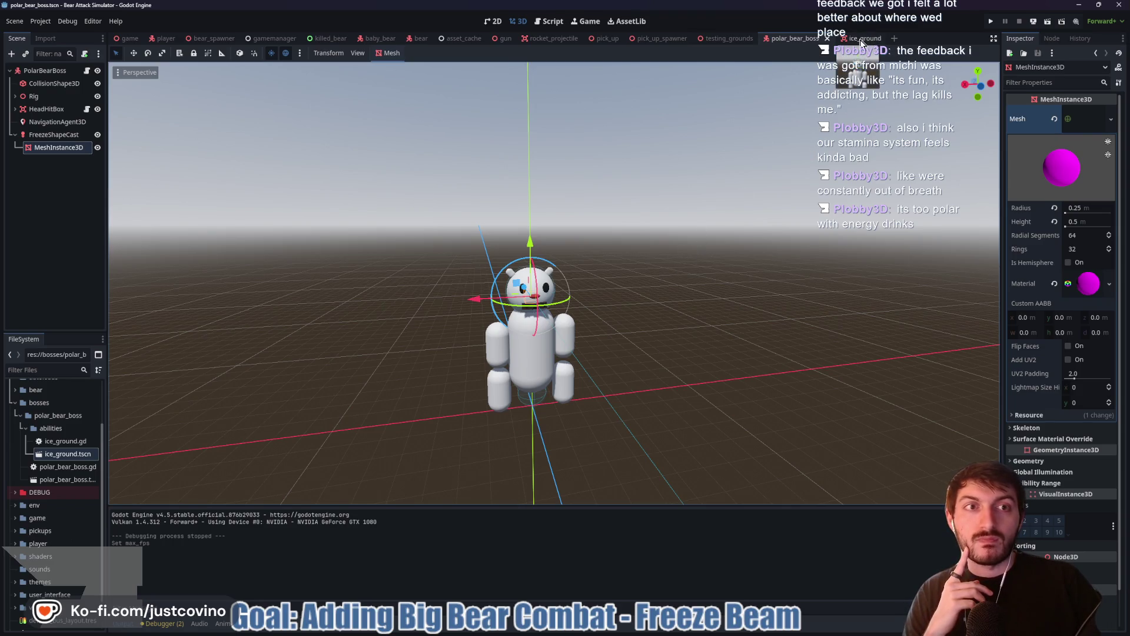
mouse_move(753, 195)
mouse_down()
mouse_move(629, 207)
mouse_move(734, 199)
mouse_up()
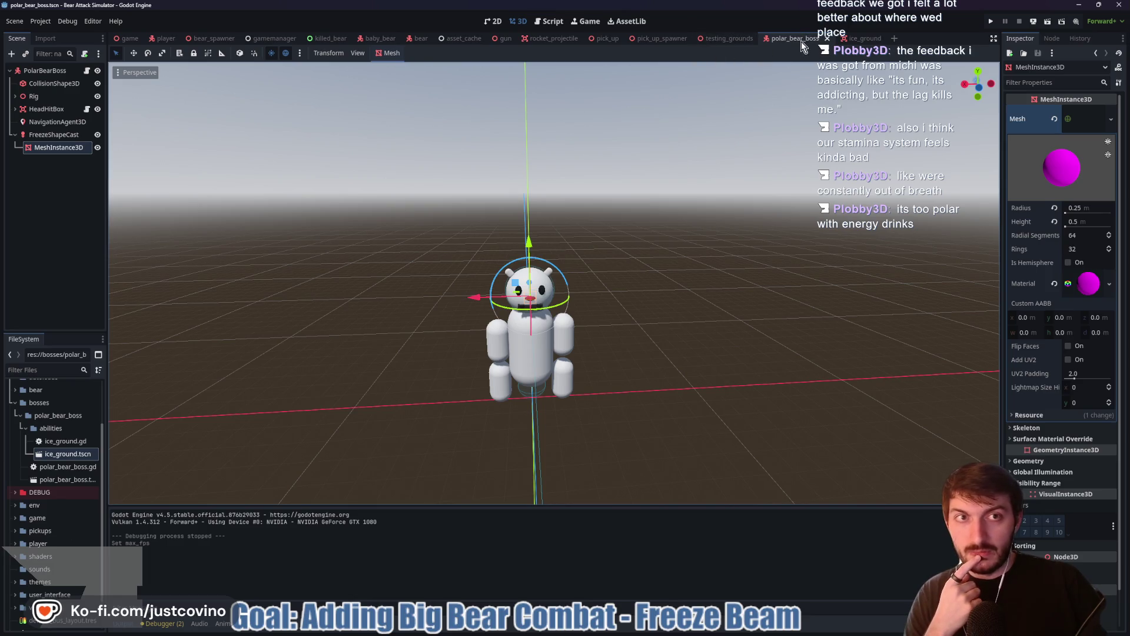
click(85, 55)
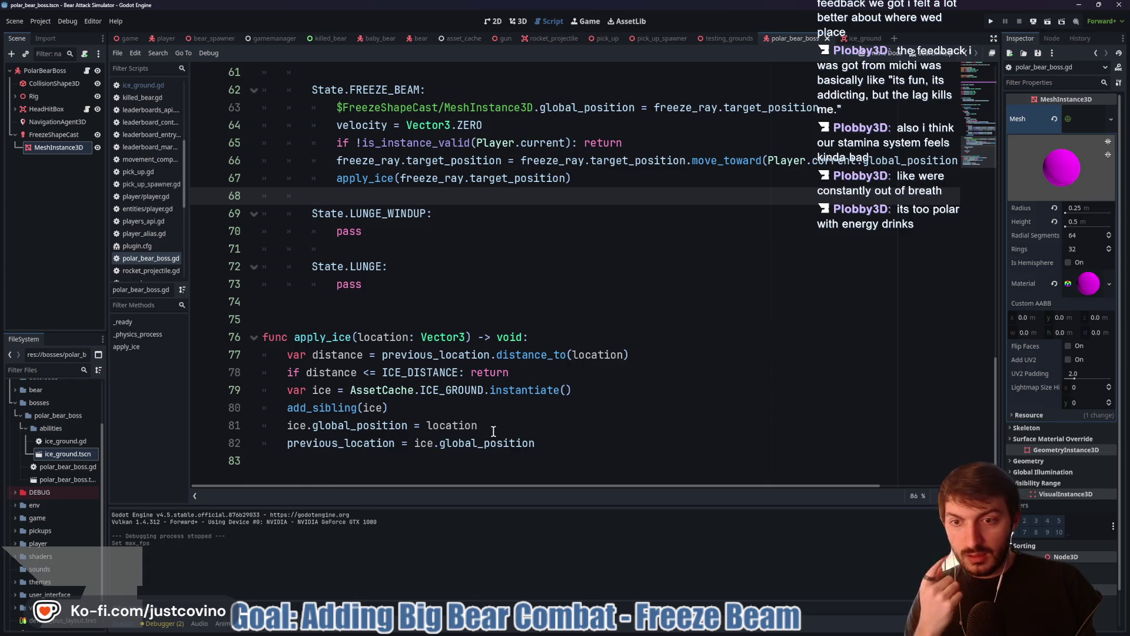
Run testing_grounds with F6, sprint along the ice patch trail, then stop with F8.
click(728, 38)
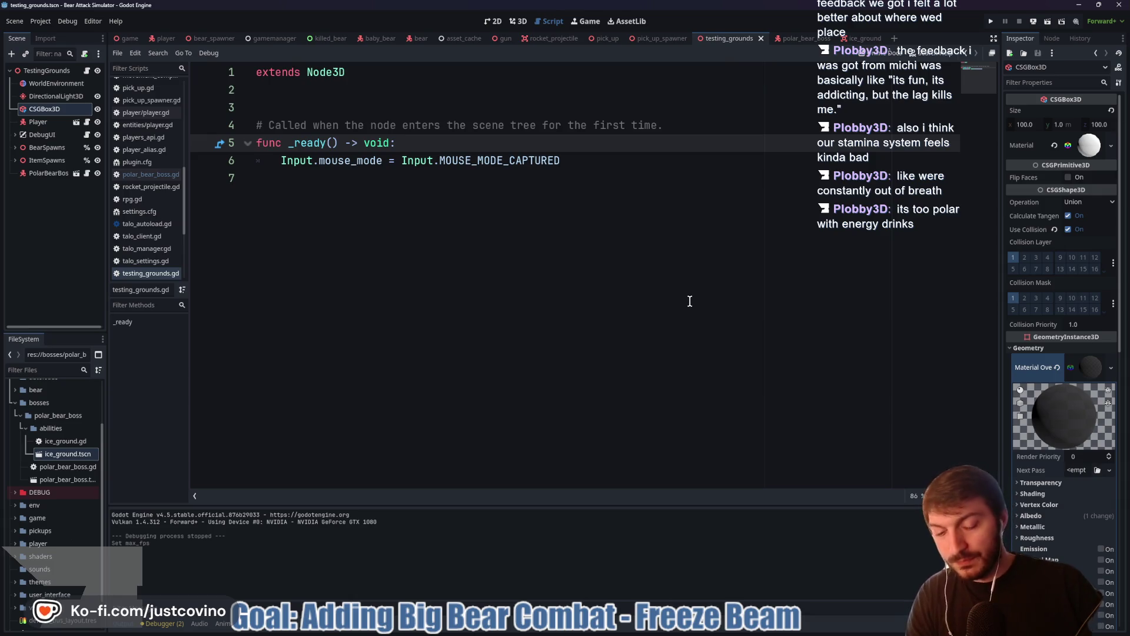
key(F6)
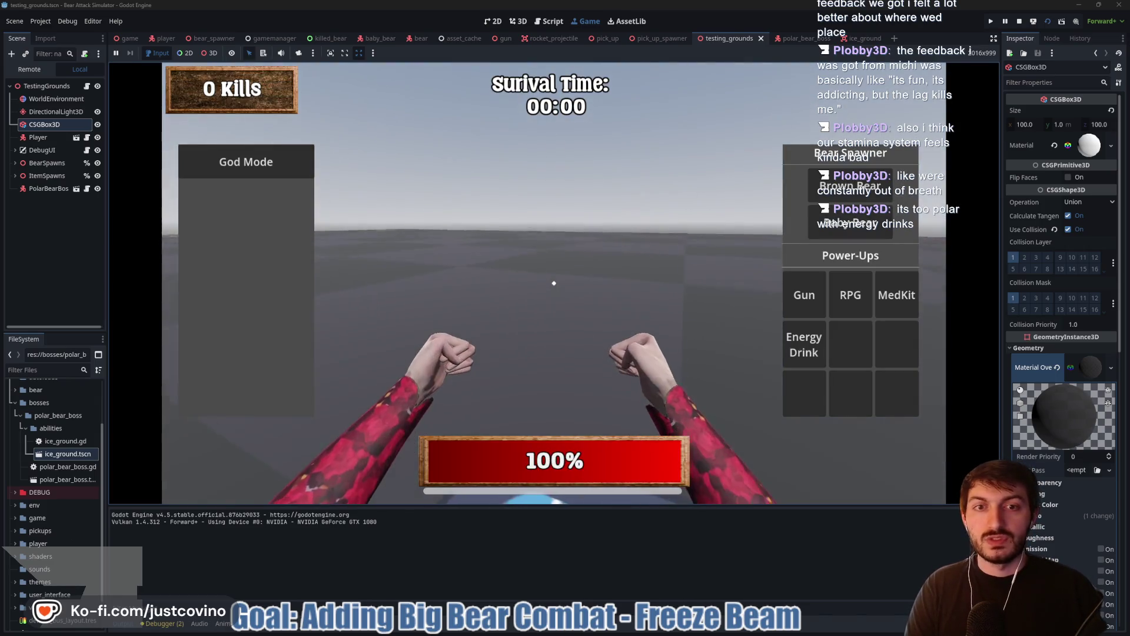
key(shift+s)
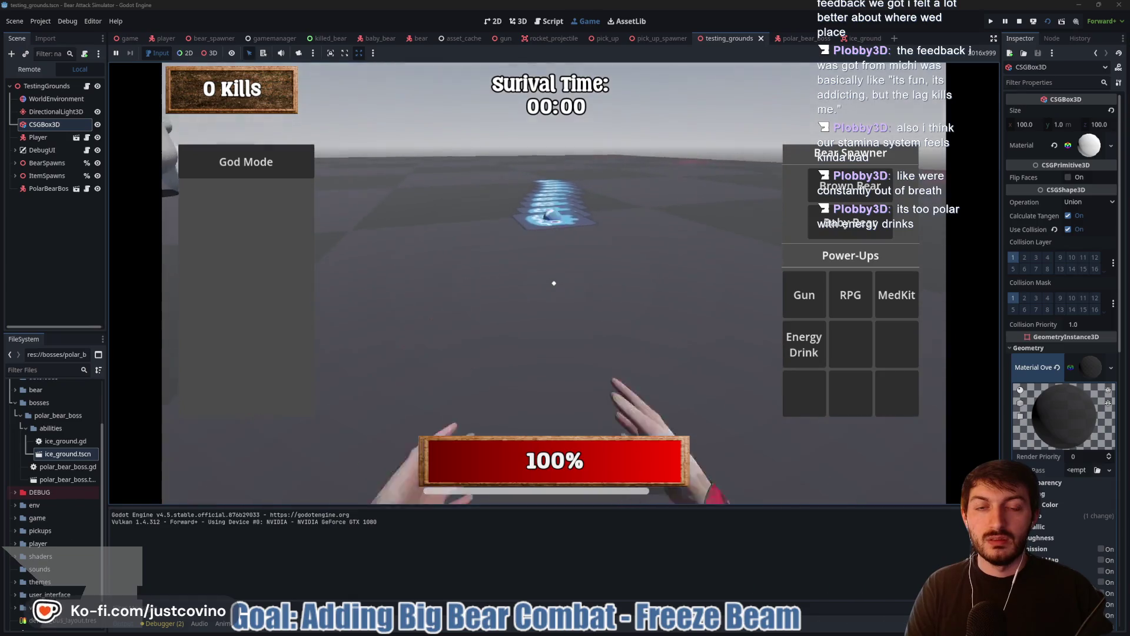
key(w)
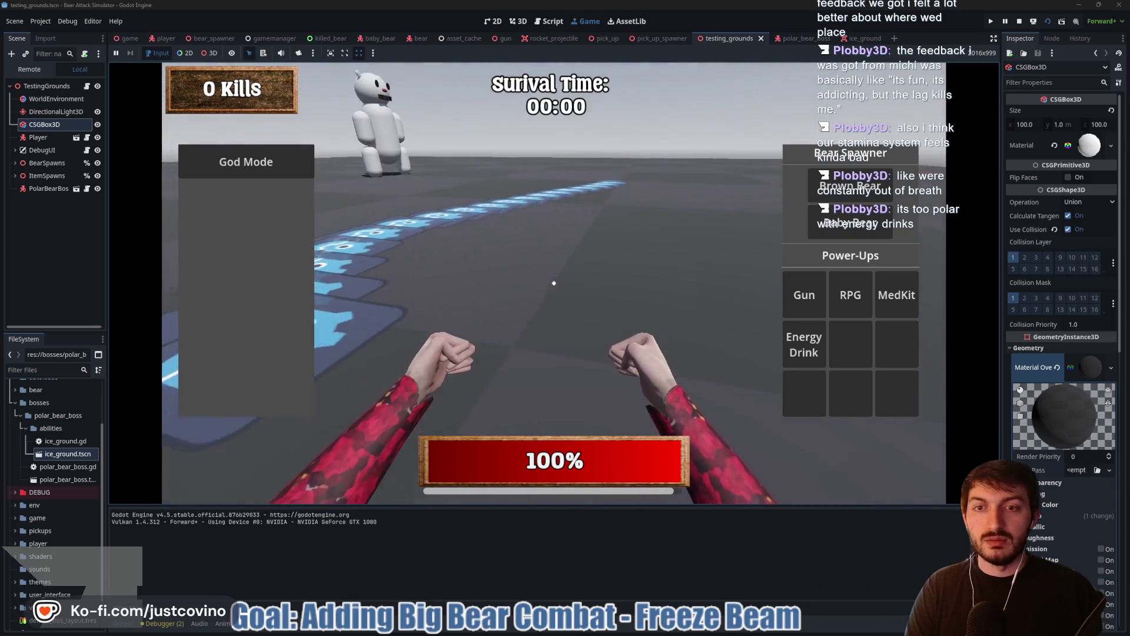
key(shift+w)
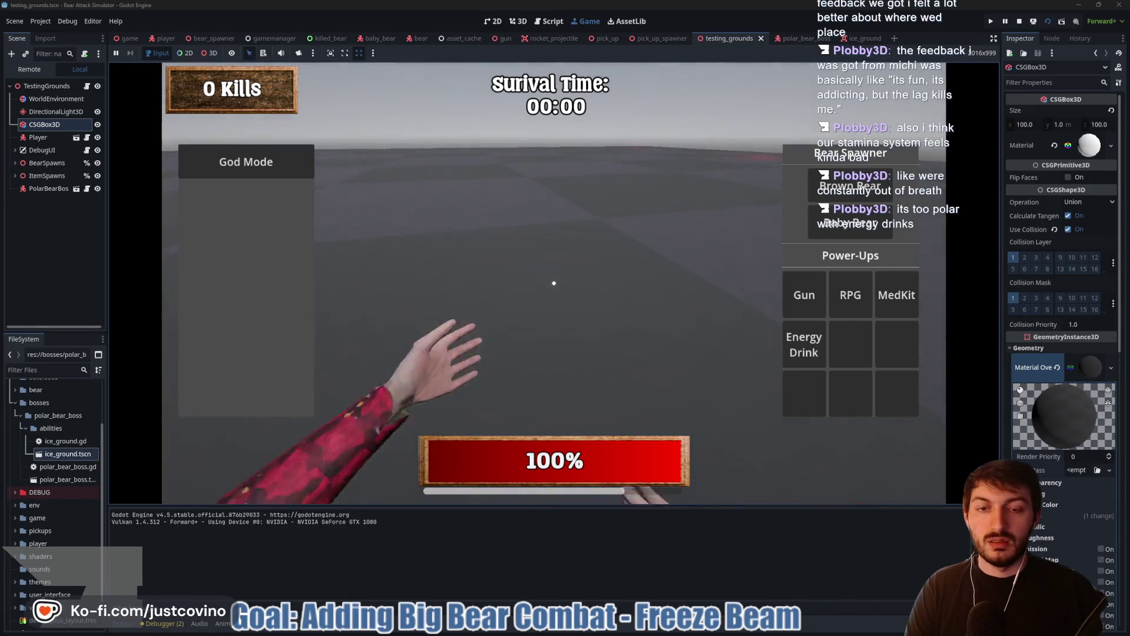
key(F8)
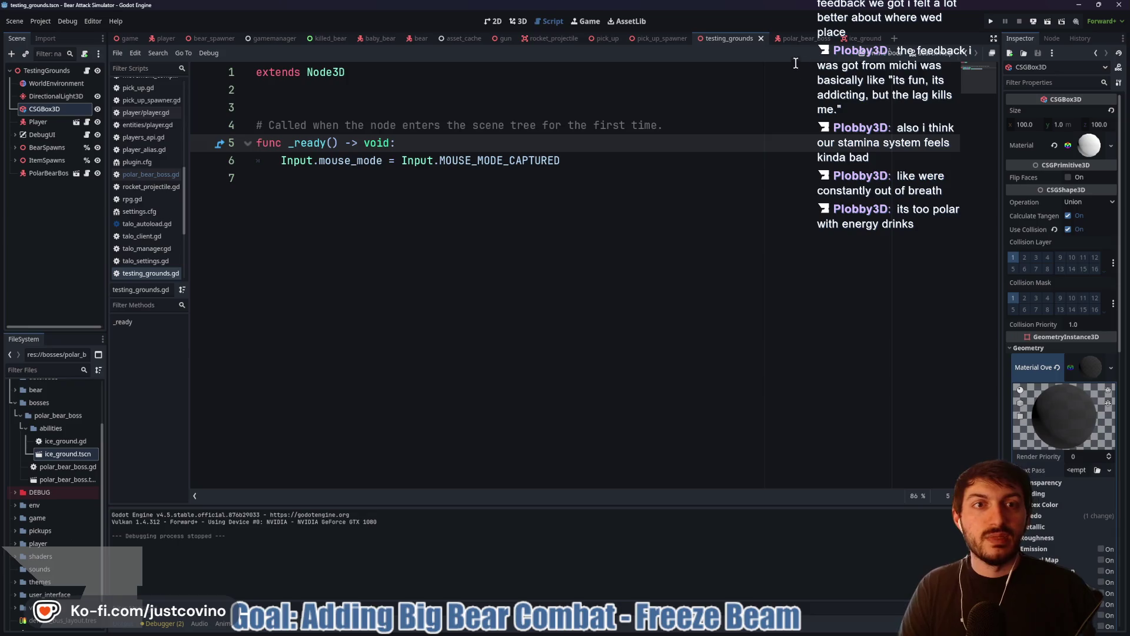
Restore the ice patch tween_interval in ice_ground.gd to 5.0.
click(795, 39)
click(859, 37)
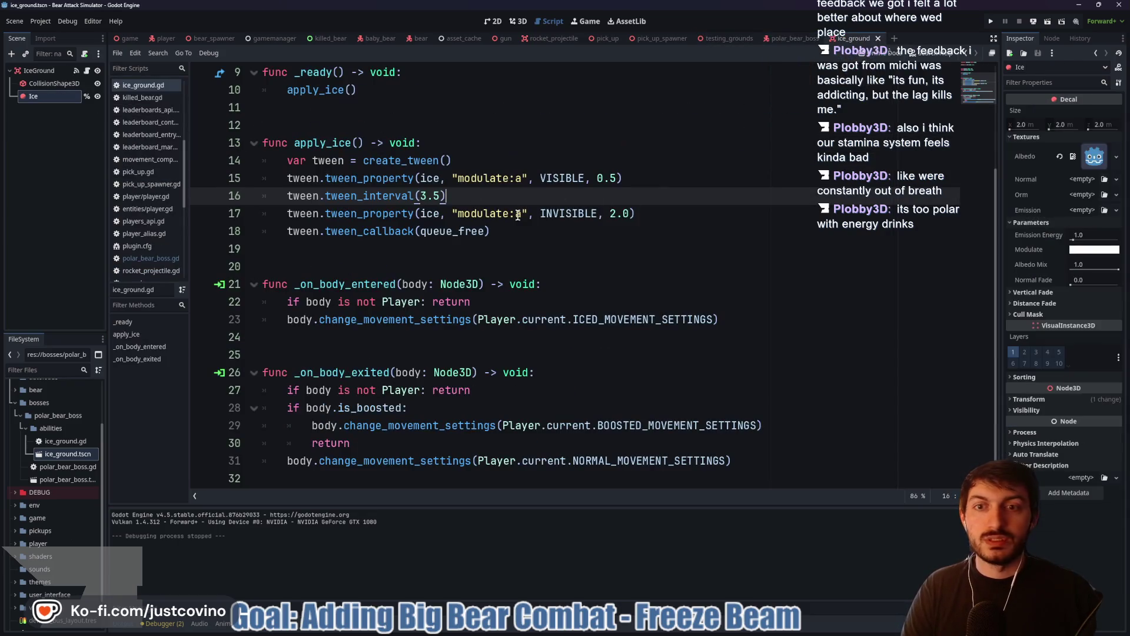
double_click(426, 197)
text(5.0)
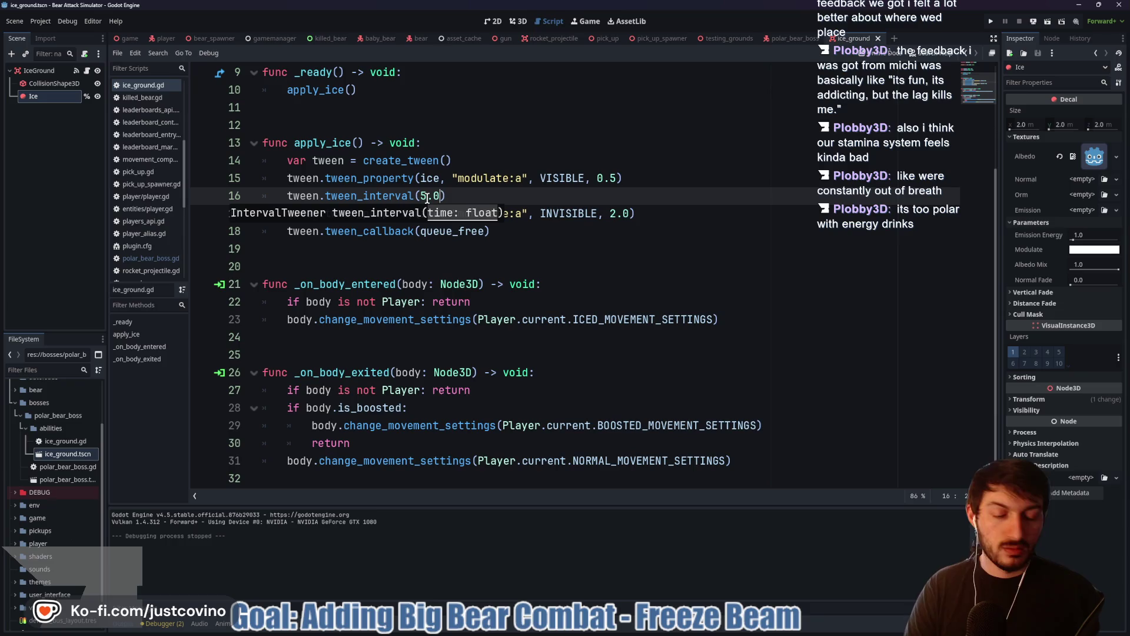
key(End)
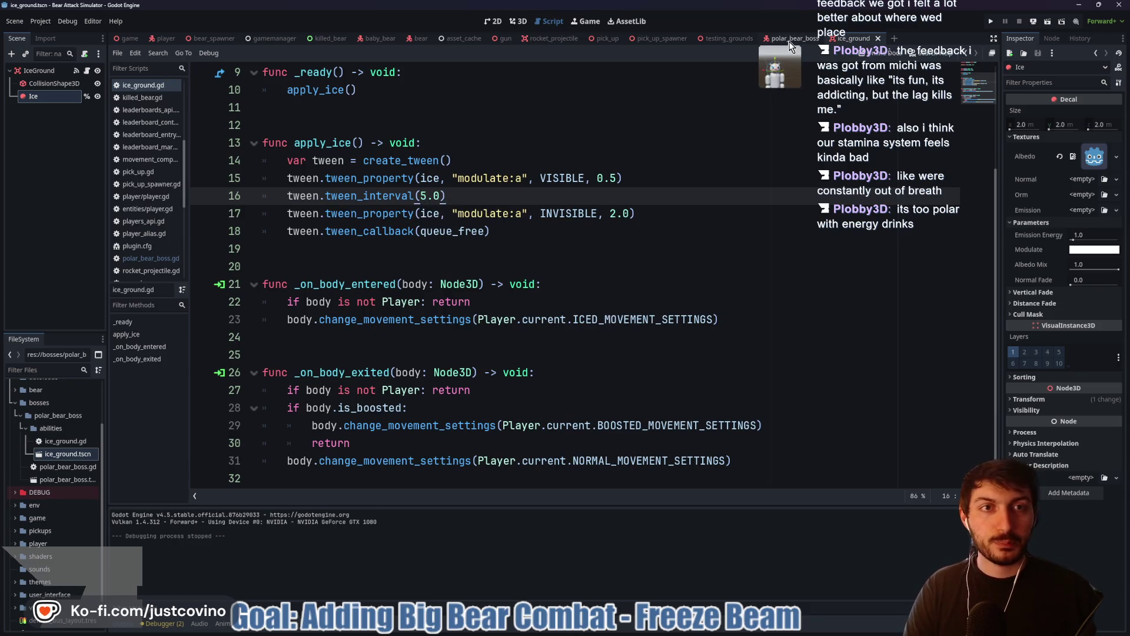
Go to beam_speed on line 8 of polar_bear_boss.gd and save all changes.
click(792, 38)
scroll(504, 194, up, 10)
scroll(504, 195, up, 4)
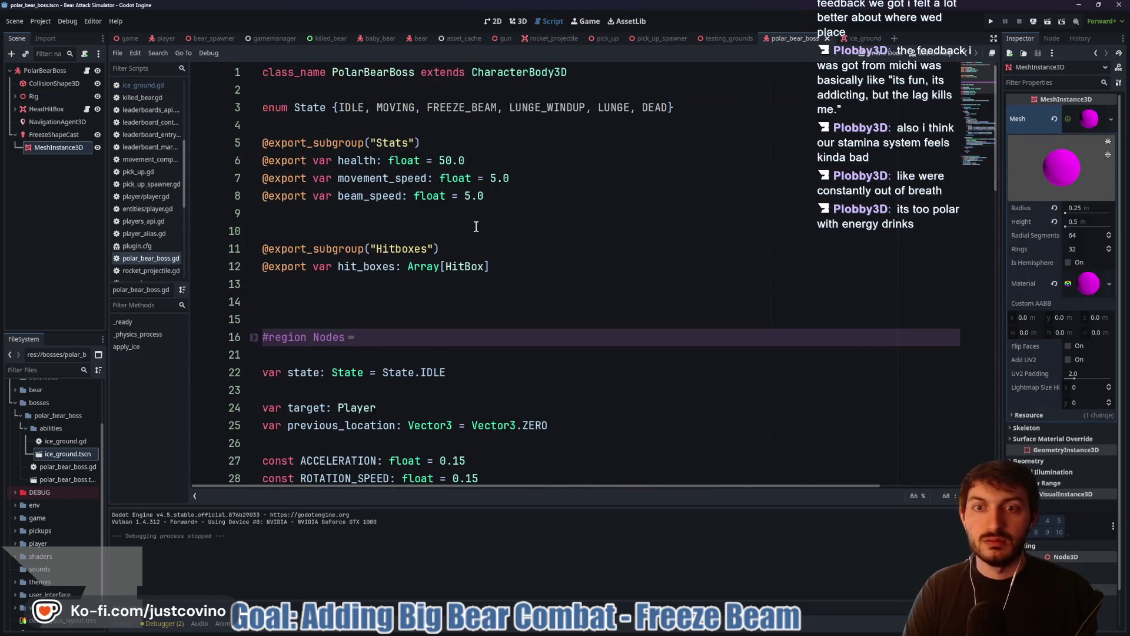
click(473, 197)
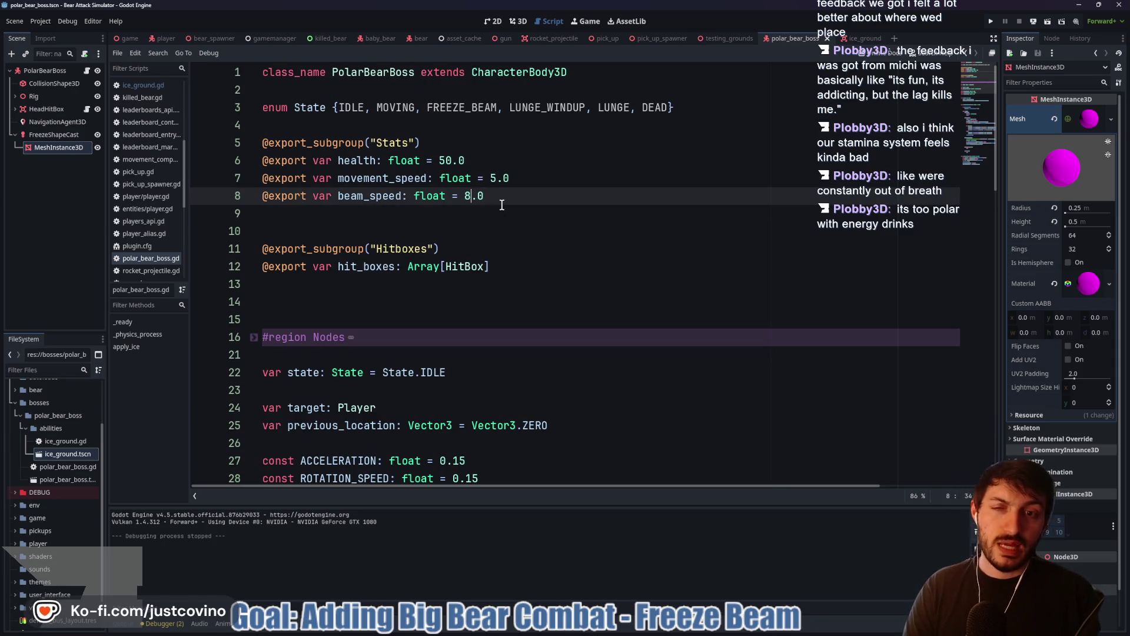
key(ctrl+s)
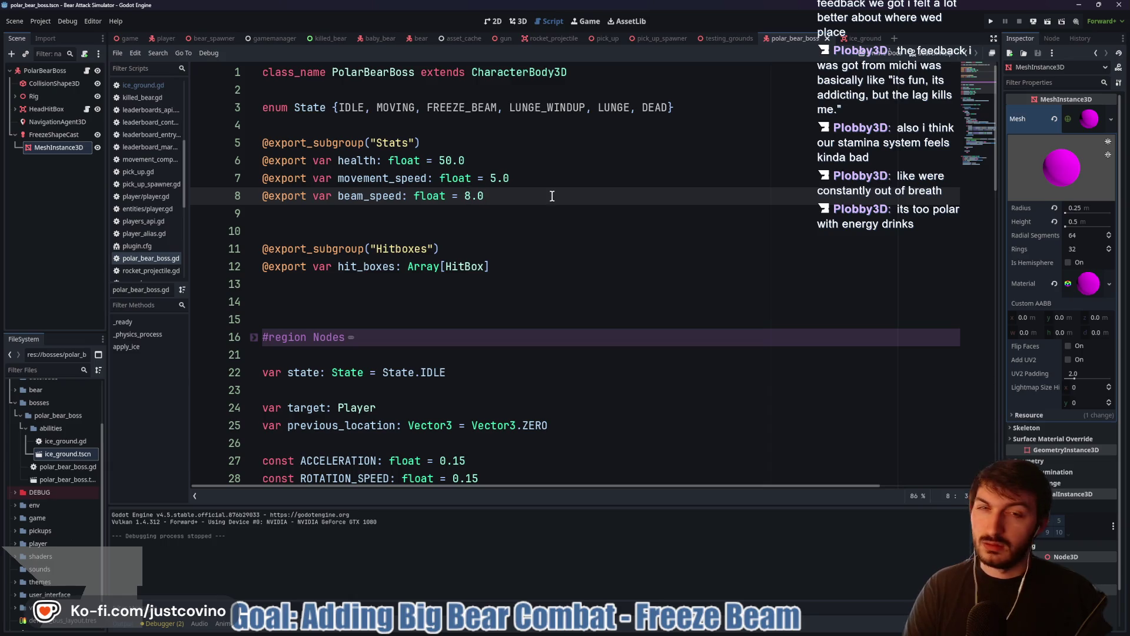
key(ctrl+s)
Browse the player and ice_ground scripts, then return to polar_bear_boss.gd.
click(166, 38)
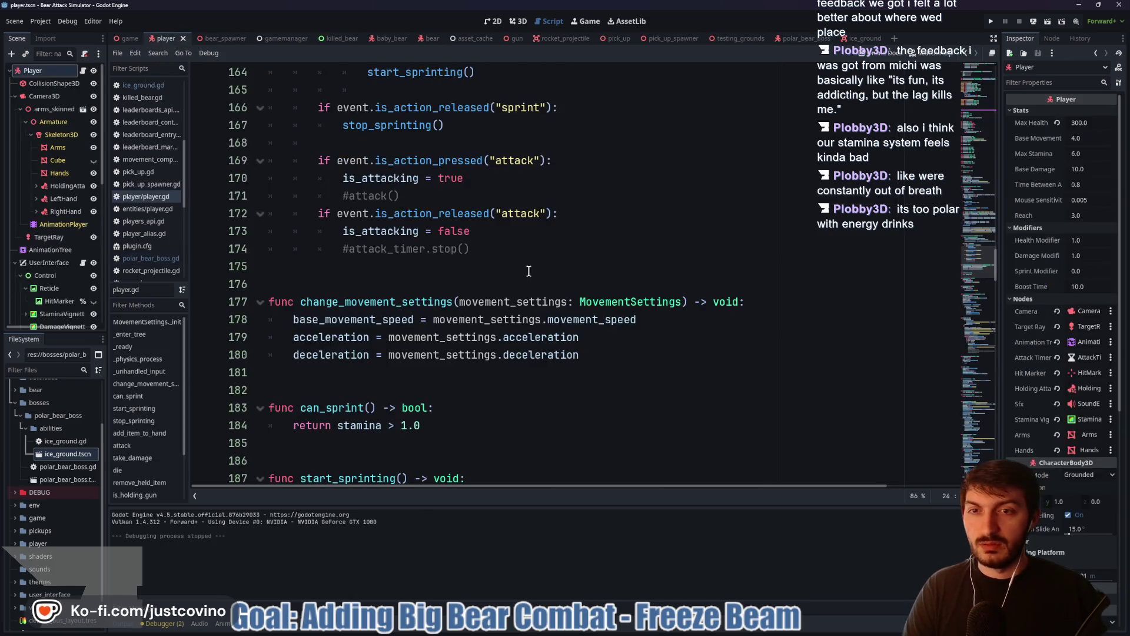
scroll(530, 295, up, 20)
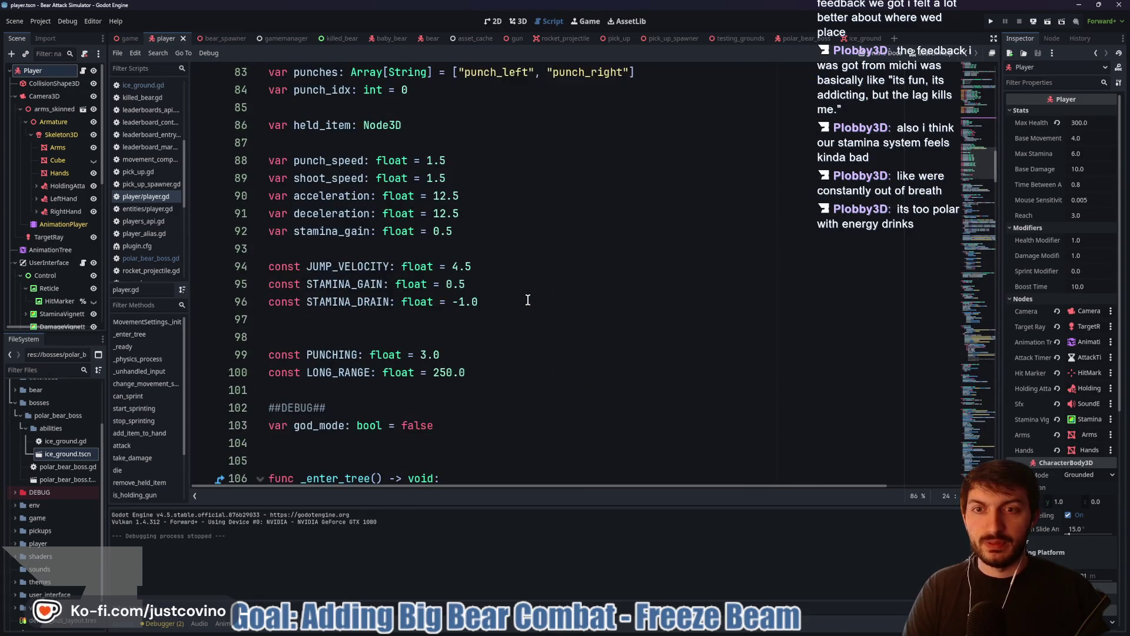
scroll(416, 263, up, 10)
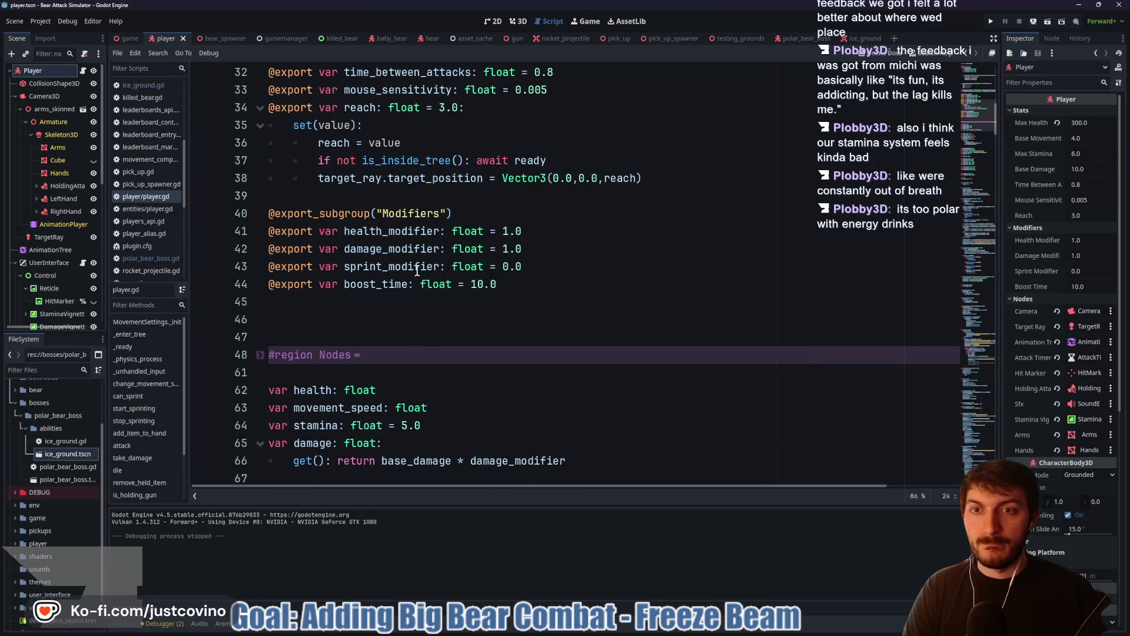
scroll(416, 271, up, 10)
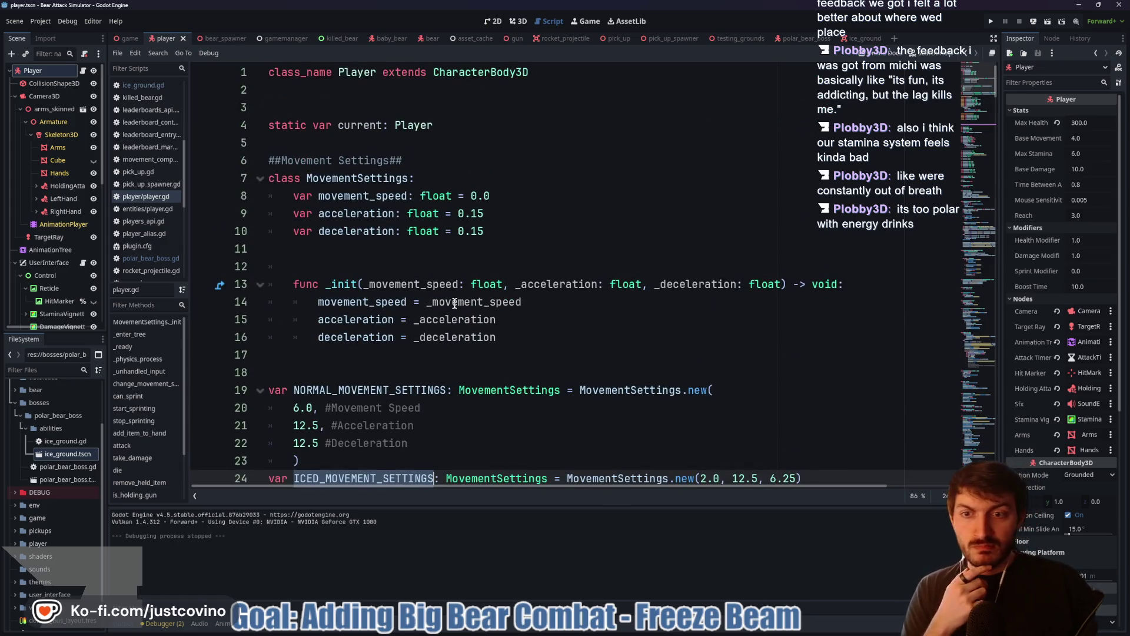
scroll(454, 303, down, 2)
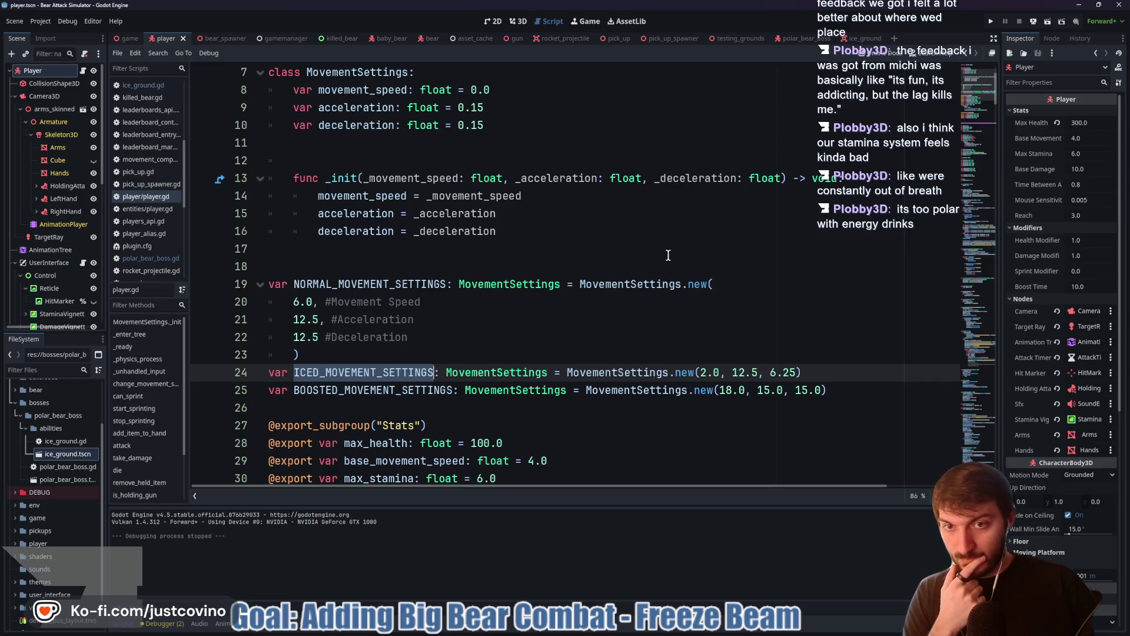
click(862, 39)
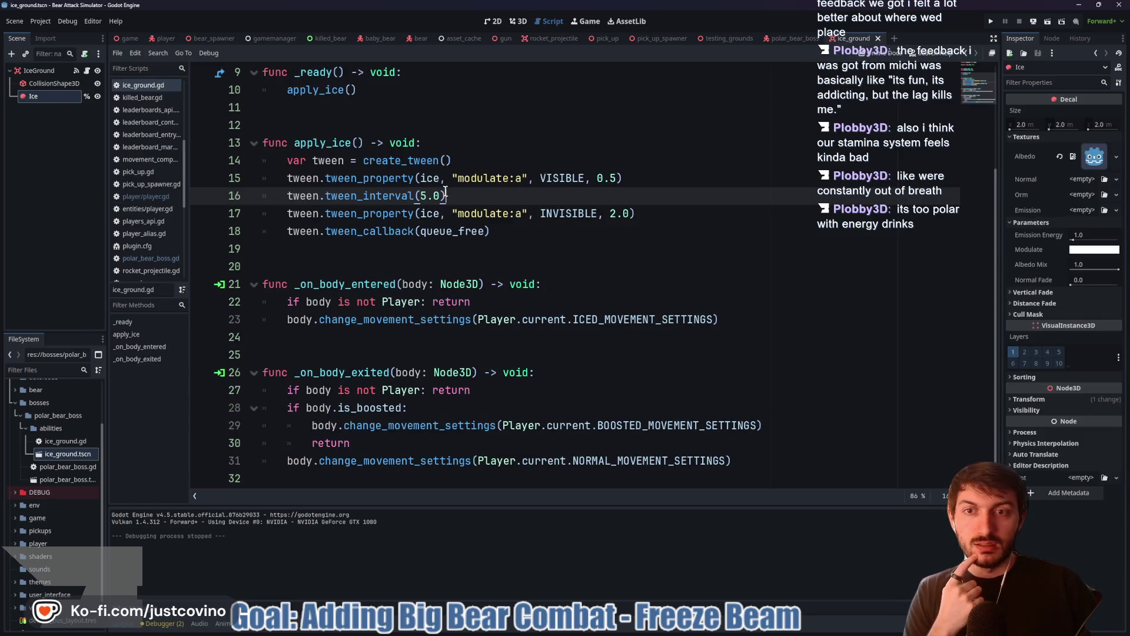
click(793, 39)
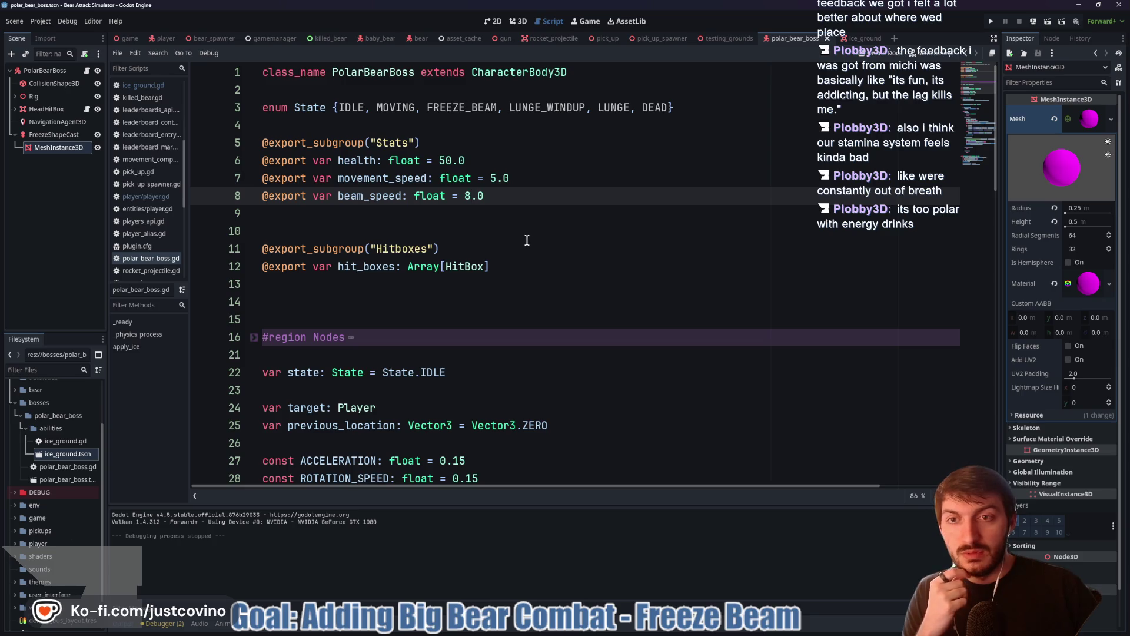
Try a beam_speed of 5, then set it to 8.0 and save the script.
key(BackSpace)
text(5)
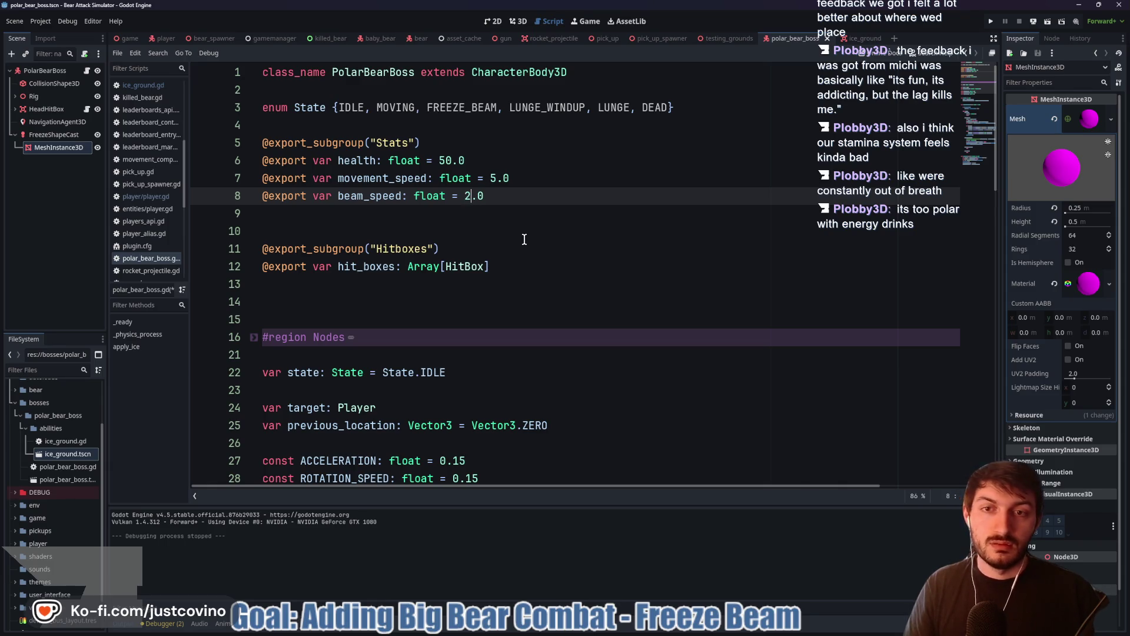
key(BackSpace)
text(8)
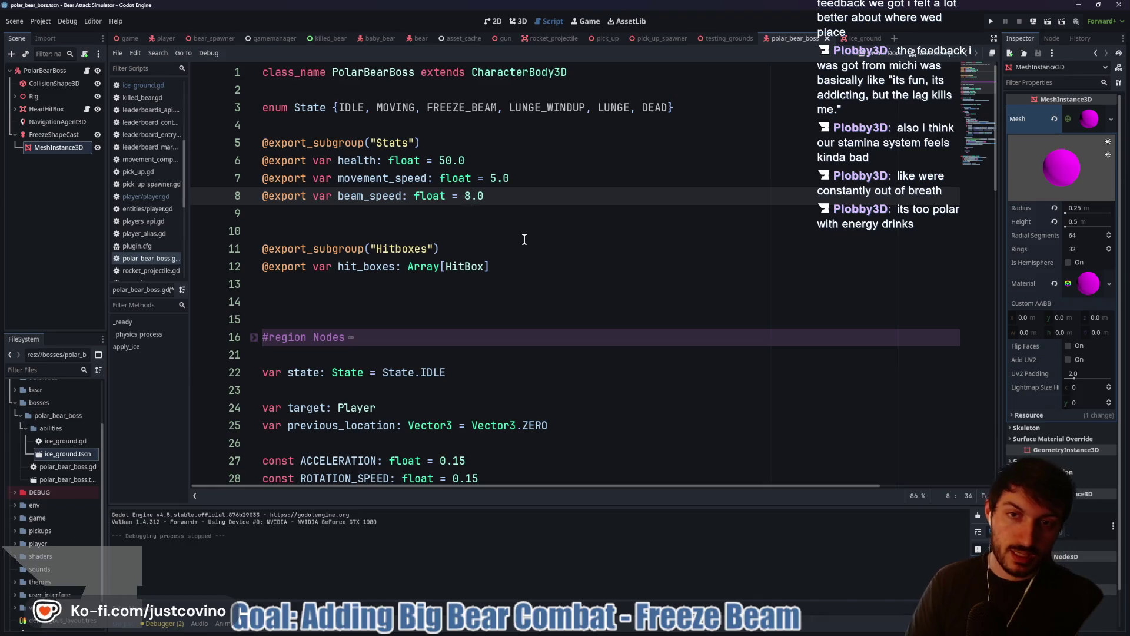
click(523, 226)
key(ctrl+s)
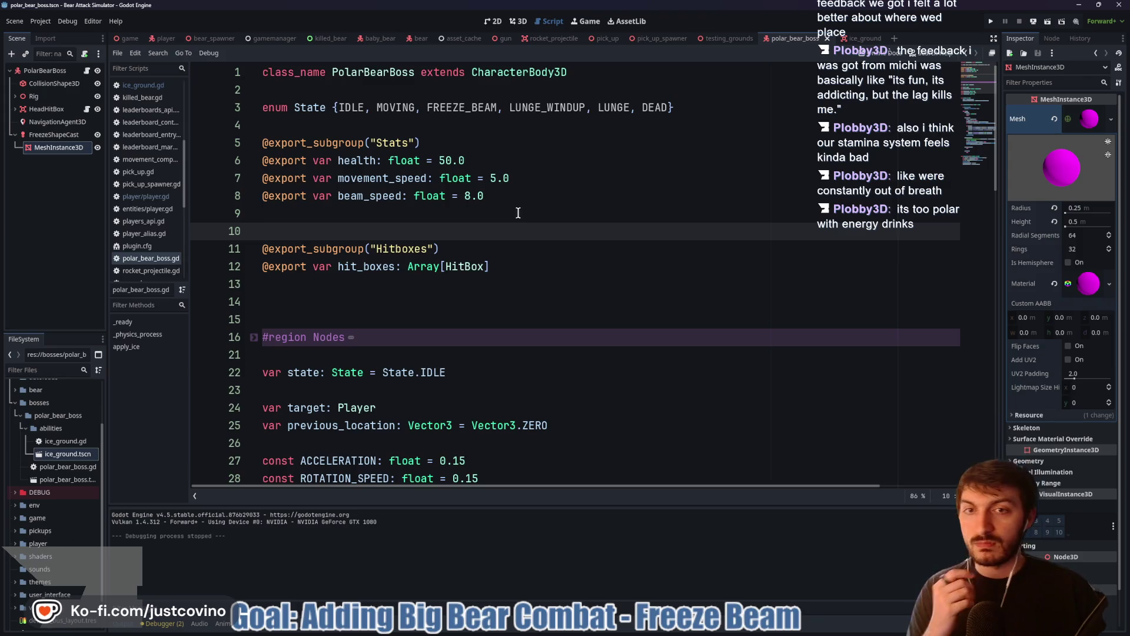
Raise the polar bear's movement_speed from 5.0 to 6.0 and scroll through the script.
scroll(524, 202, down, 1)
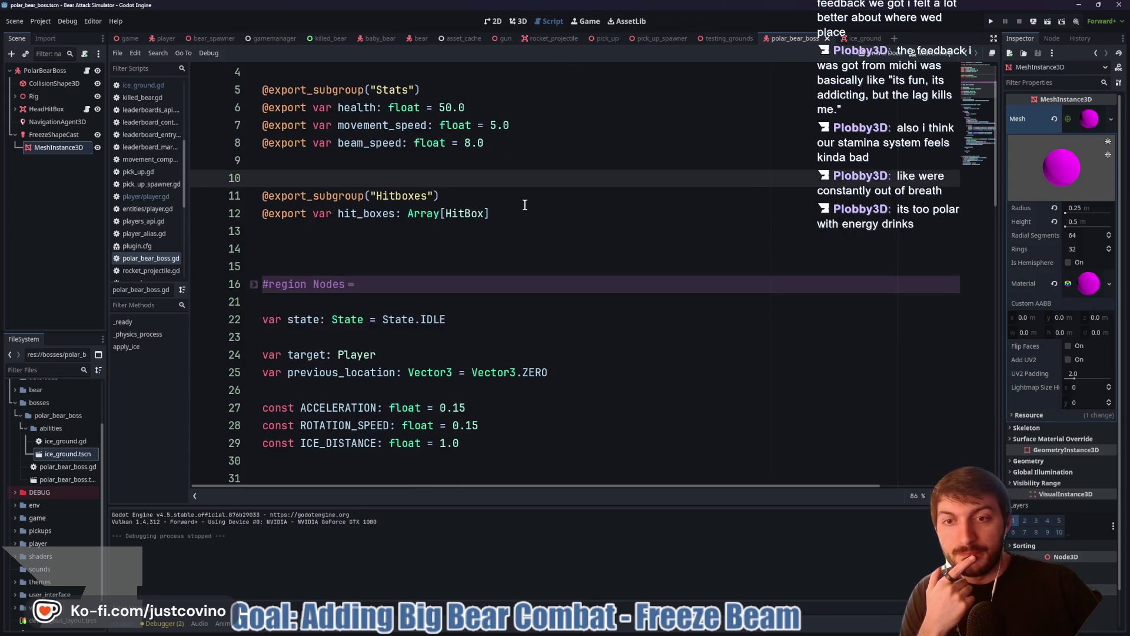
click(496, 126)
key(BackSpace)
text(6)
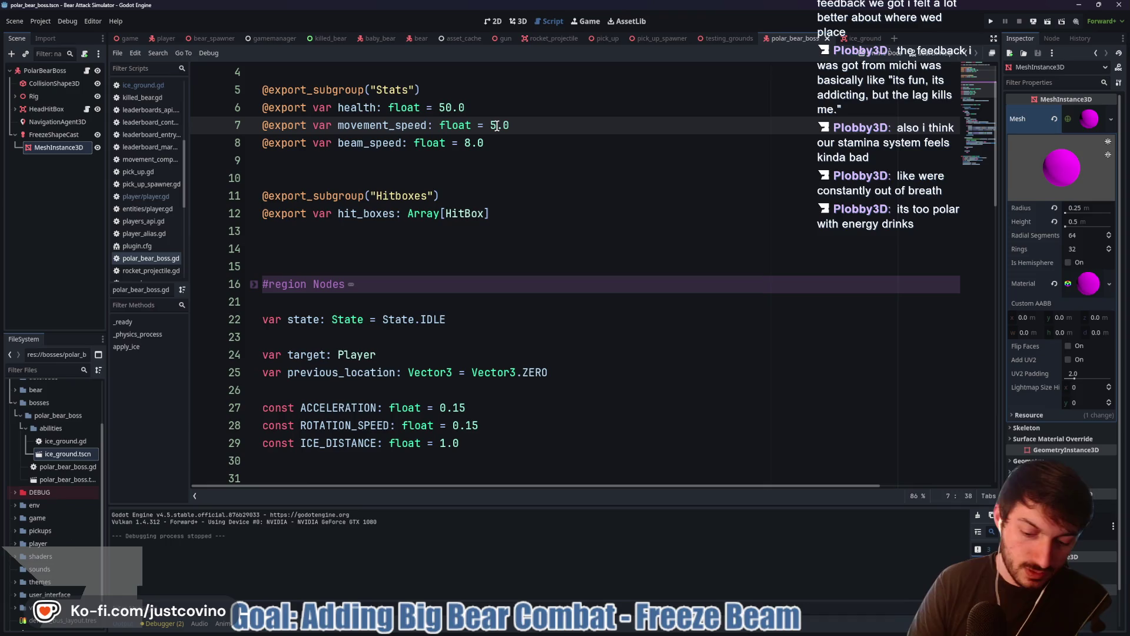
click(507, 145)
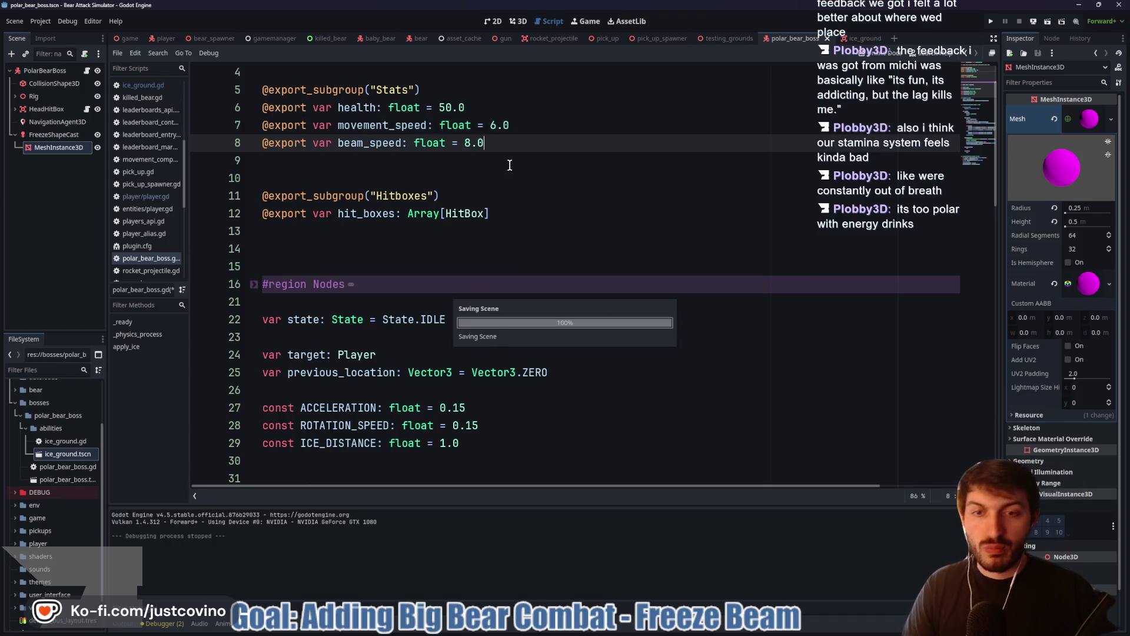
scroll(606, 213, down, 8)
scroll(601, 213, down, 5)
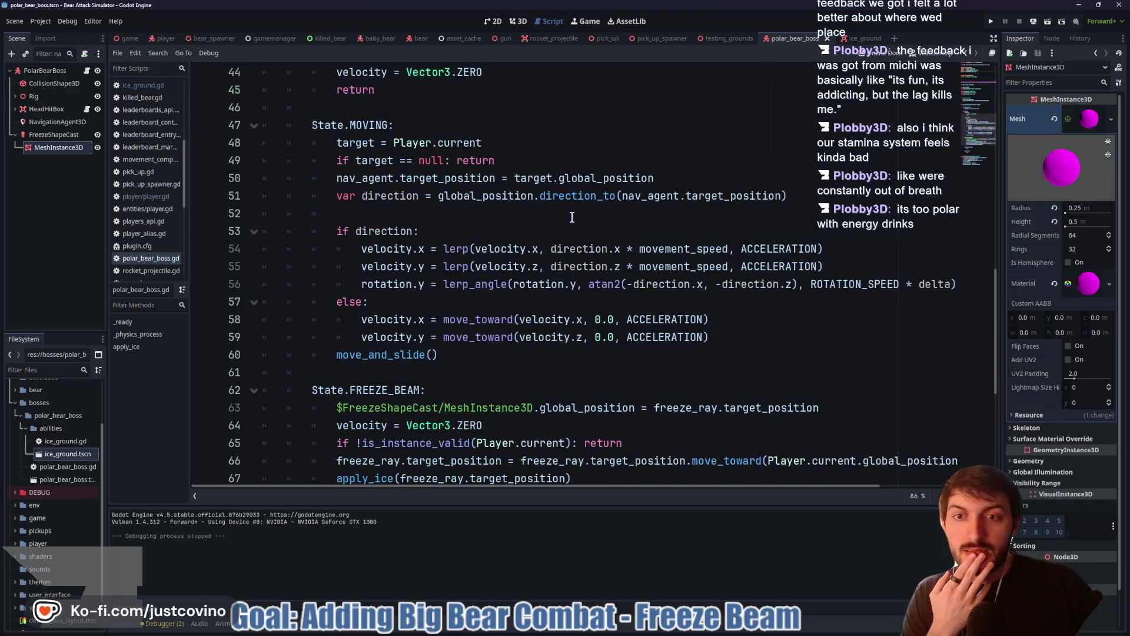
scroll(551, 227, down, 3)
scroll(548, 227, down, 3)
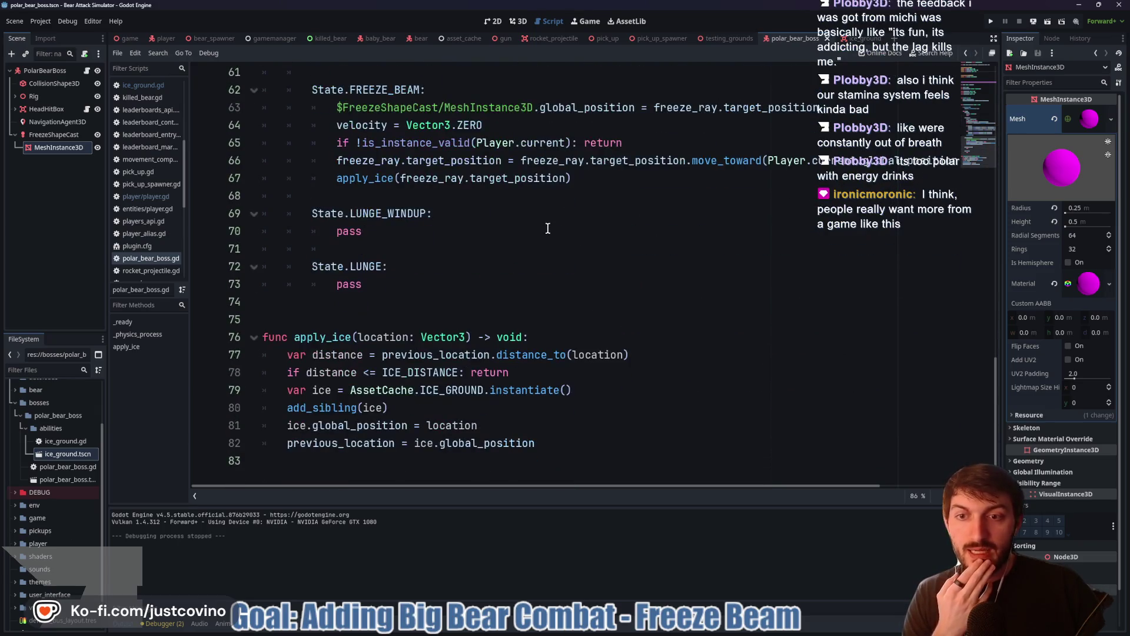
click(164, 38)
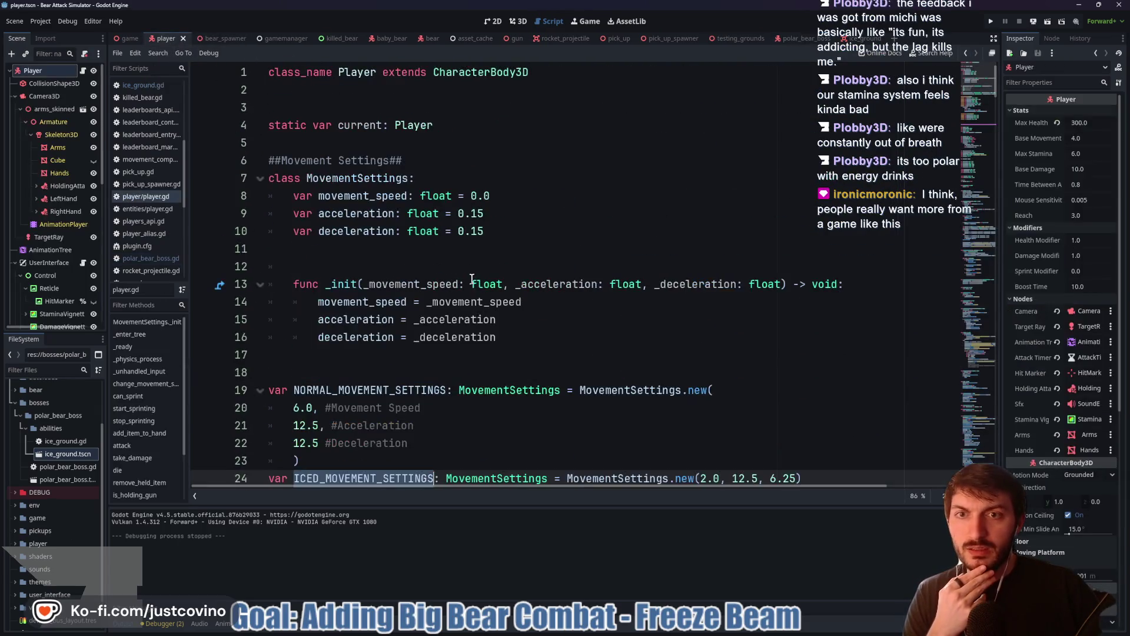
Change the ICED_MOVEMENT_SETTINGS deceleration in player.gd from 6.25 to 4.20 and save.
scroll(376, 264, down, 4)
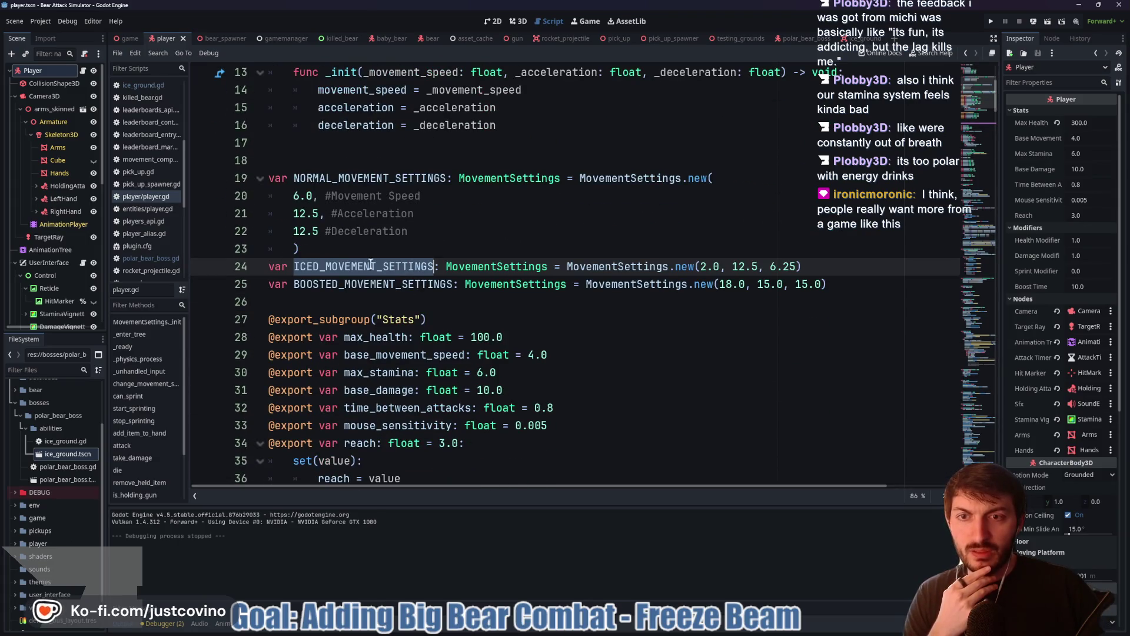
click(754, 266)
drag(733, 266, 754, 266)
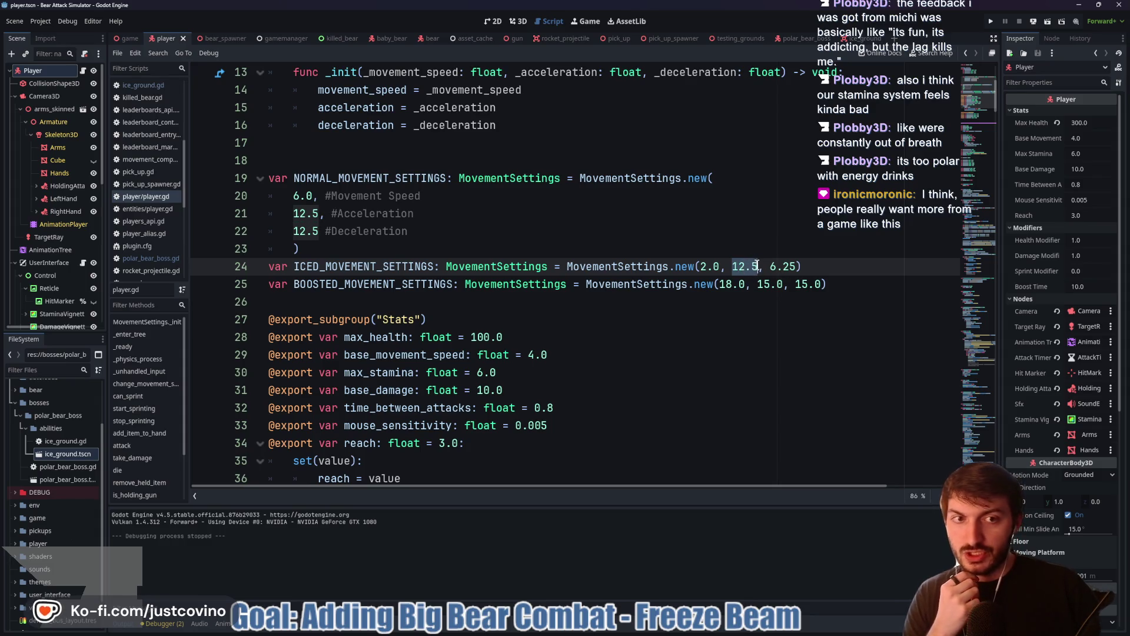
drag(770, 266, 802, 266)
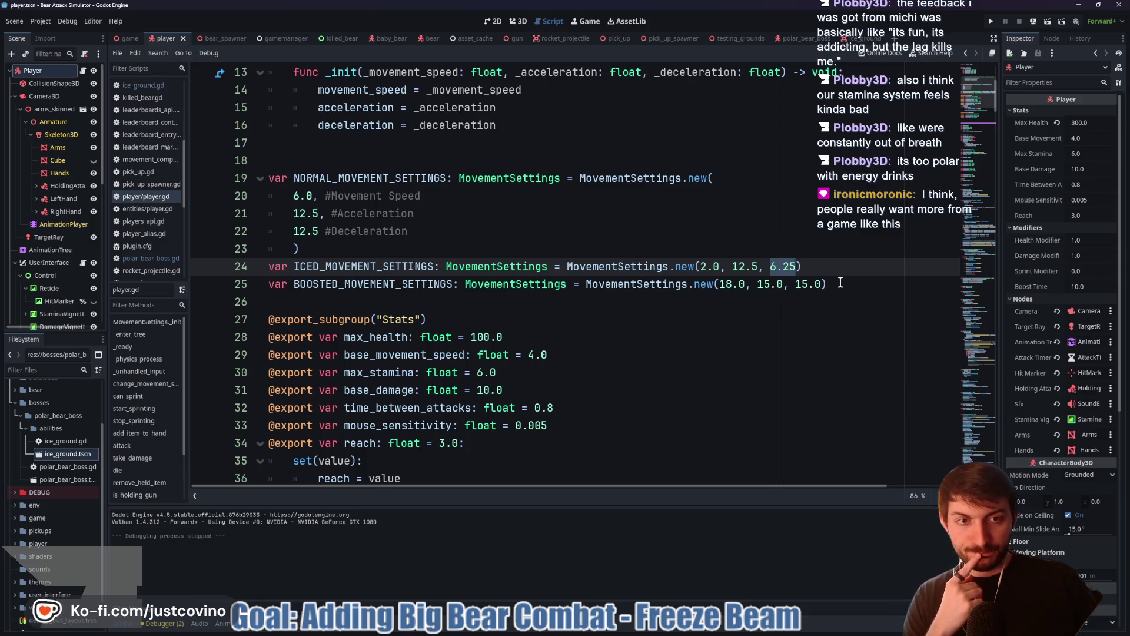
text(4)
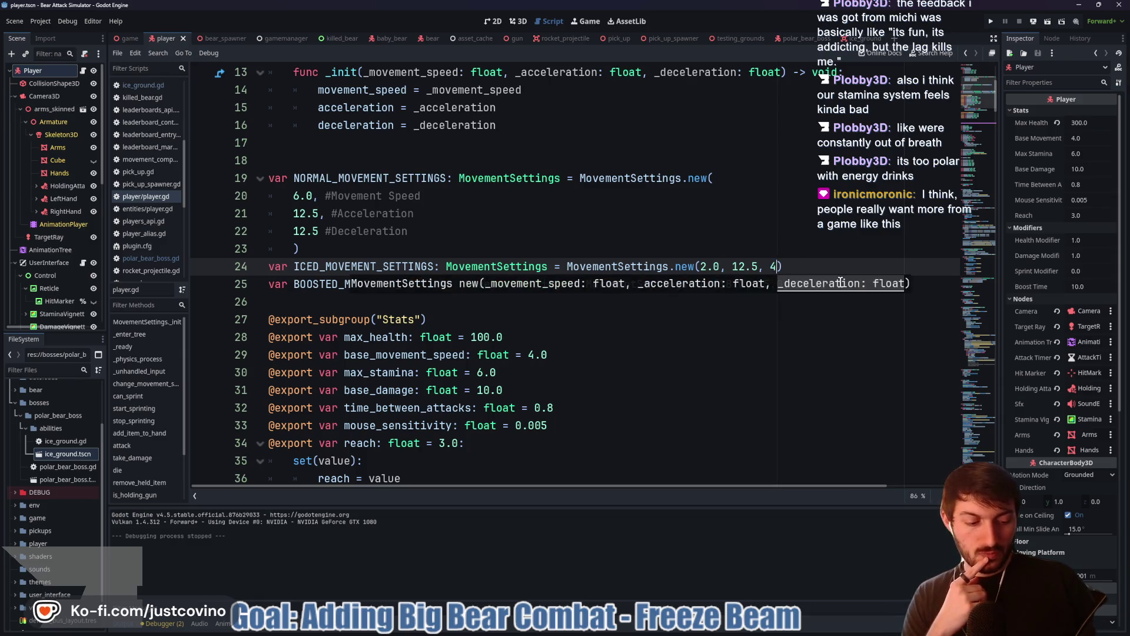
double_click(747, 266)
click(793, 266)
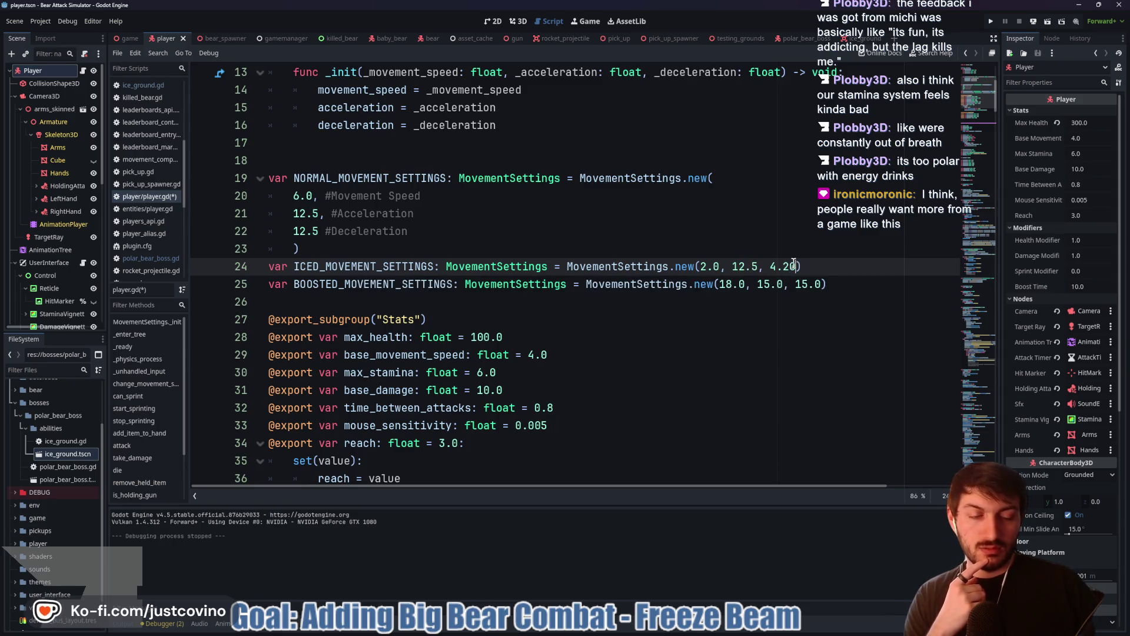
text(0)
double_click(734, 266)
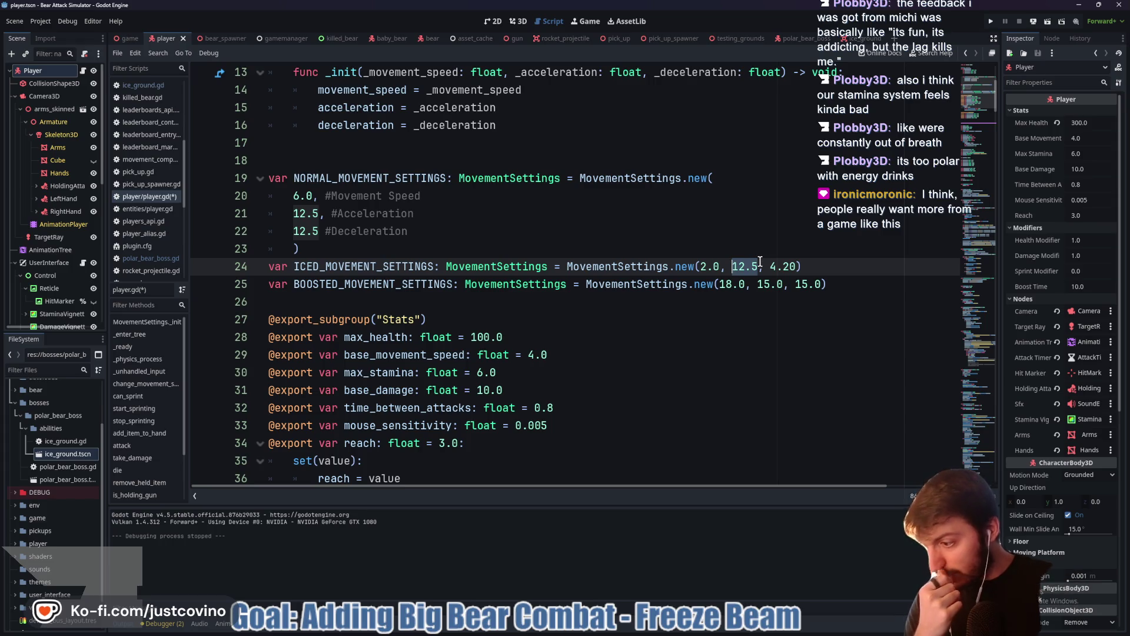
click(628, 249)
key(ctrl+s)
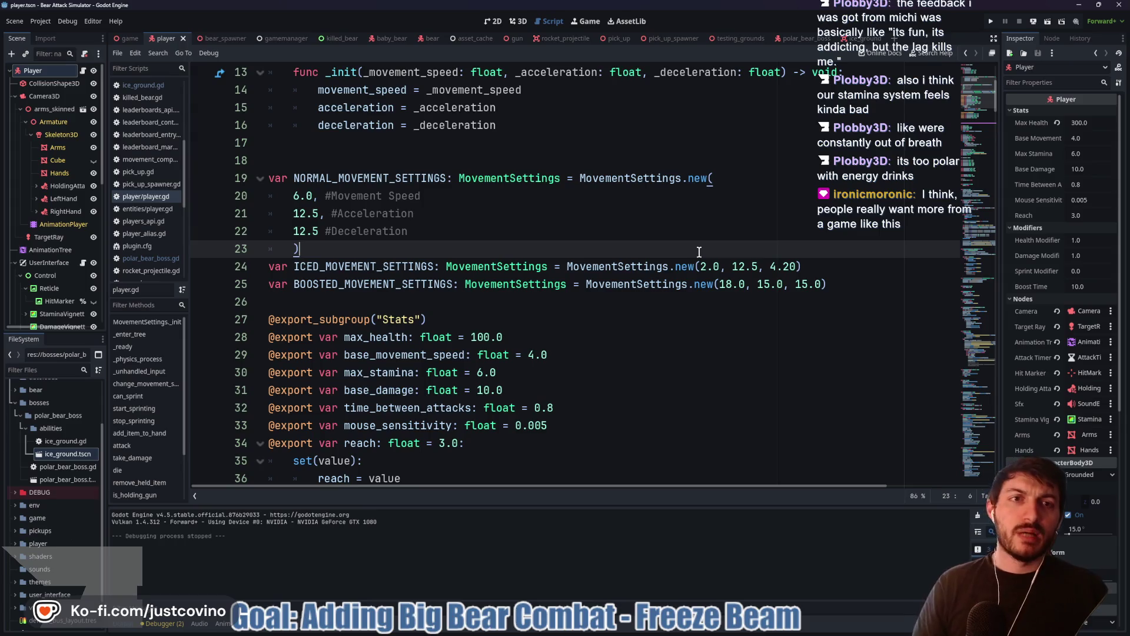
click(729, 39)
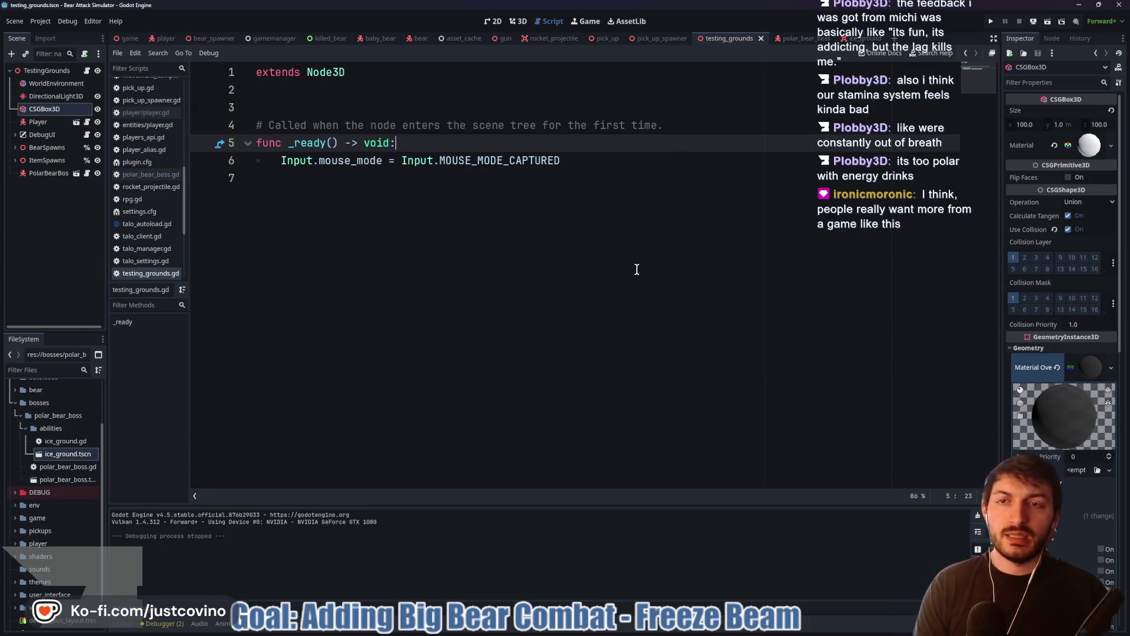
key(F6)
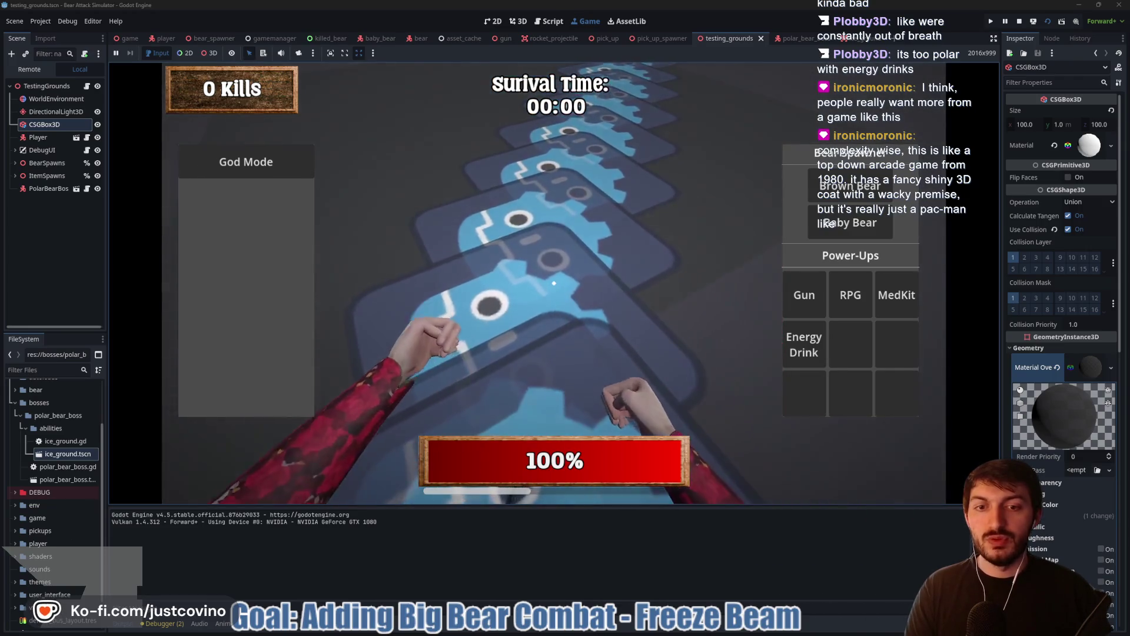
key(F8)
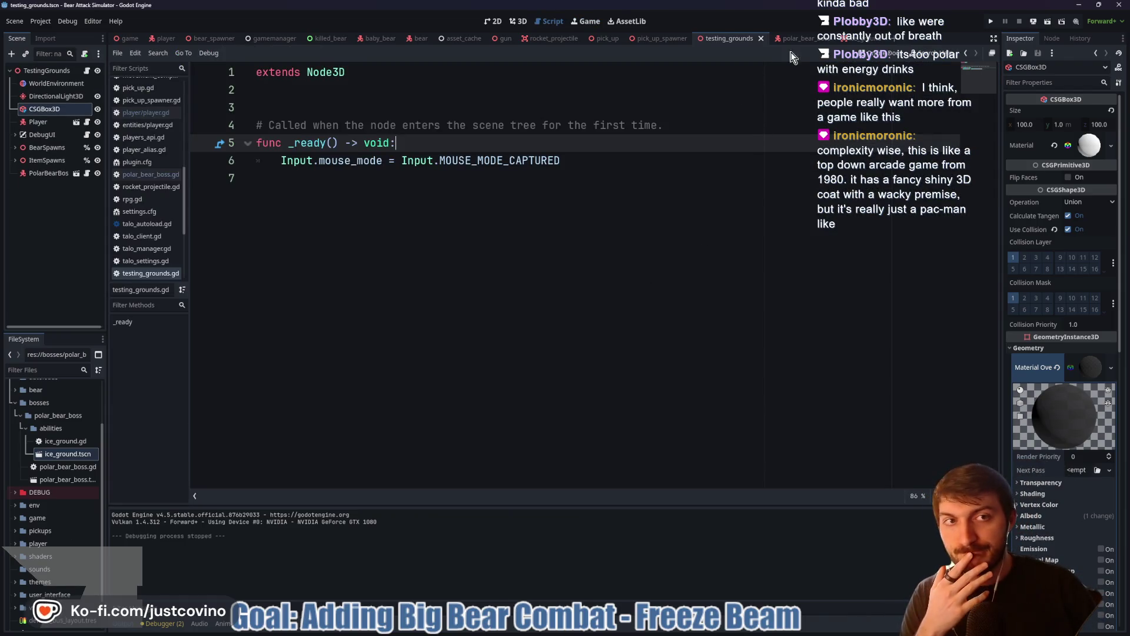
Open ice_ground.gd and look through its body-entered and body-exited movement-settings handlers.
click(859, 41)
scroll(531, 263, down, 1)
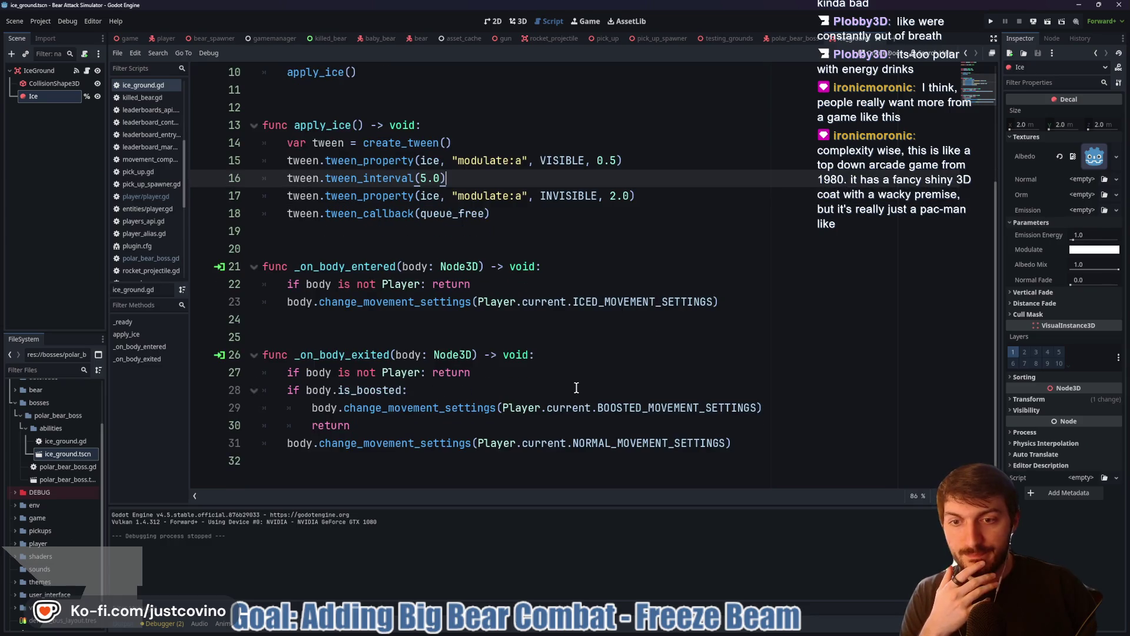
click(642, 444)
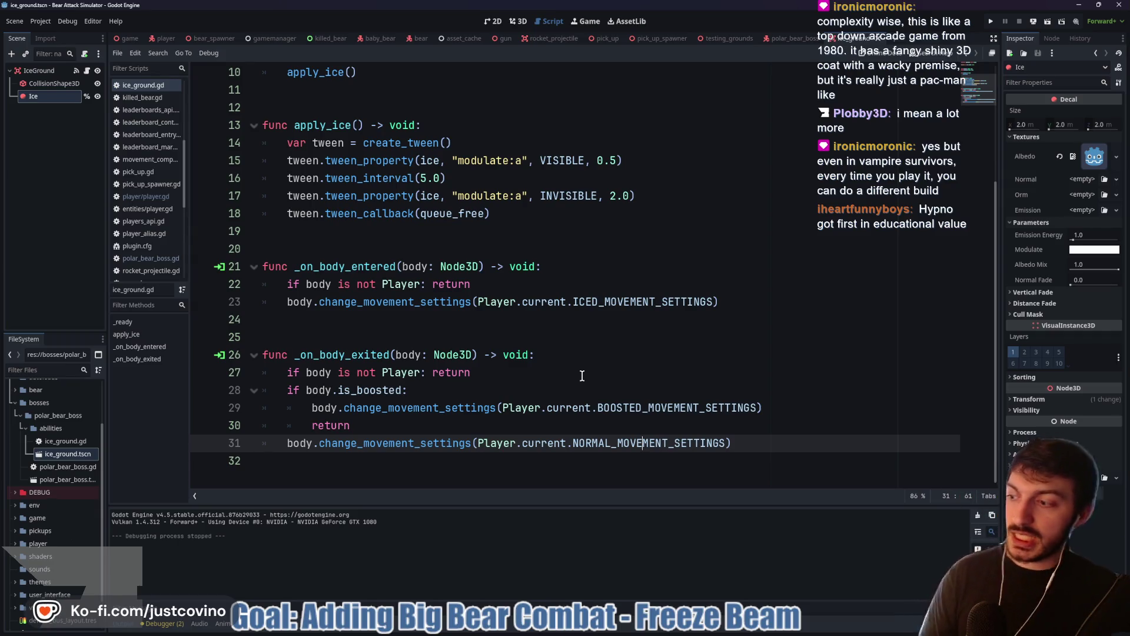
click(446, 321)
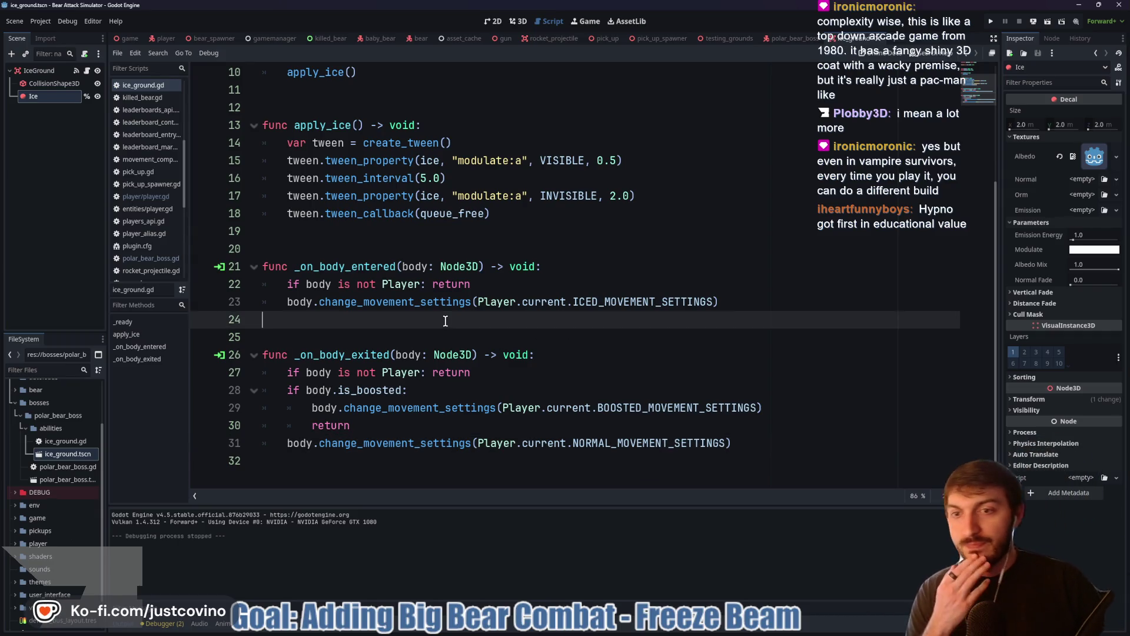
click(372, 247)
click(372, 239)
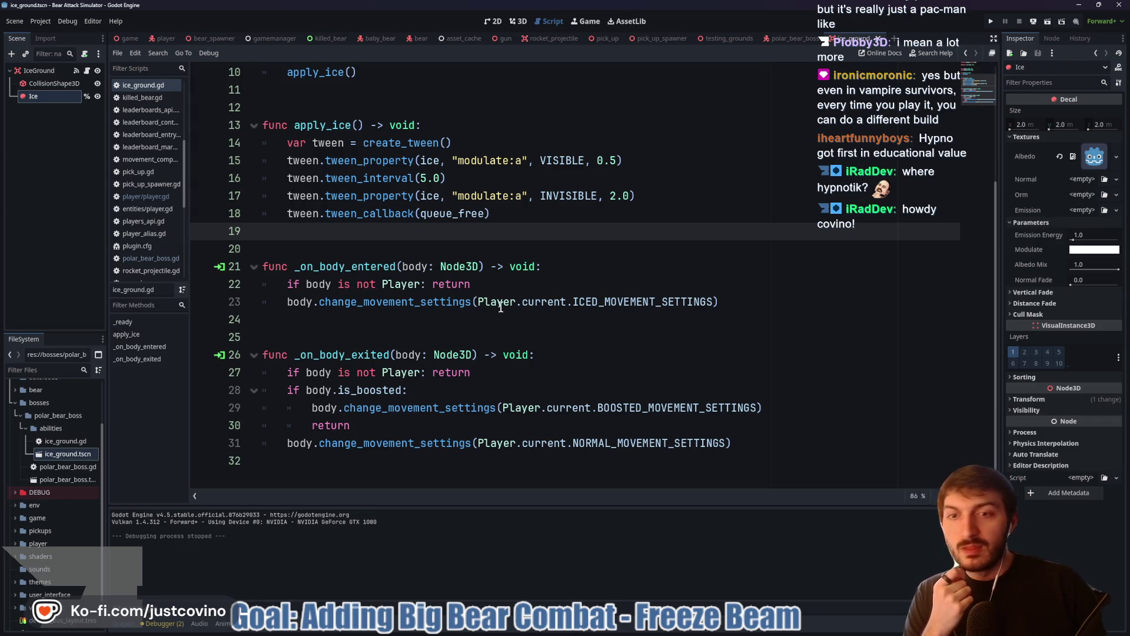
click(441, 303)
click(438, 329)
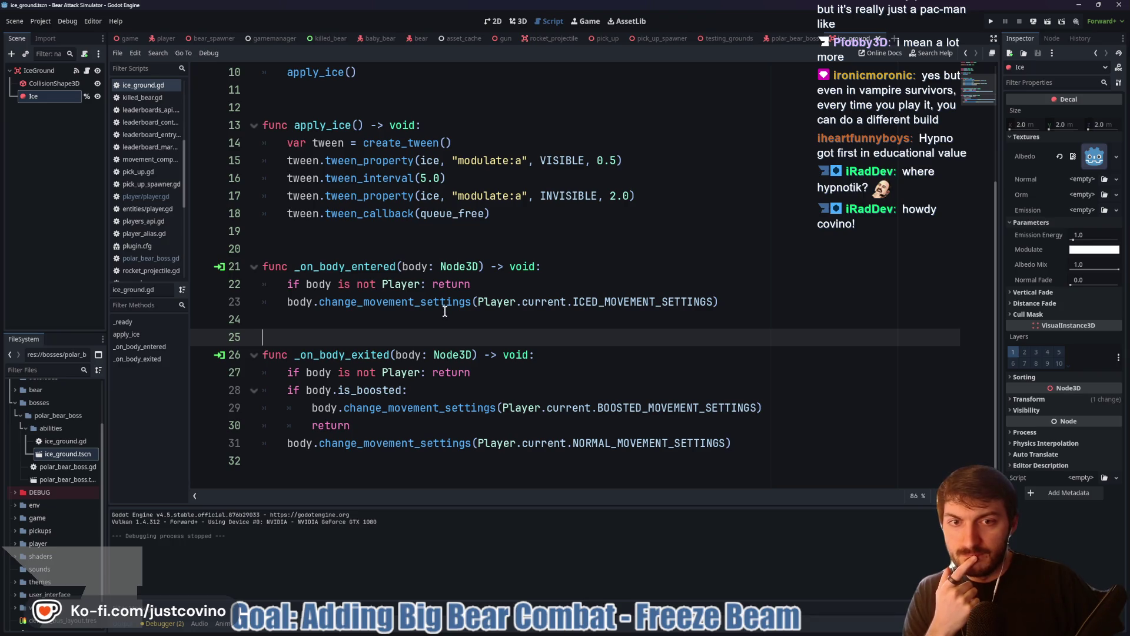
double_click(574, 302)
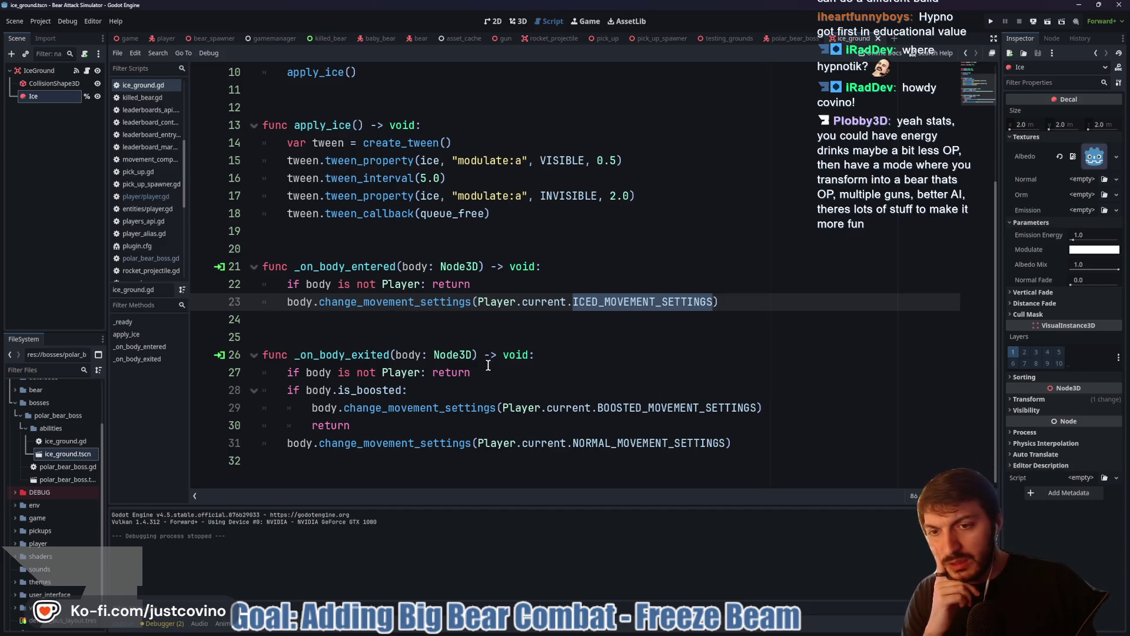
click(509, 425)
double_click(582, 302)
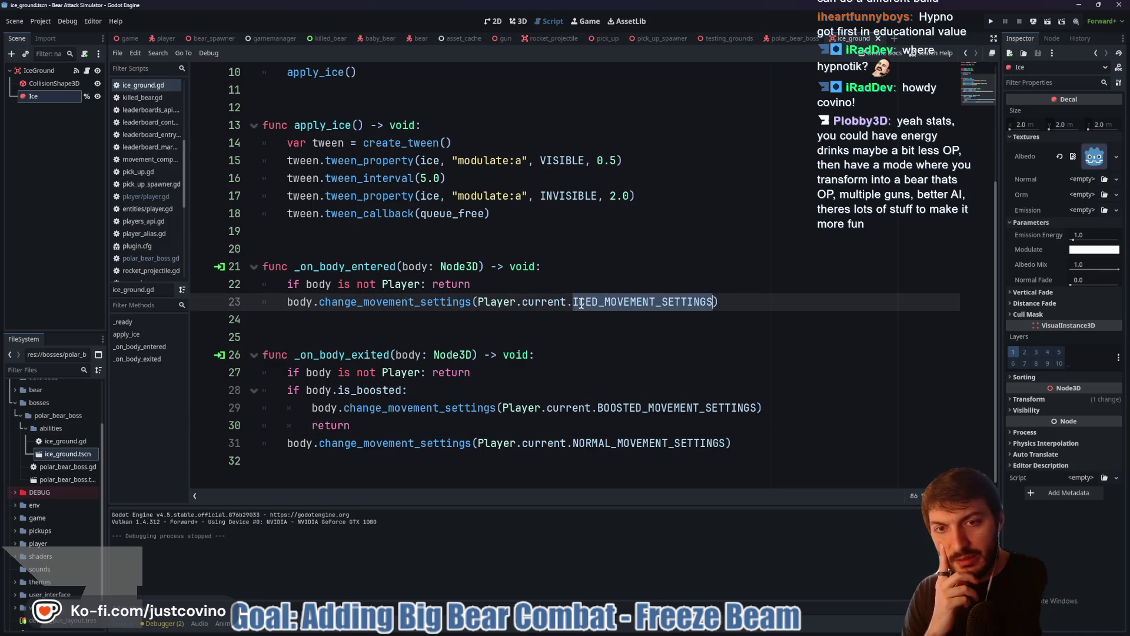
double_click(365, 301)
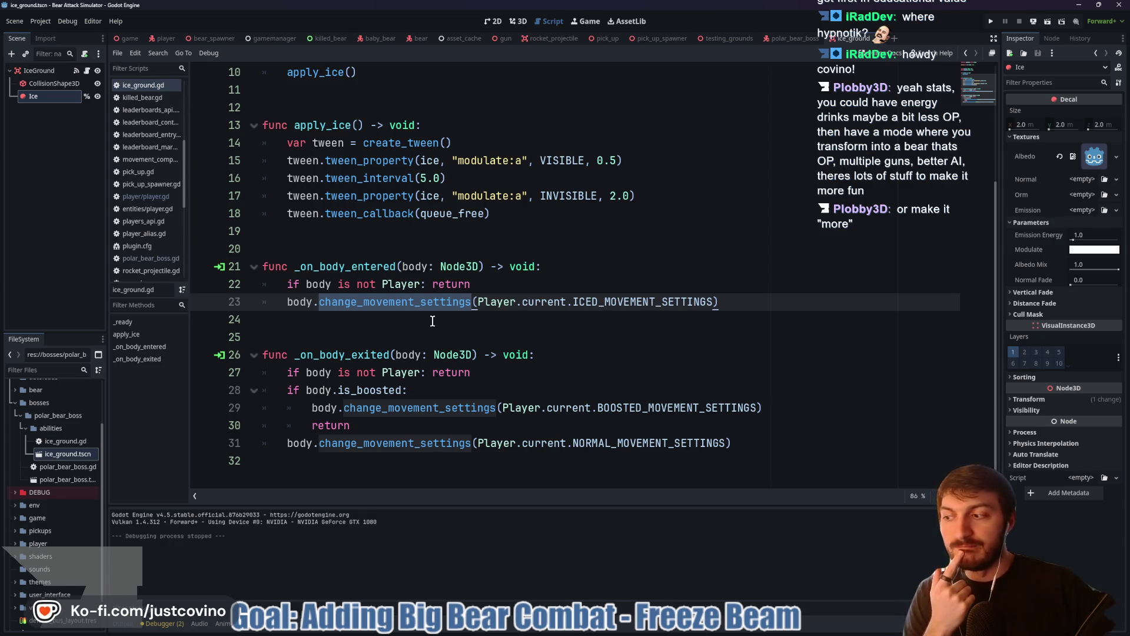
click(430, 323)
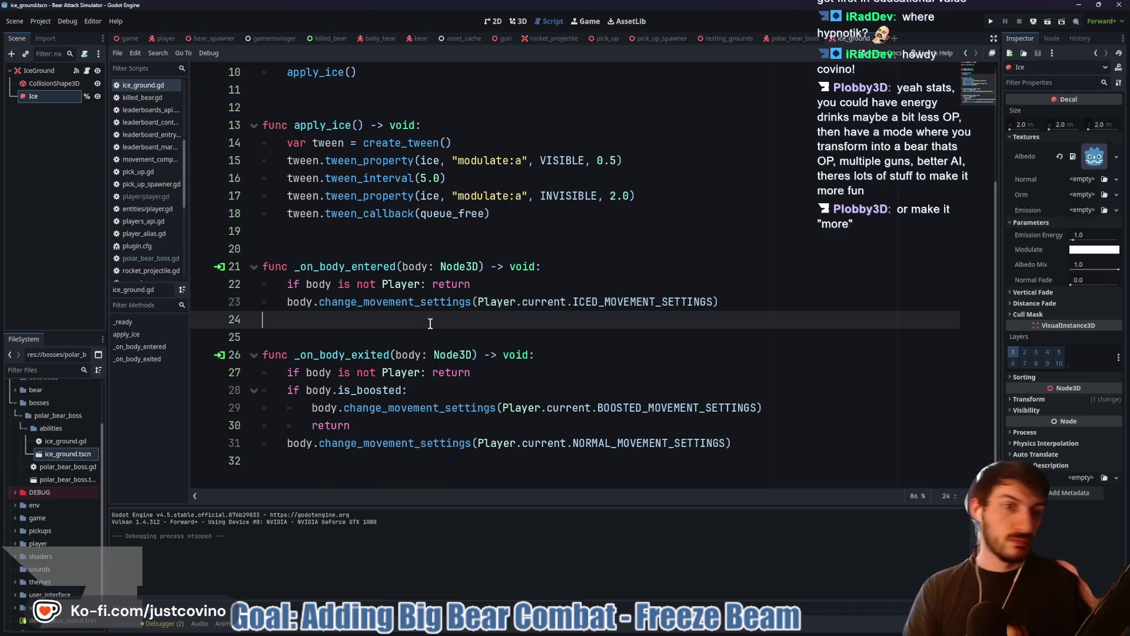
Close the Polar Bear Boss card details on the Trello board, then return to Godot.
click(567, 633)
click(164, 50)
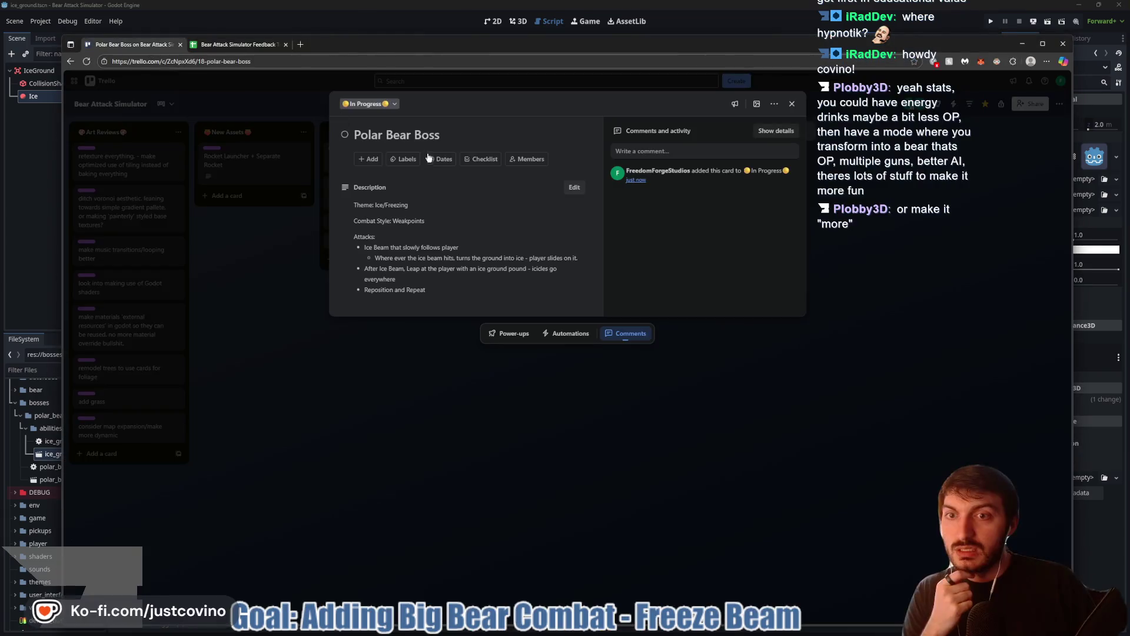
click(336, 361)
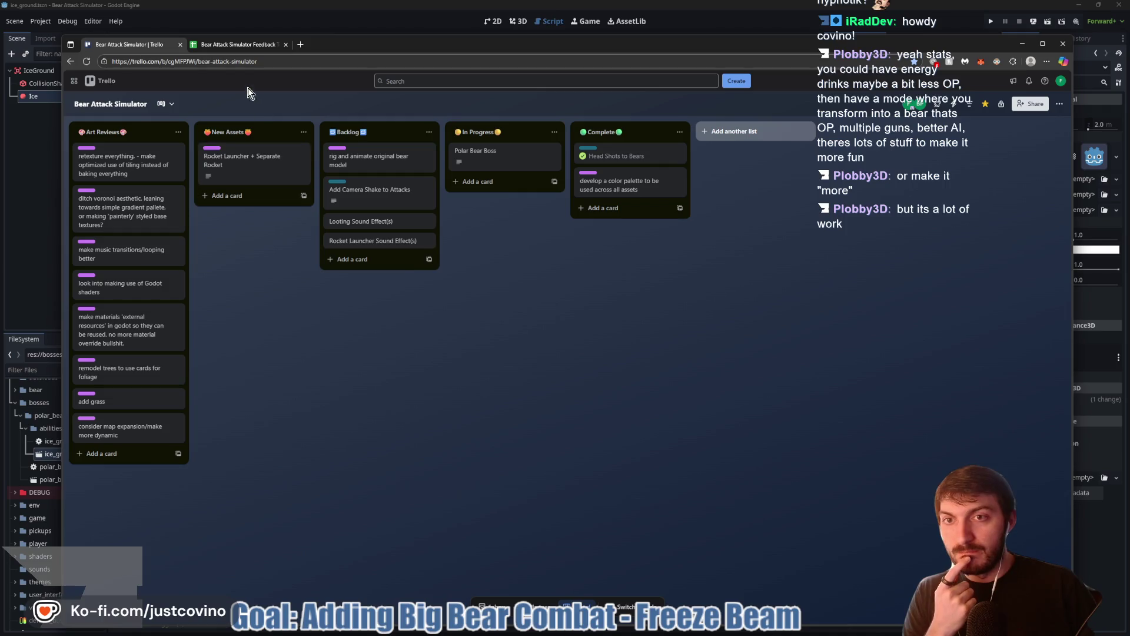
click(230, 48)
click(345, 17)
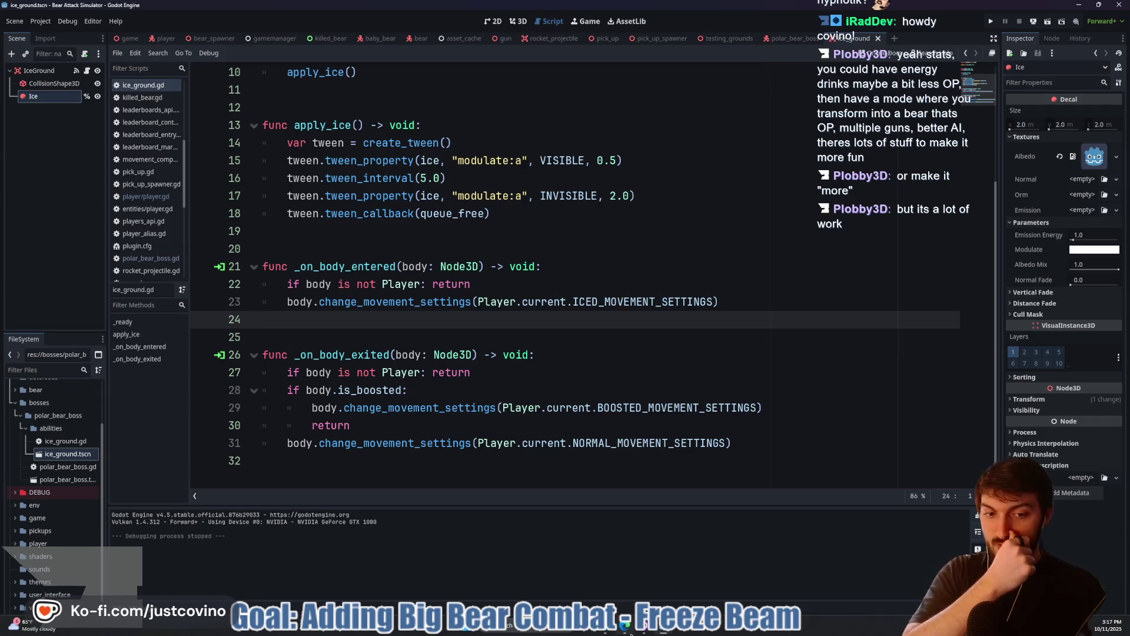
Set the Honey Pot idea's status to Accepted and the Polar Bear Boss idea's to In Progress.
click(625, 629)
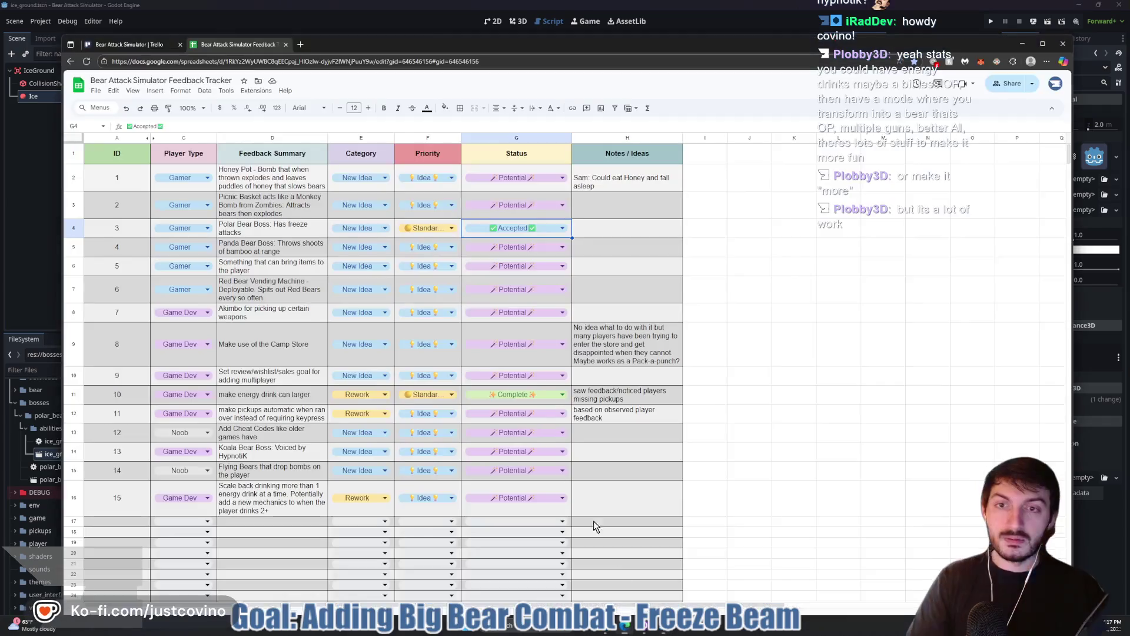
click(549, 179)
click(521, 211)
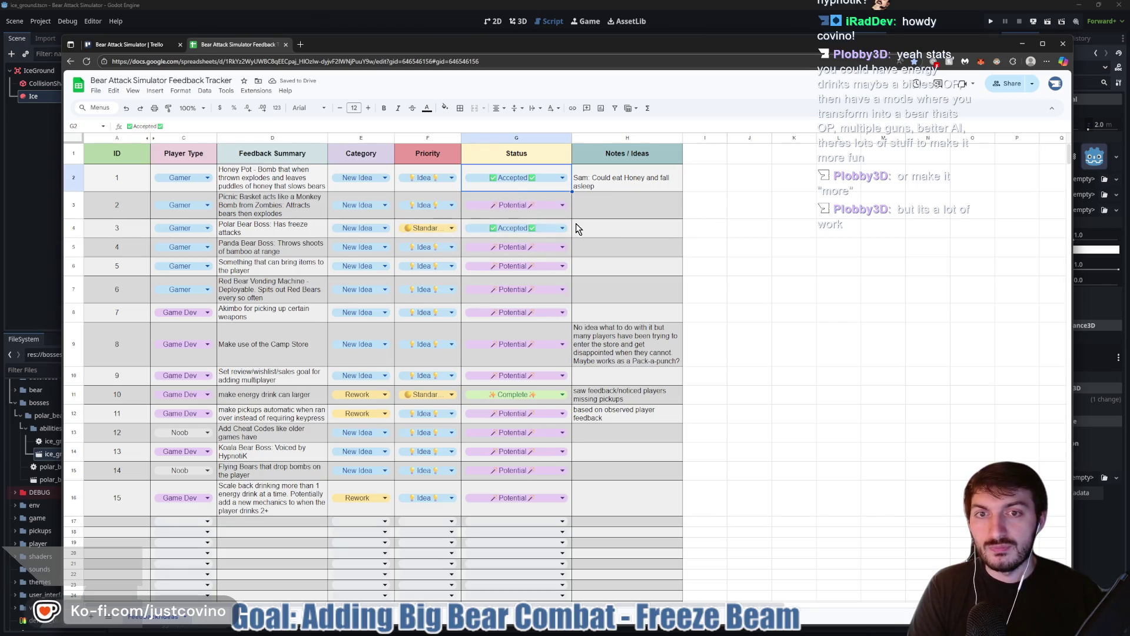
click(553, 233)
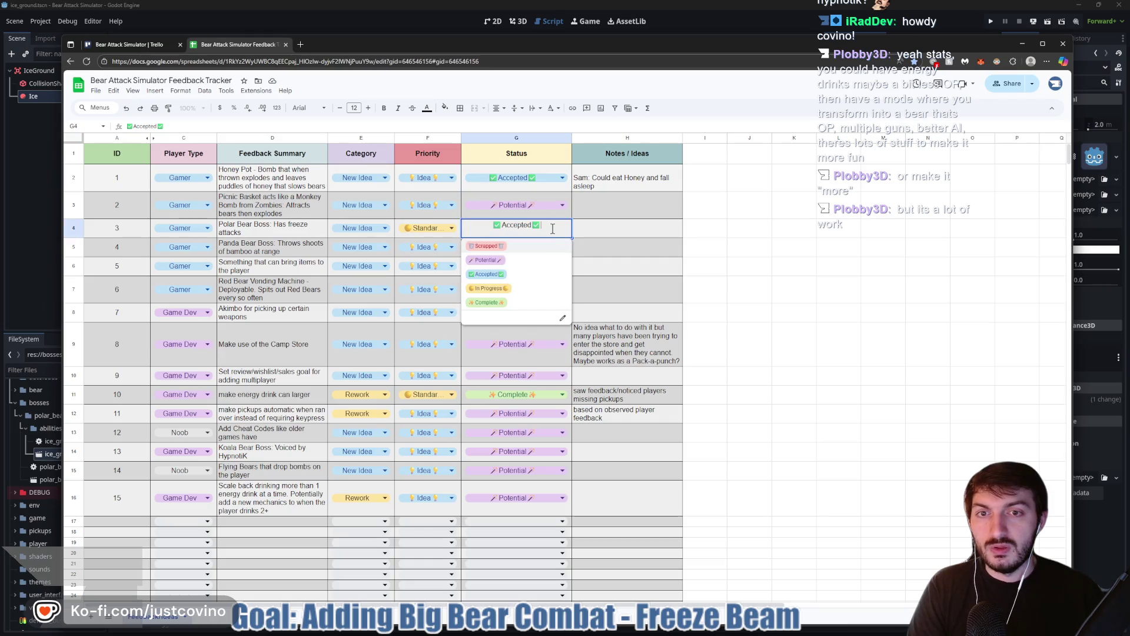
click(517, 291)
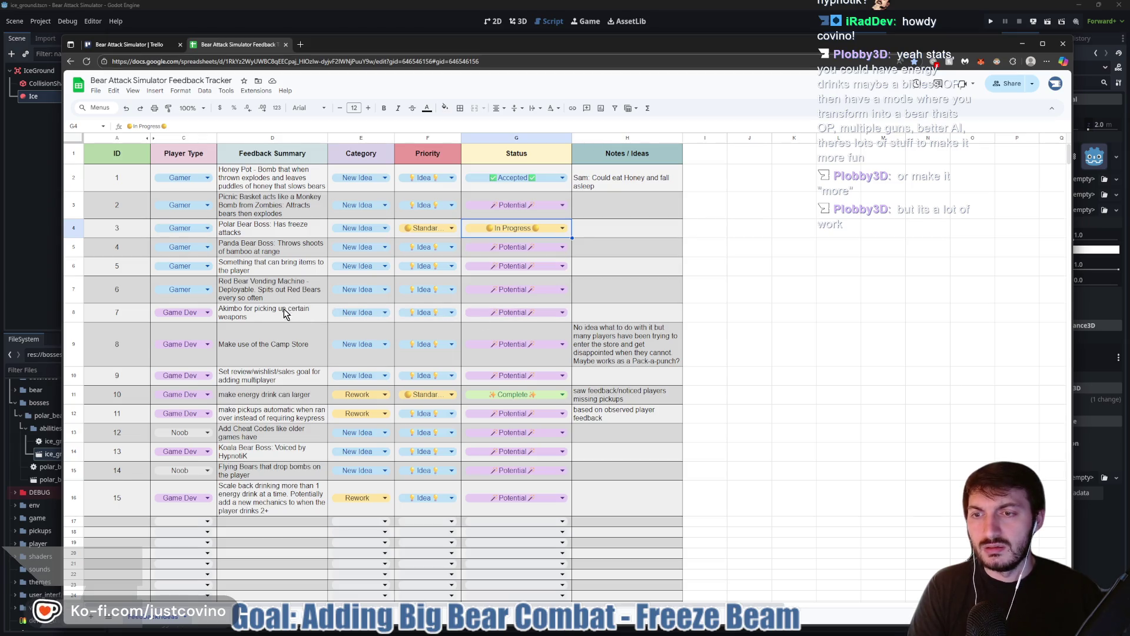
scroll(299, 344, down, 1)
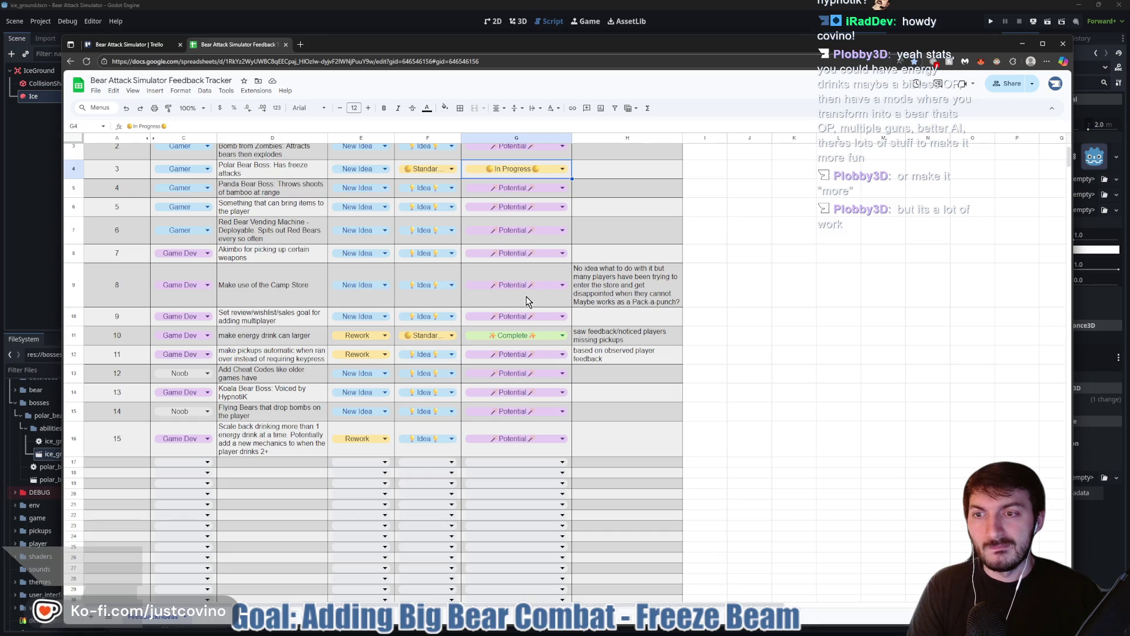
scroll(515, 298, up, 1)
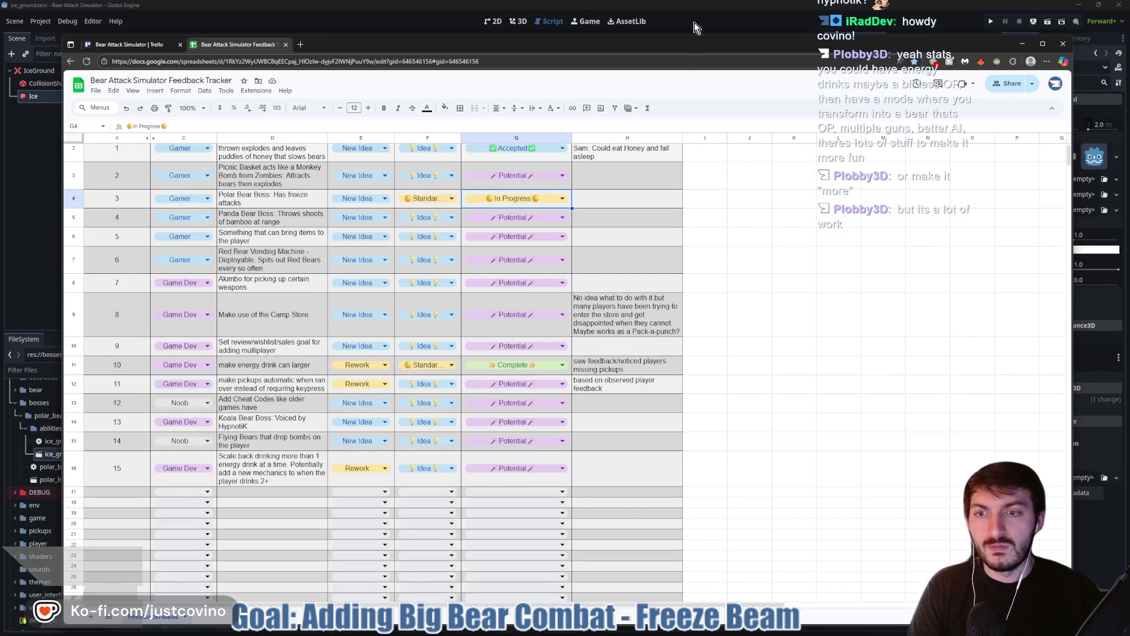
click(698, 26)
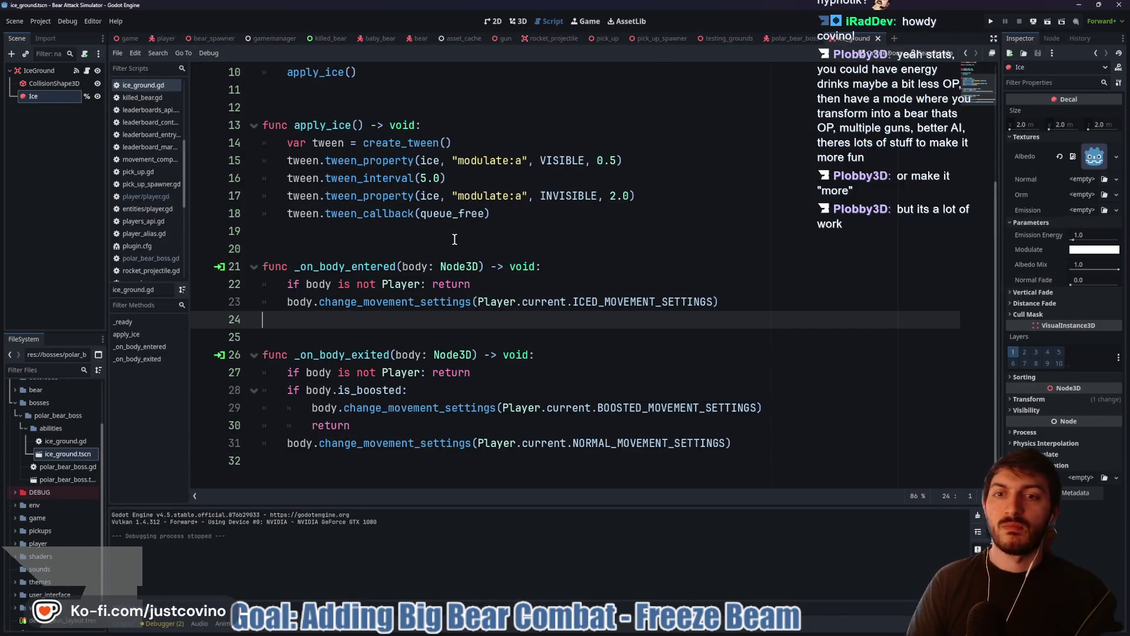
click(455, 238)
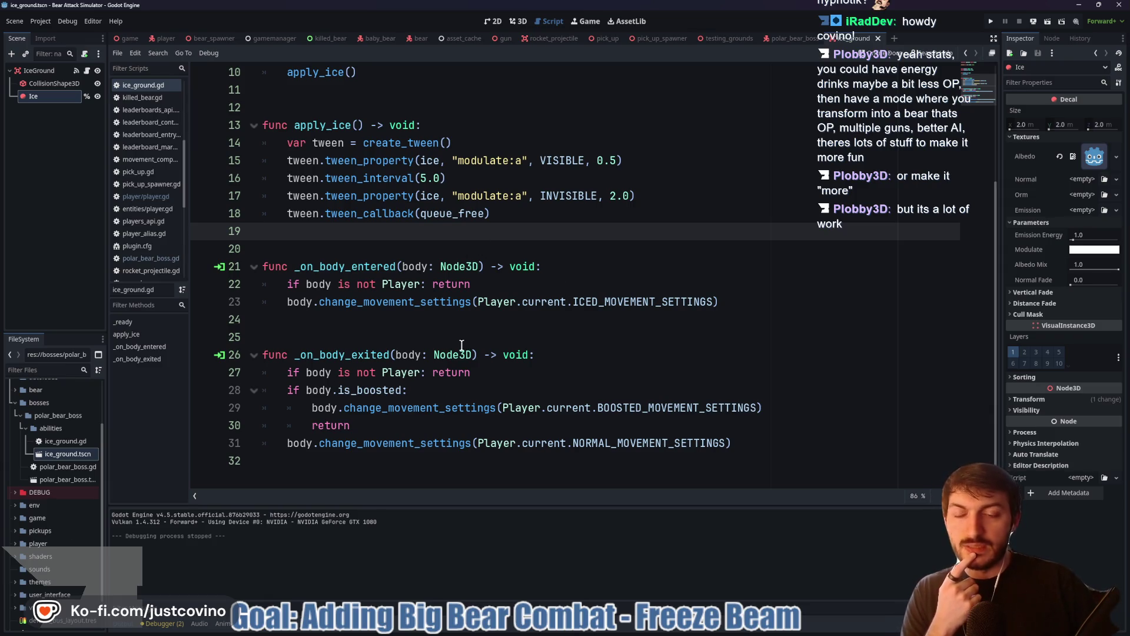
click(398, 334)
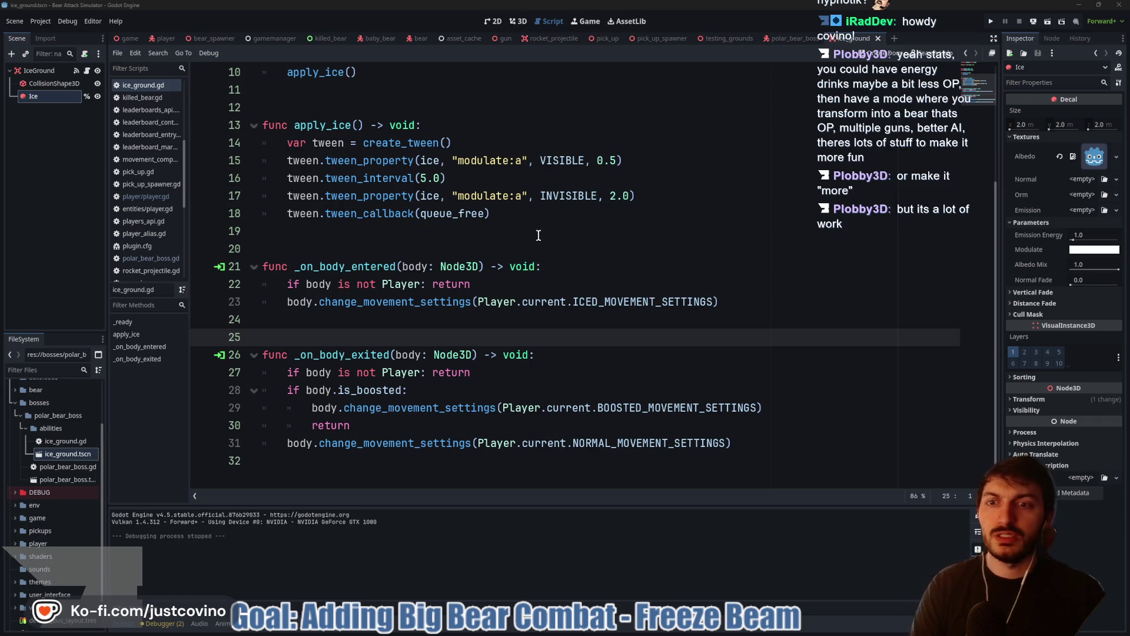
double_click(300, 302)
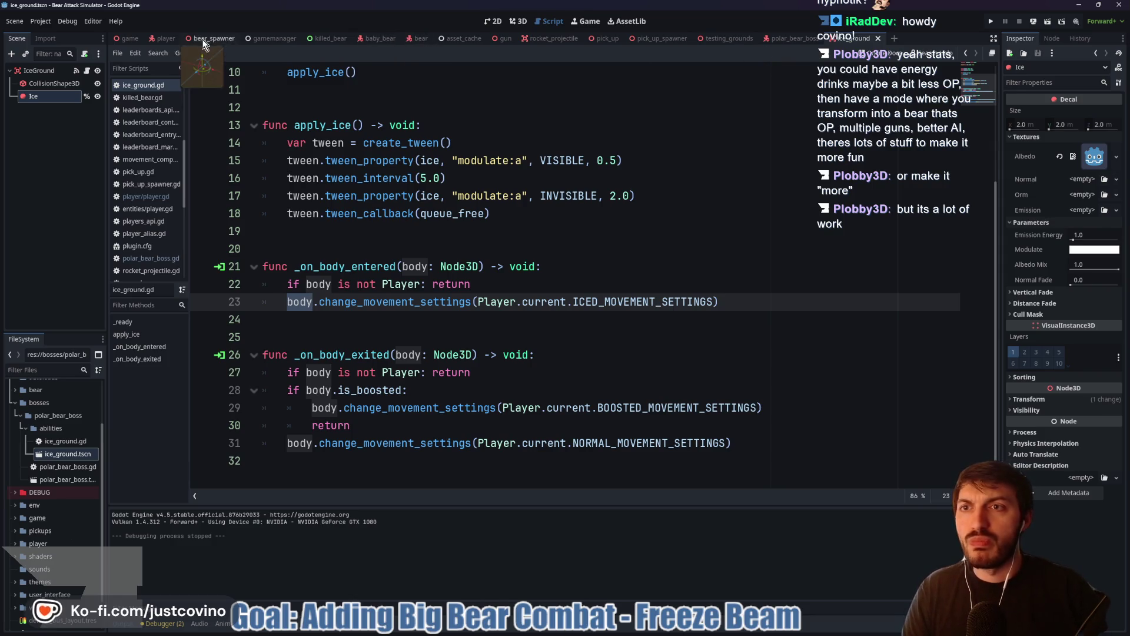
click(165, 45)
Delete the blank line 11 inside the MovementSettings class in player.gd.
scroll(518, 265, up, 5)
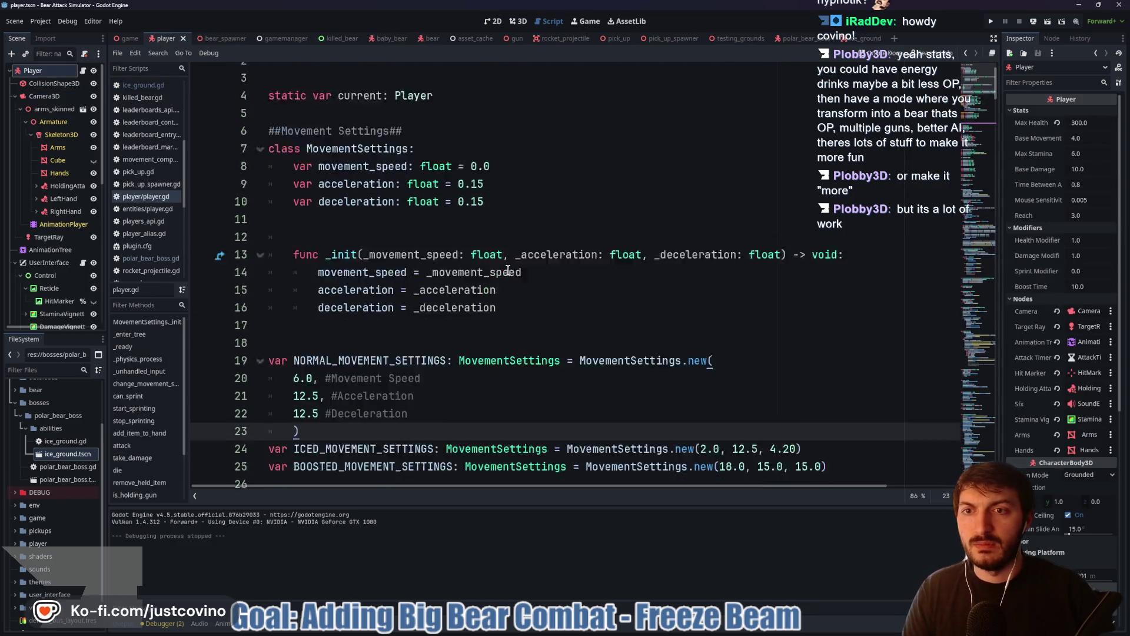
scroll(404, 244, down, 4)
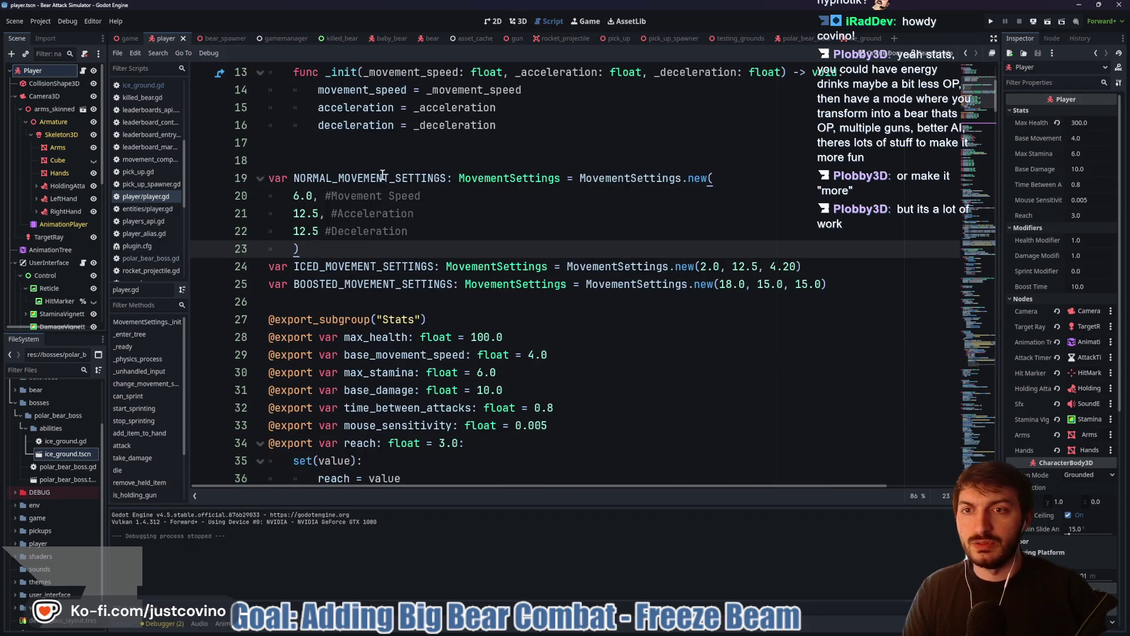
scroll(388, 241, up, 3)
click(389, 196)
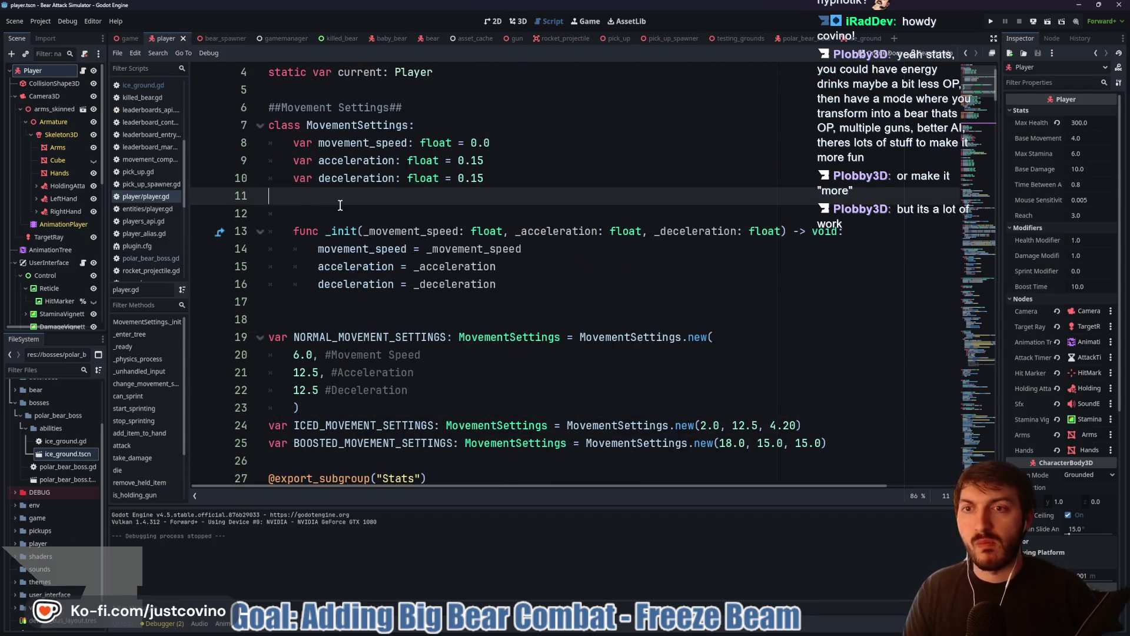
key(BackSpace)
scroll(395, 221, down, 1)
scroll(395, 221, down, 8)
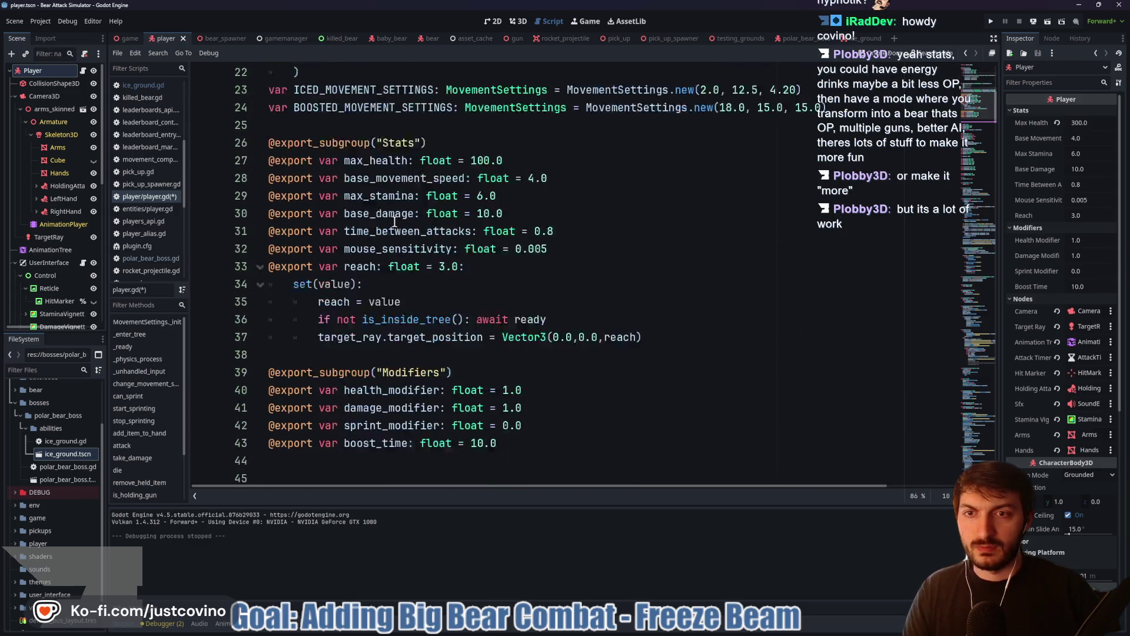
scroll(463, 250, down, 3)
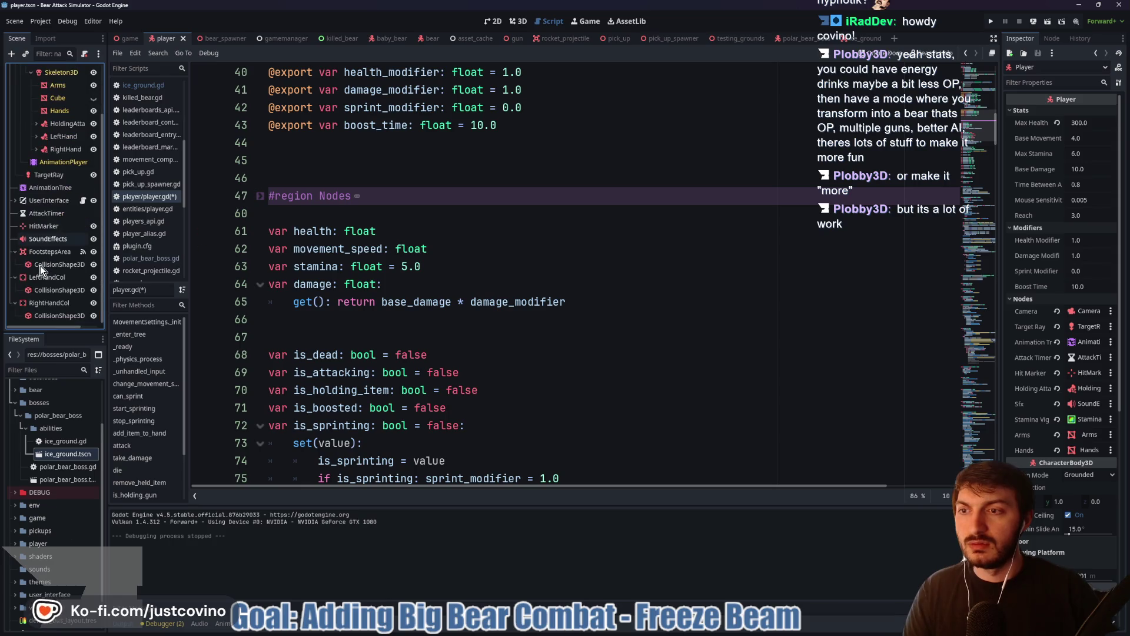
Add a Timer child to Player, name it IcedTimer, and place it under AttackTimer.
double_click(54, 70)
key(Escape)
key(ctrl+a)
text(timer)
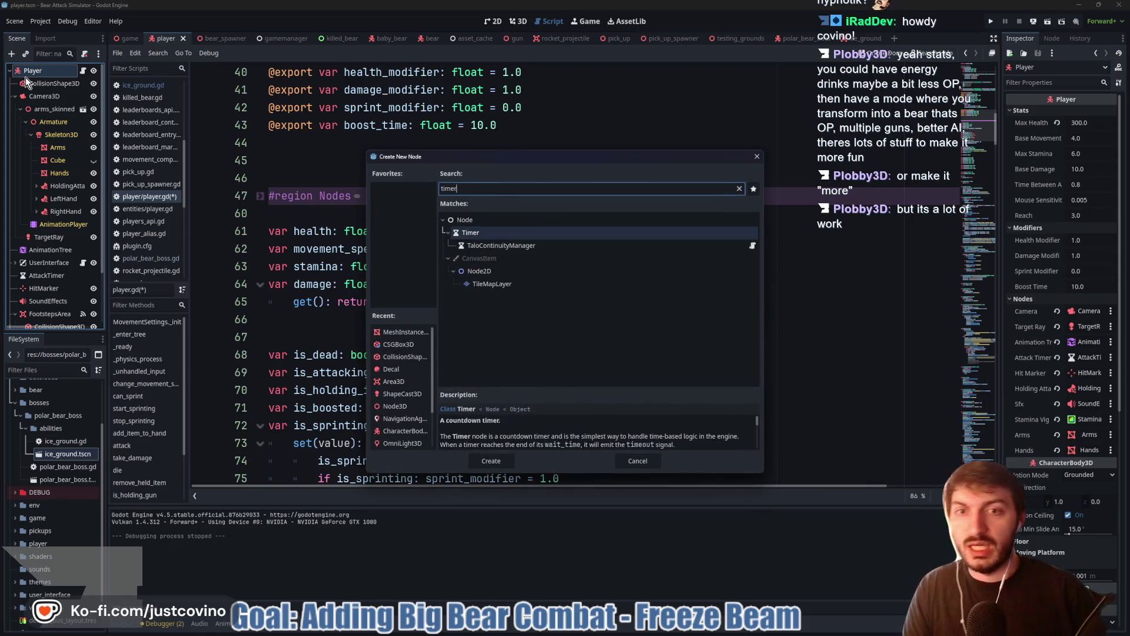
key(Return)
double_click(59, 315)
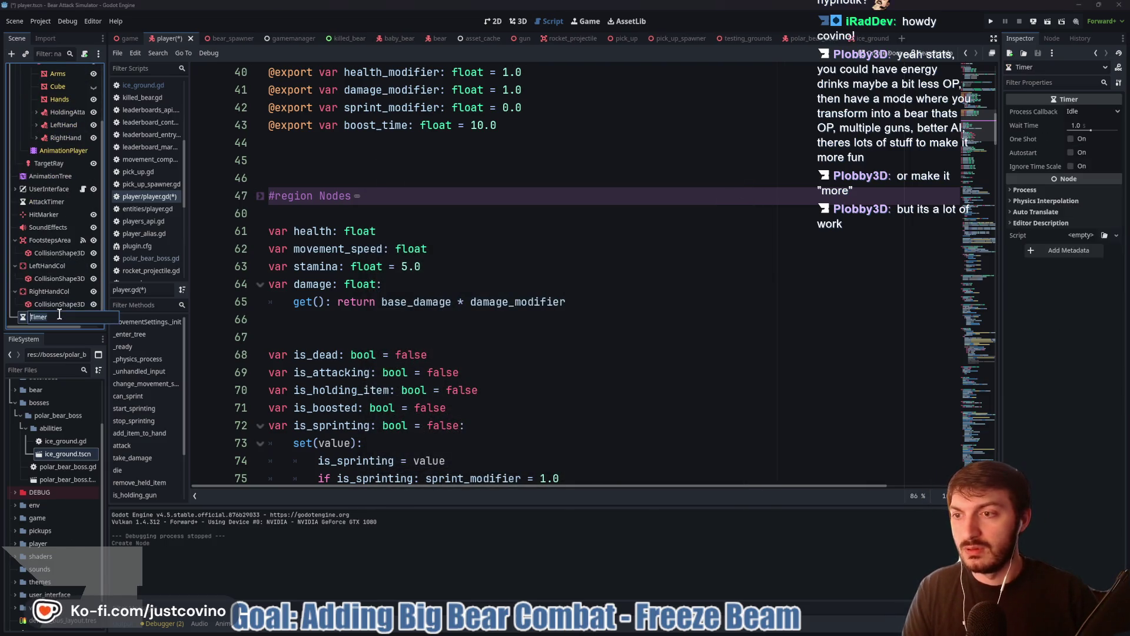
text(Iced)
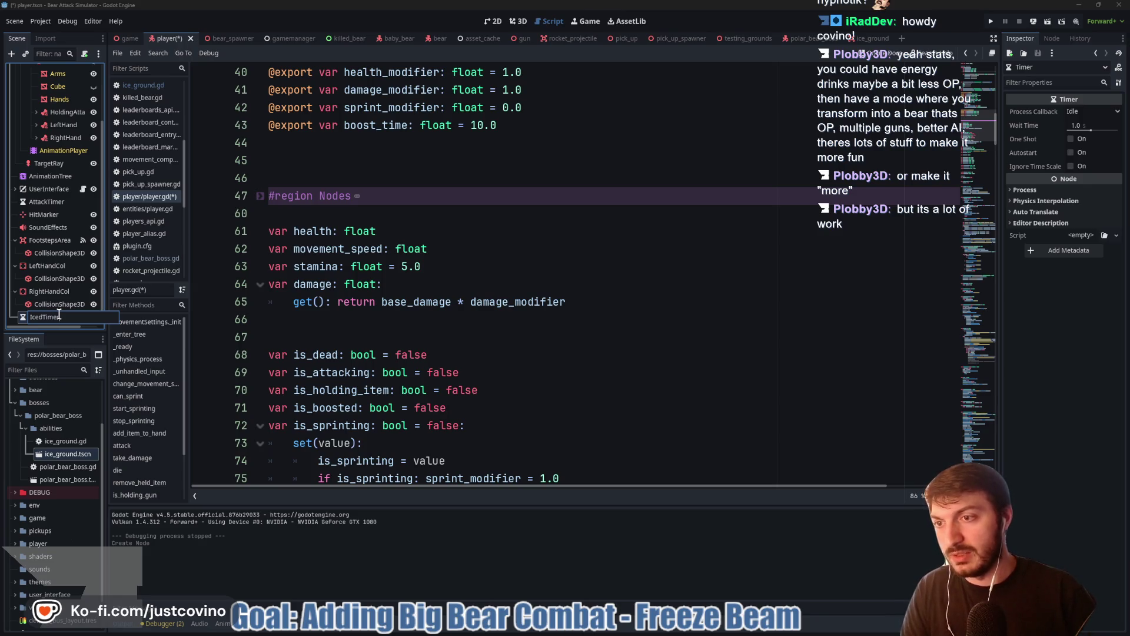
key(Return)
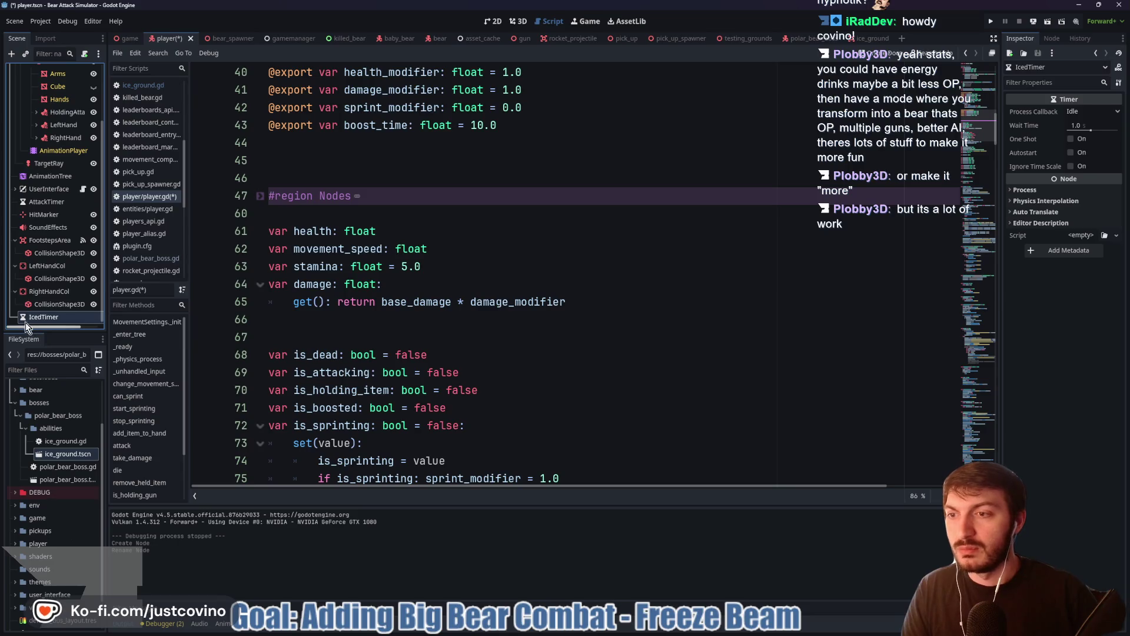
drag(25, 316, 17, 213)
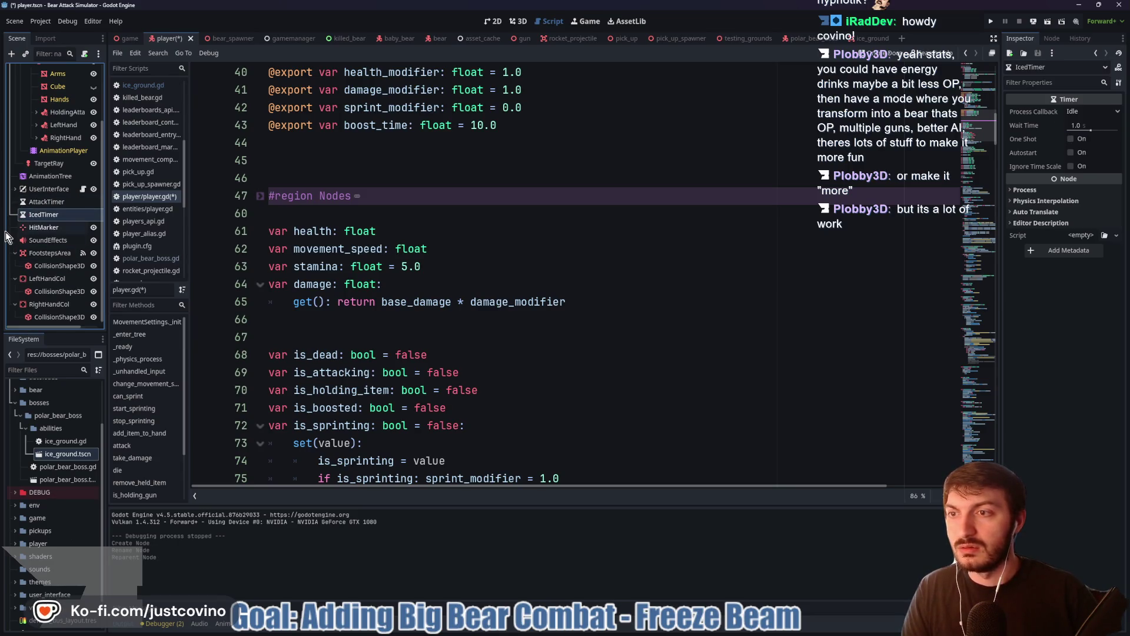
click(260, 196)
scroll(509, 329, down, 1)
click(509, 329)
key(Return)
text(@export var iced_timer;)
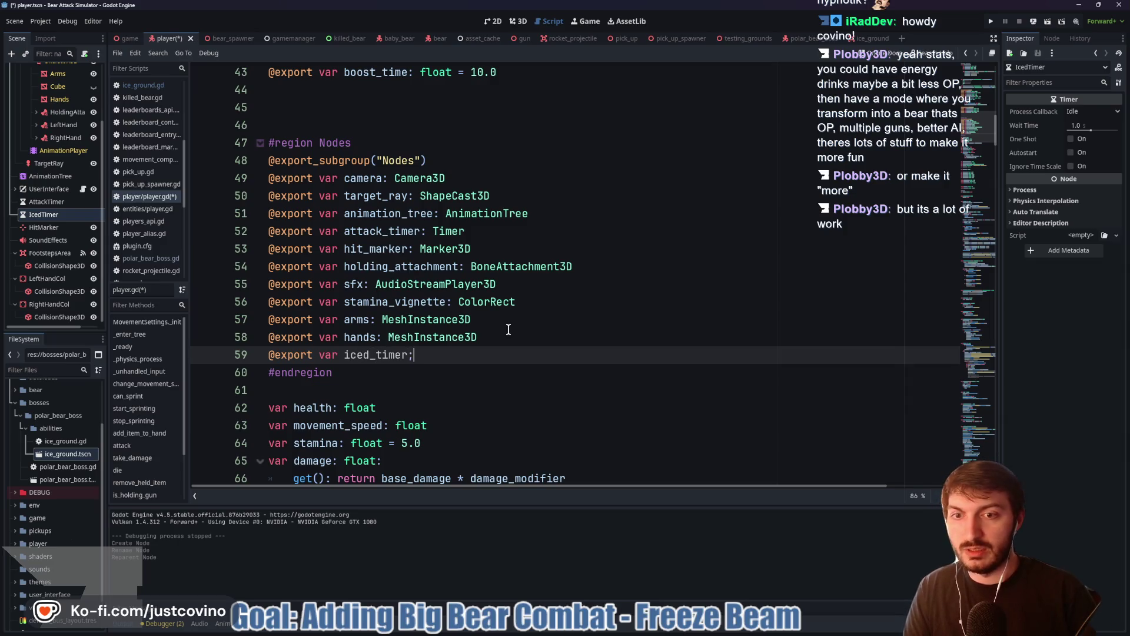
key(BackSpace)
text(: Tim)
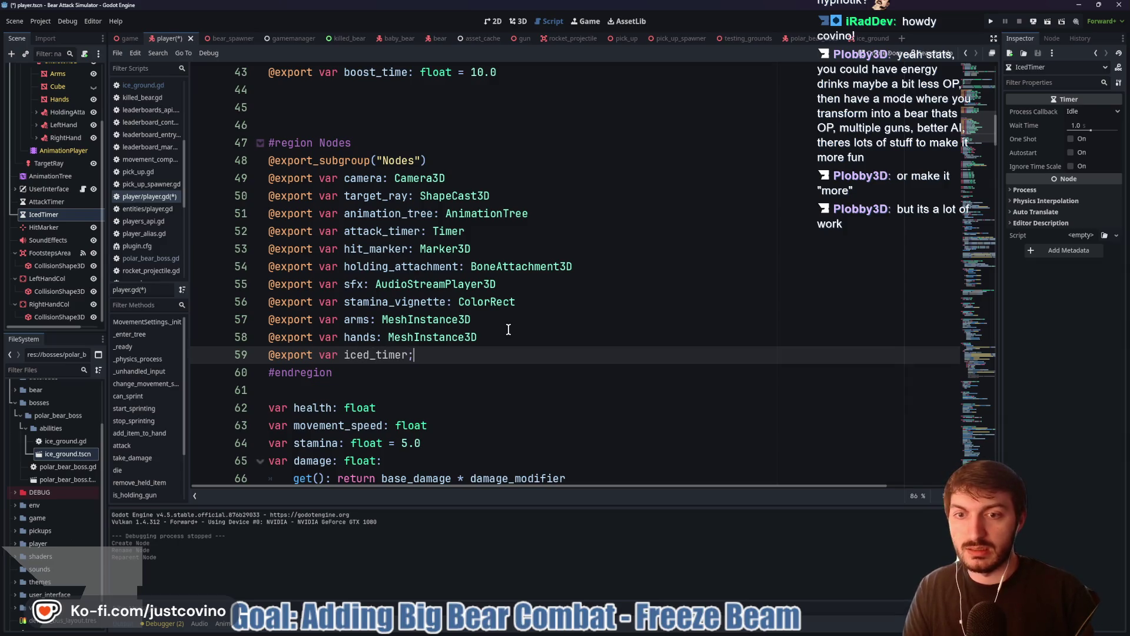
text(er)
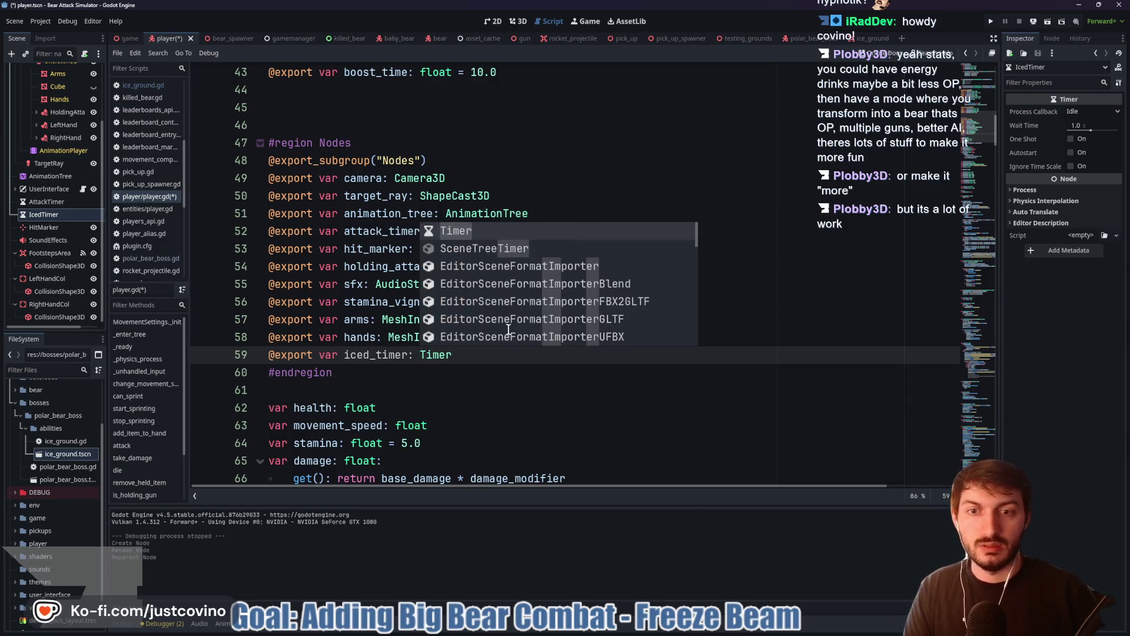
key(Escape)
key(ctrl+s)
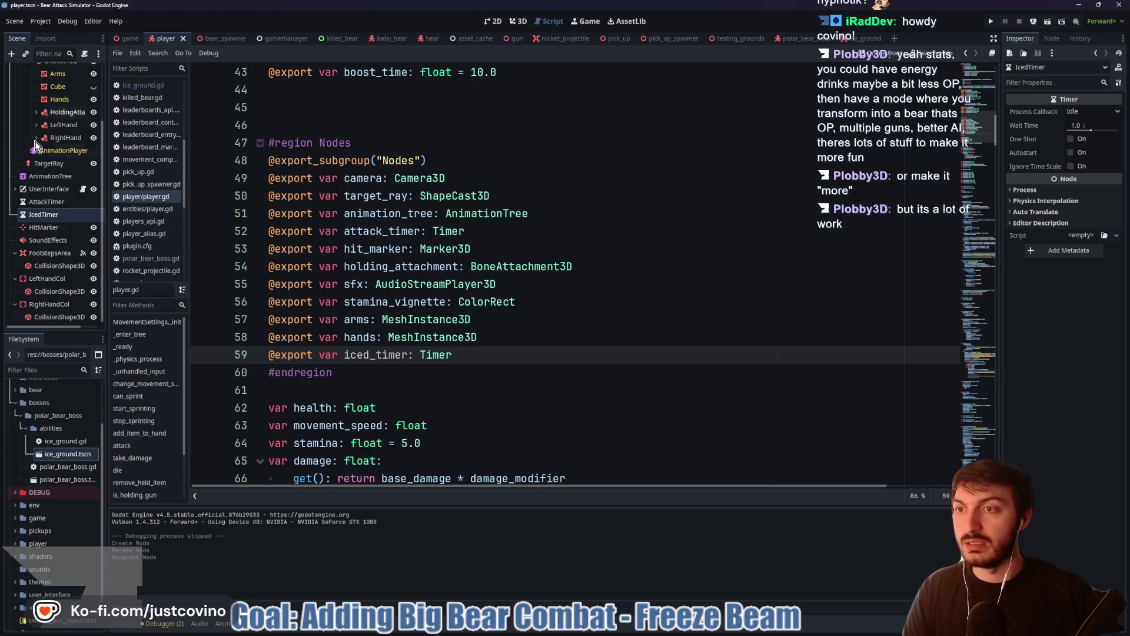
Assign the IcedTimer node to the Player's Iced Timer export.
scroll(48, 77, up, 5)
click(47, 71)
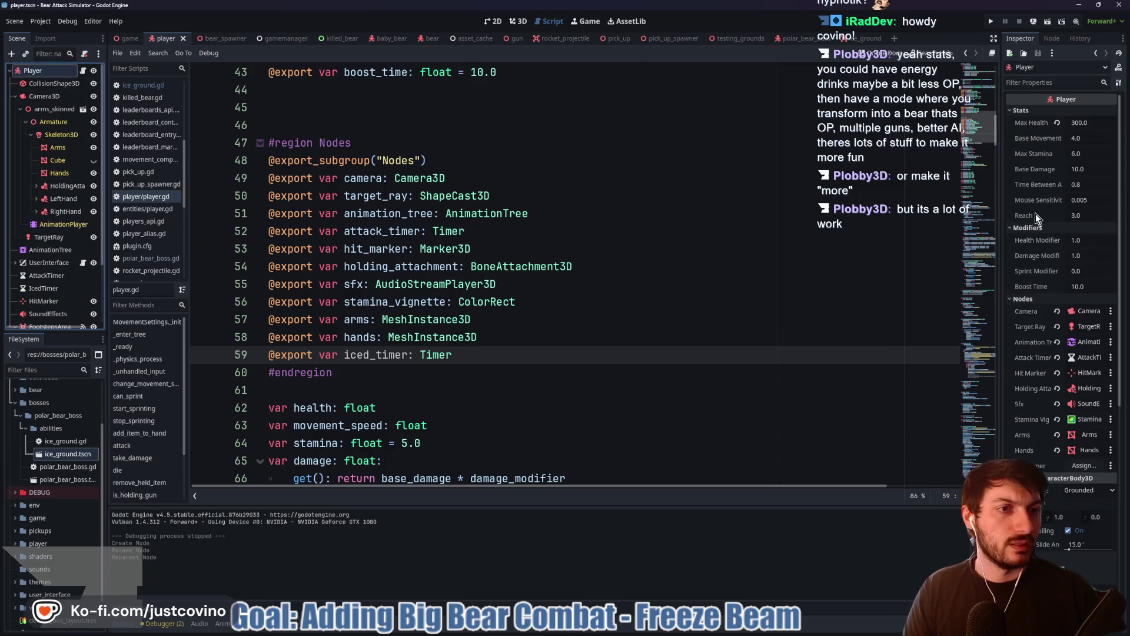
scroll(1053, 212, up, 4)
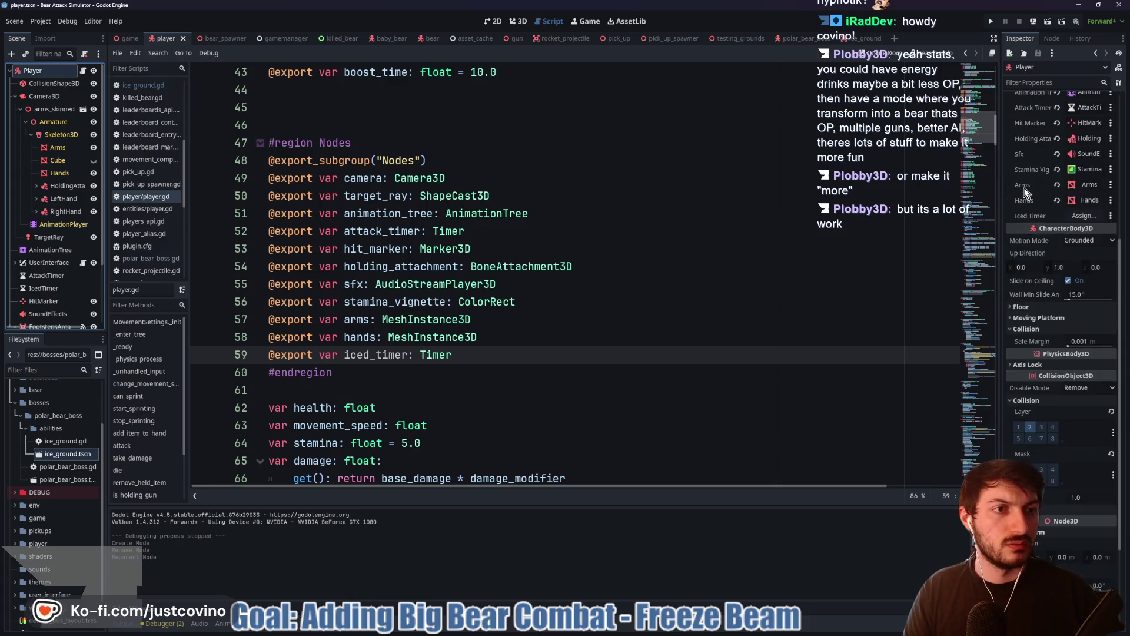
click(1084, 283)
click(529, 233)
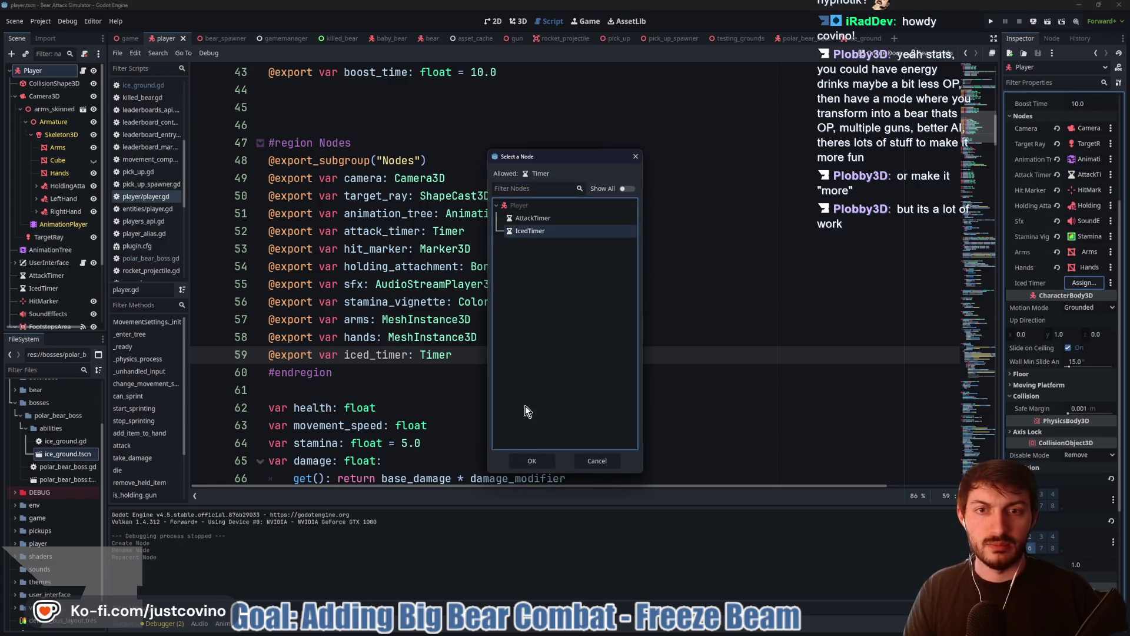
click(532, 453)
Make IcedTimer one-shot with a 3.0-second wait time and save the scene.
click(53, 289)
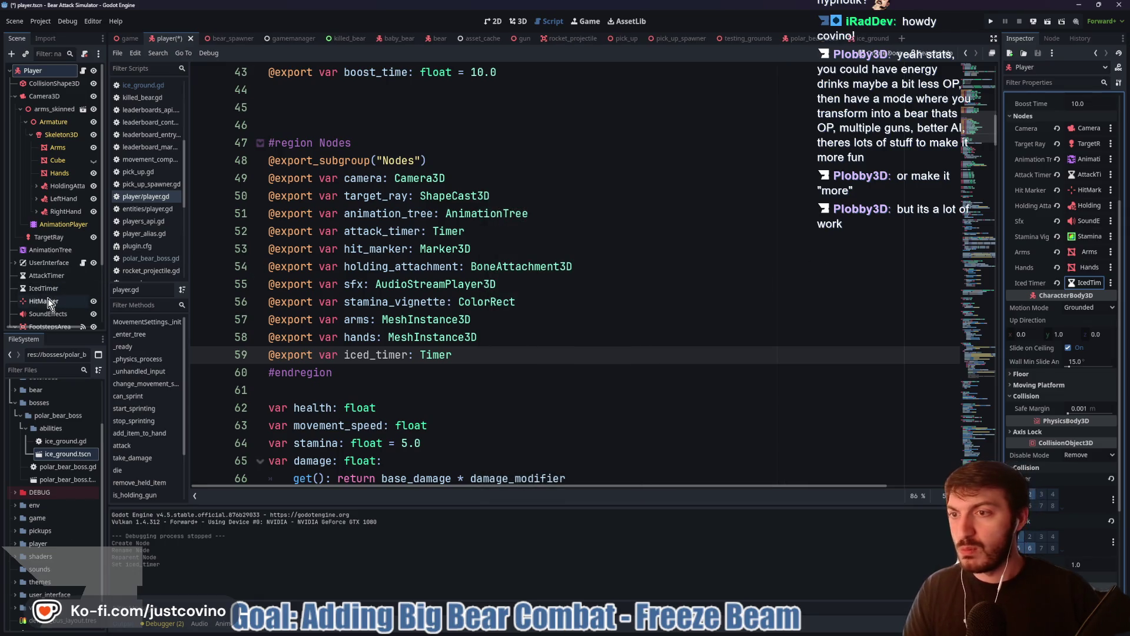
click(1075, 141)
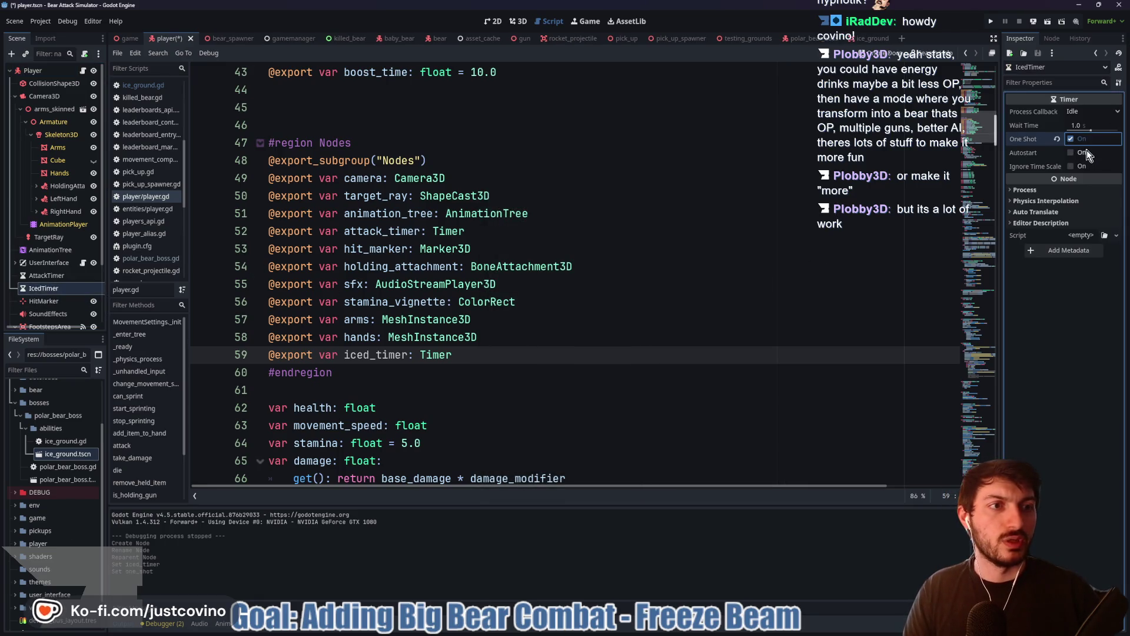
click(1083, 125)
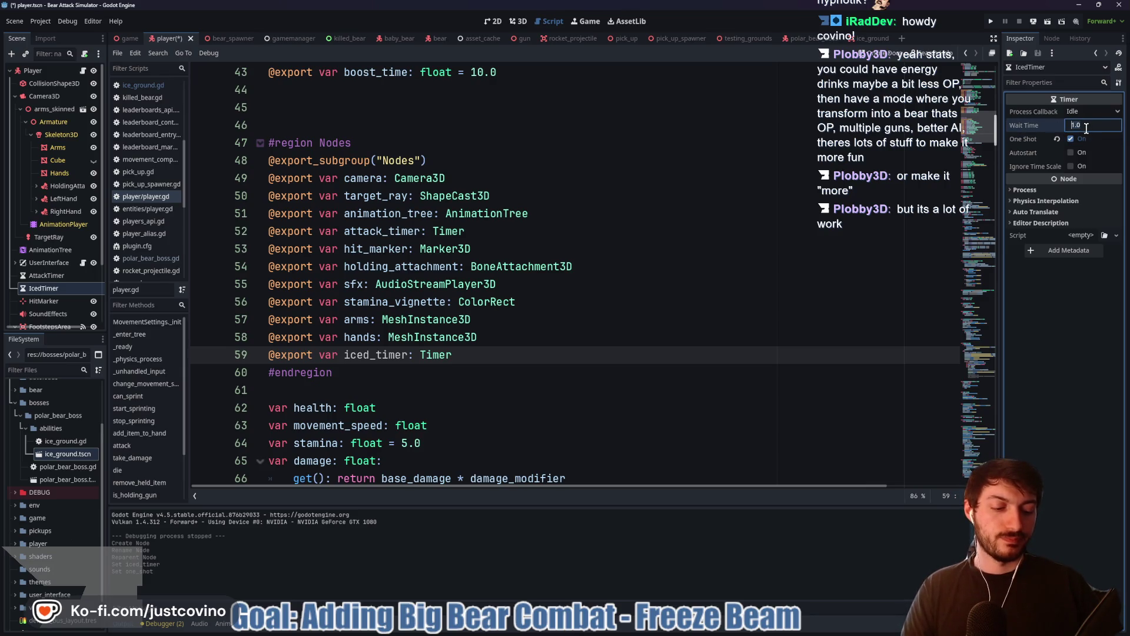
text(3)
key(Return)
key(ctrl+s)
scroll(548, 338, down, 15)
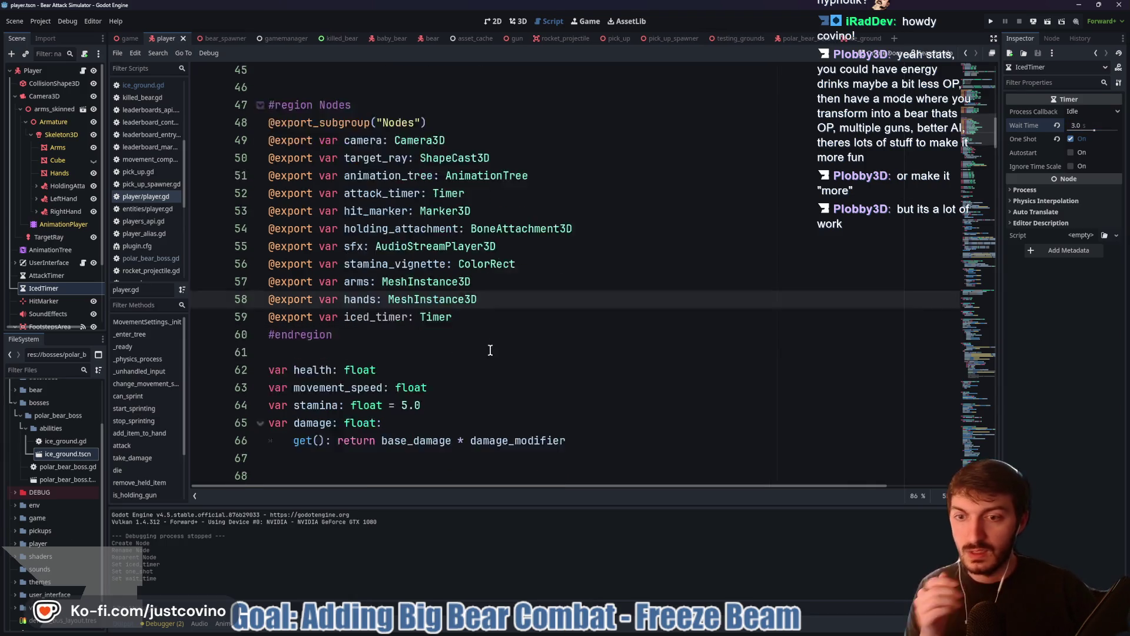
scroll(502, 343, down, 5)
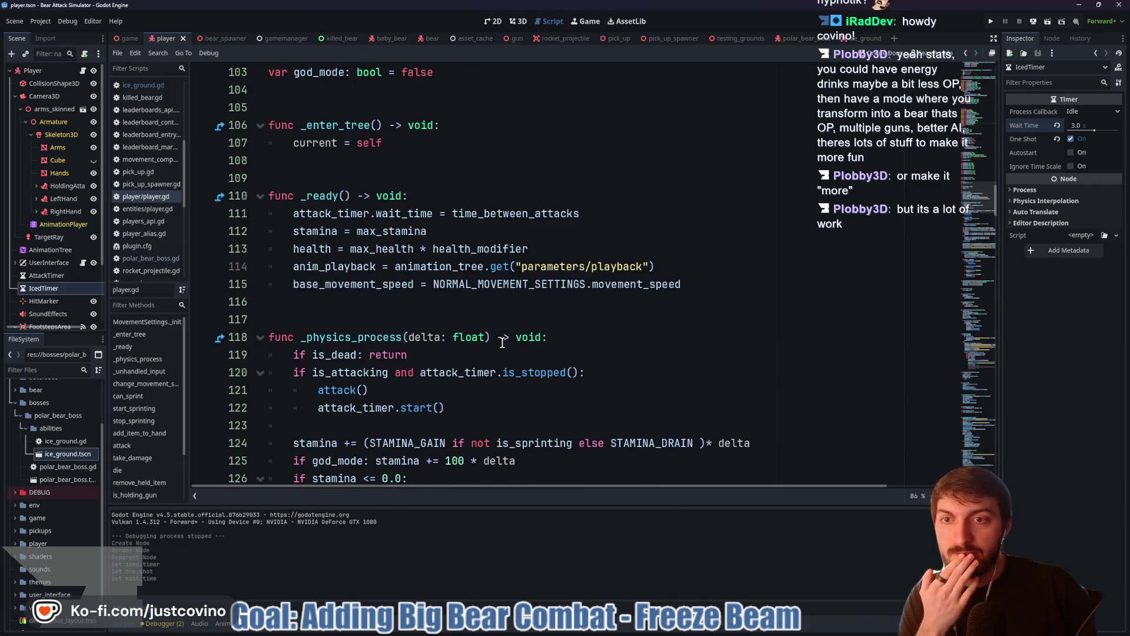
scroll(499, 343, down, 3)
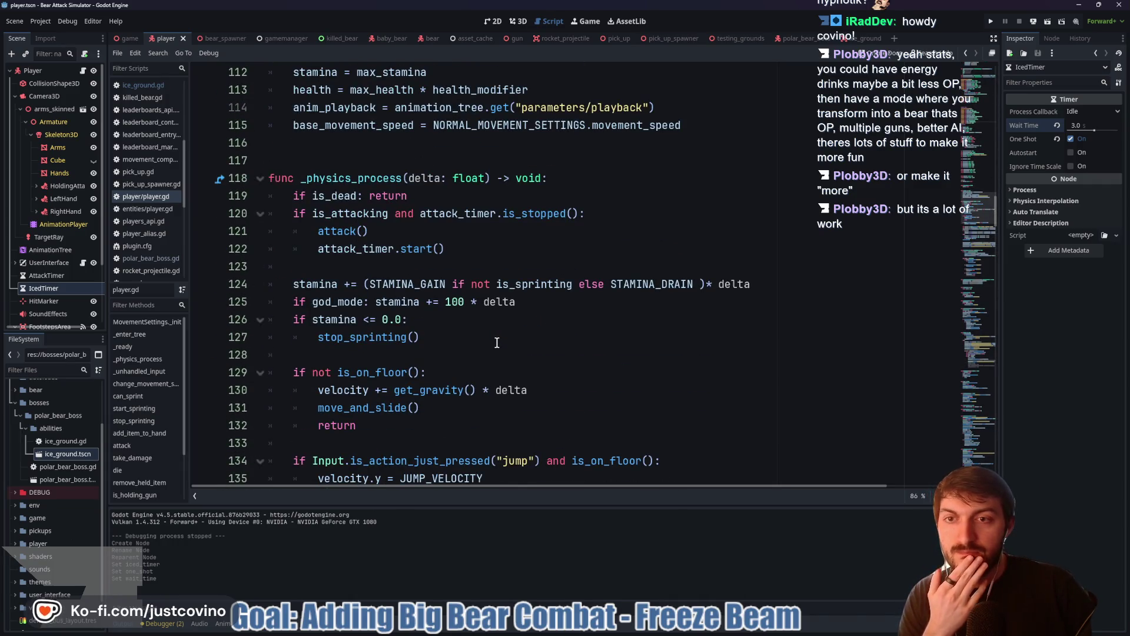
scroll(497, 343, up, 5)
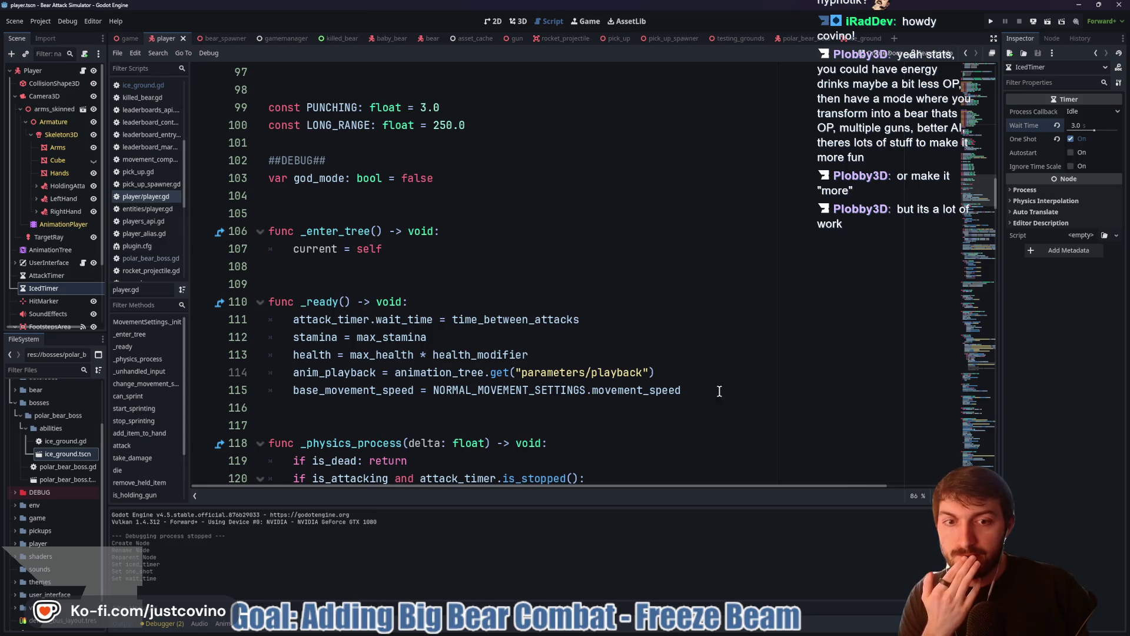
click(716, 393)
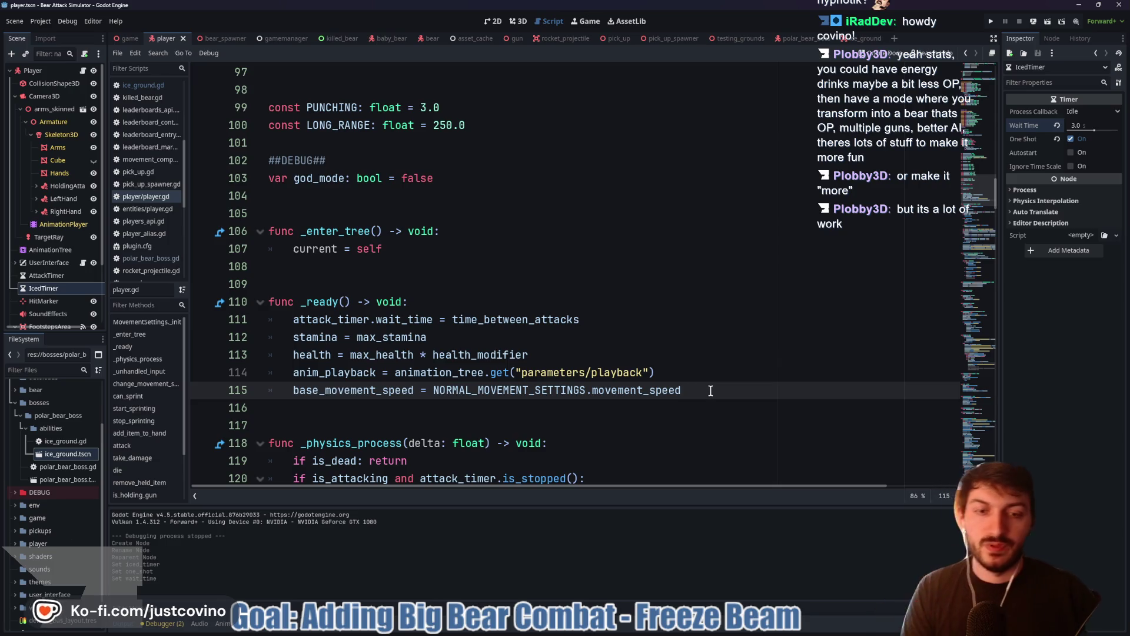
scroll(556, 376, down, 1)
scroll(556, 376, down, 20)
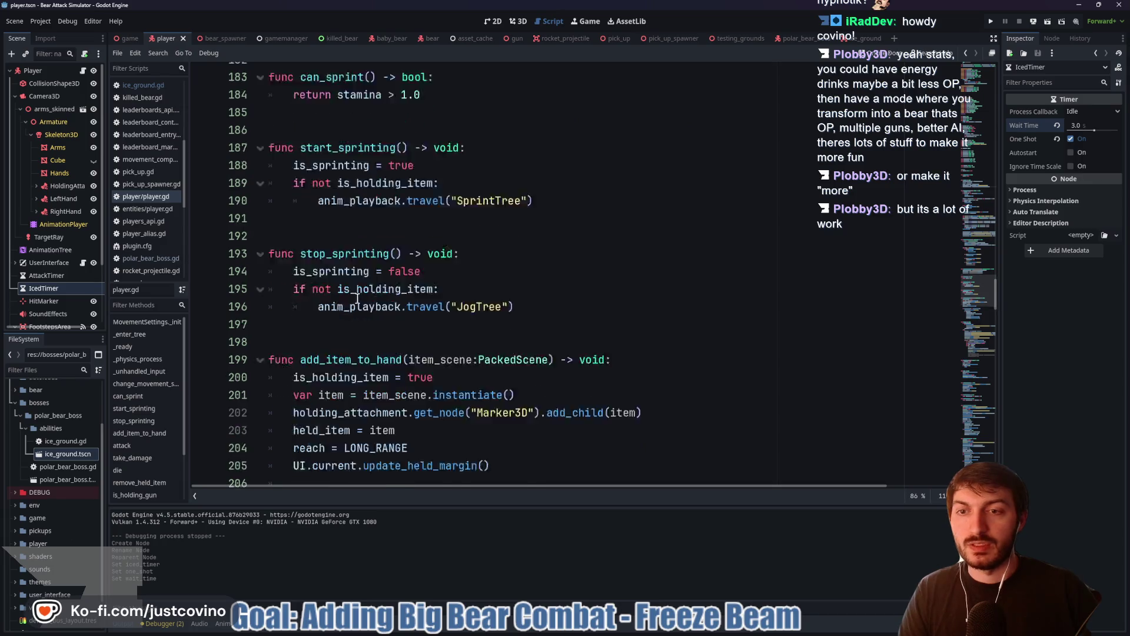
scroll(376, 320, up, 5)
scroll(365, 315, down, 7)
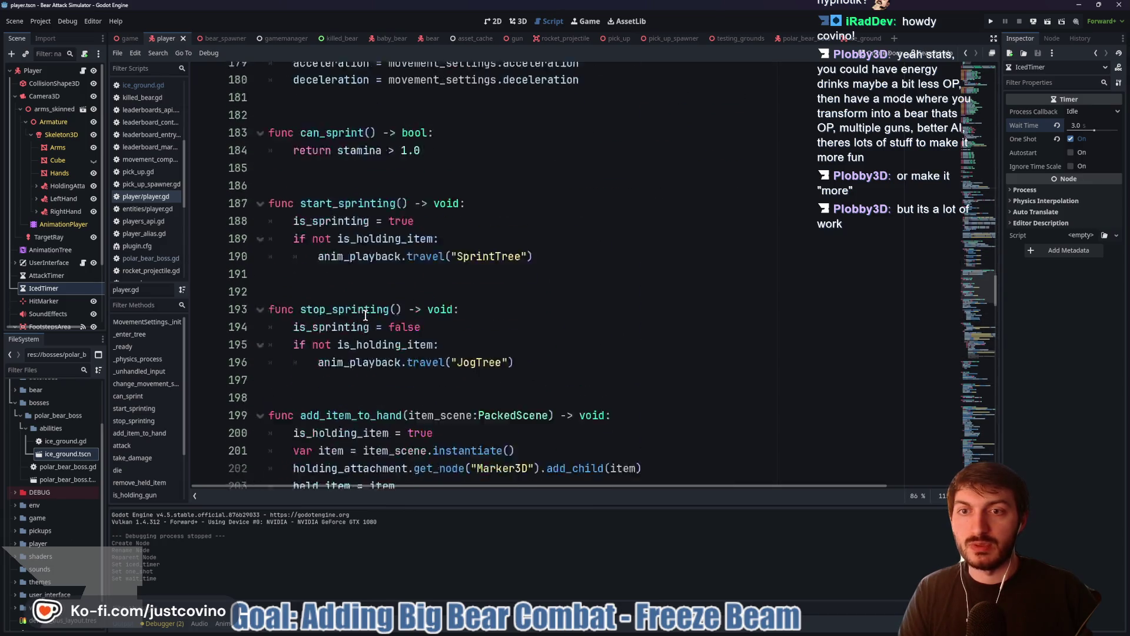
click(334, 204)
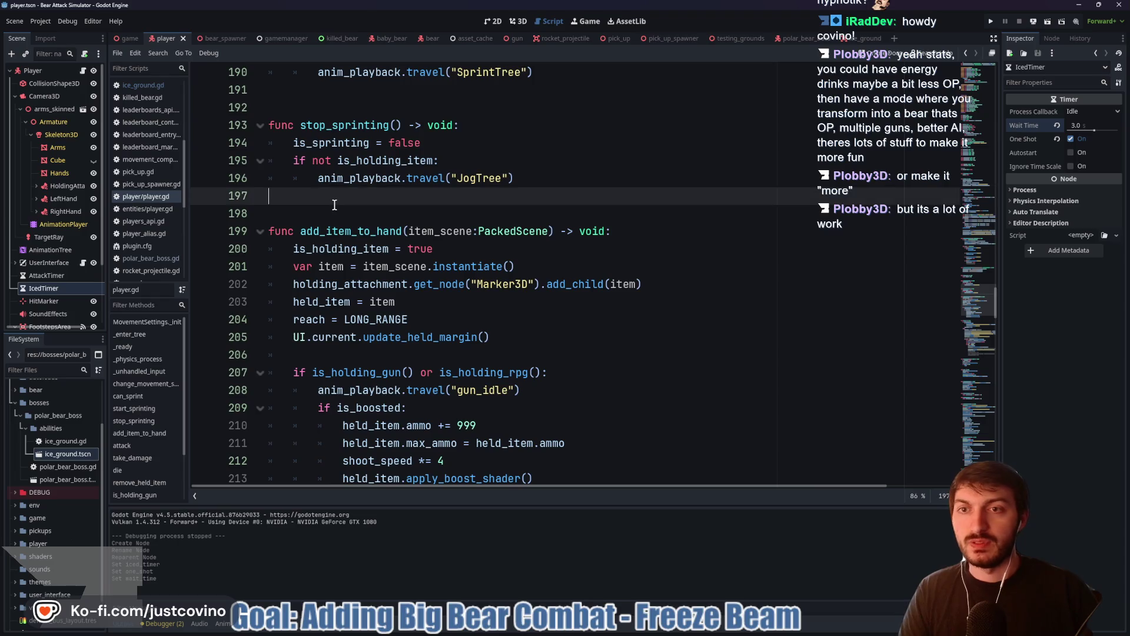
Start a new function _on_iced_timer_end() -> void with an 'if is_boosted' check.
key(Down)
key(Return)
key(Return)
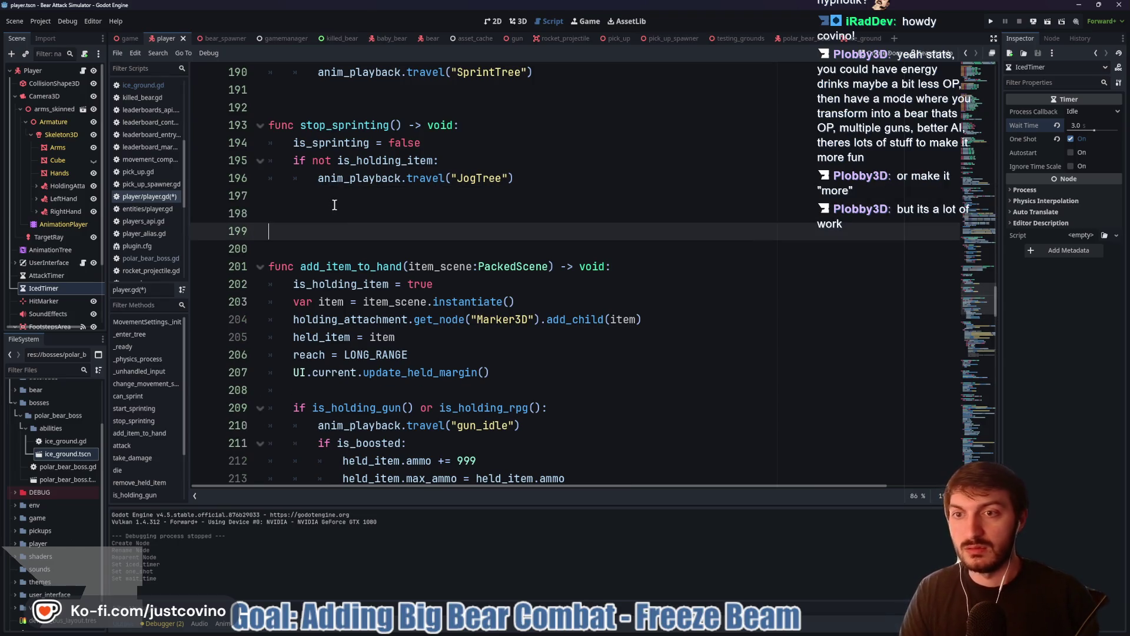
key(Up)
key(Up)
key(Return)
text(func)
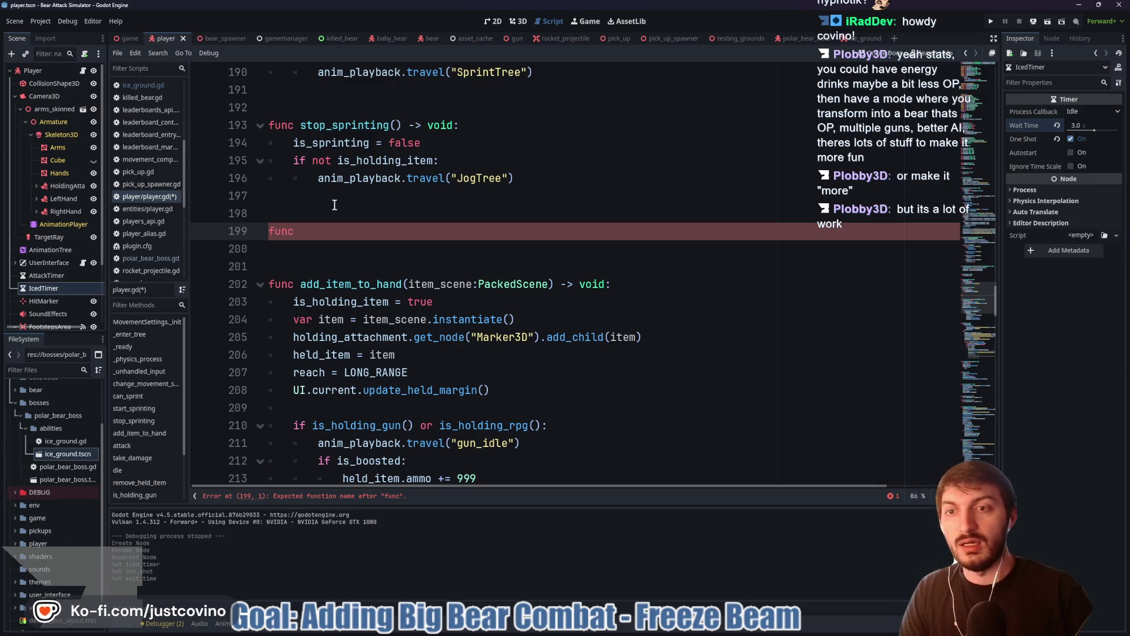
text(_on_ice)
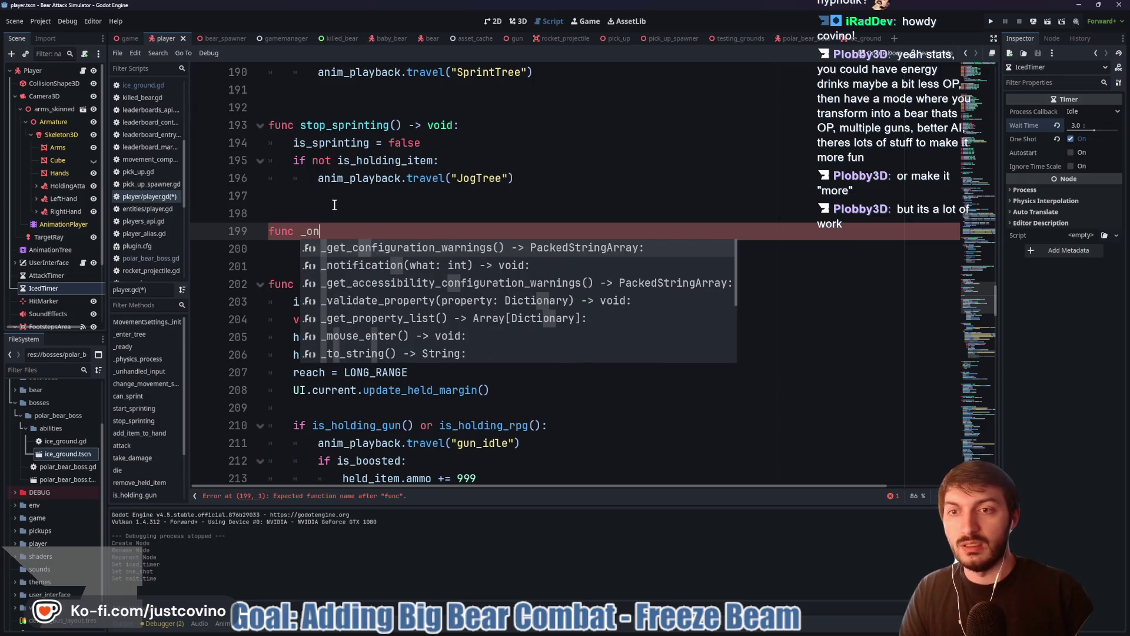
text(d_timer_end() -> )
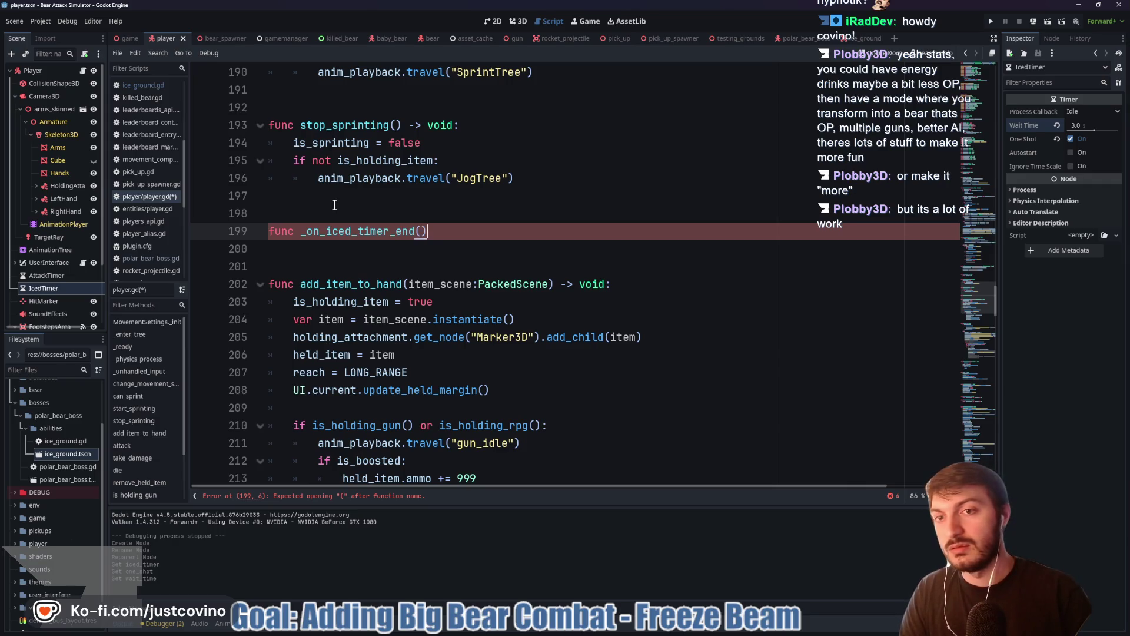
text(void:)
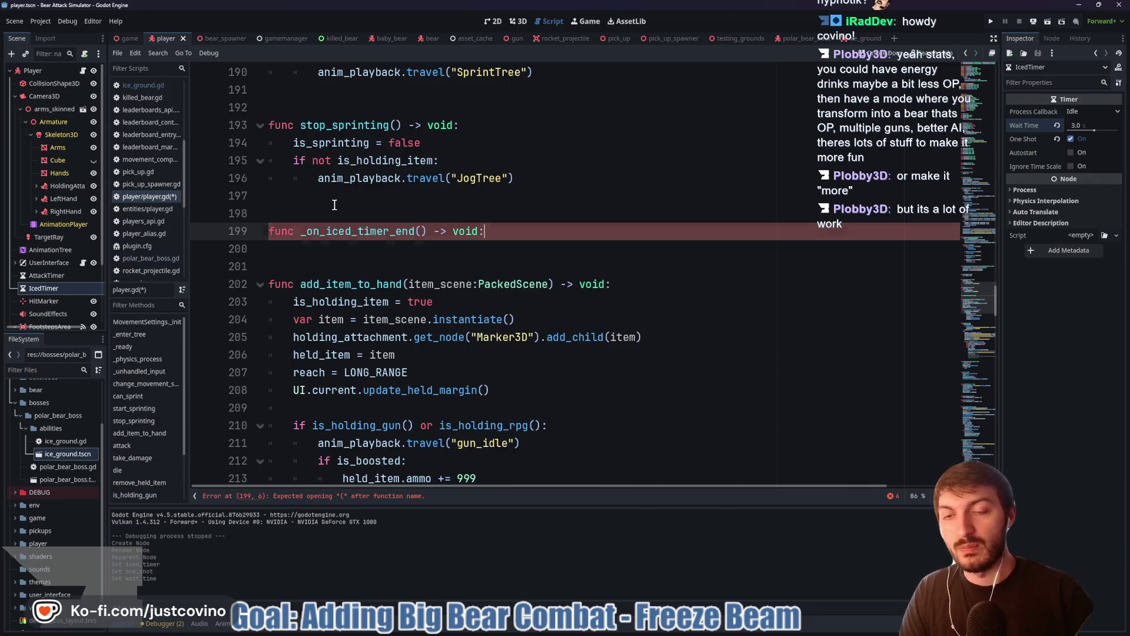
key(Return)
text(if is_boosted:)
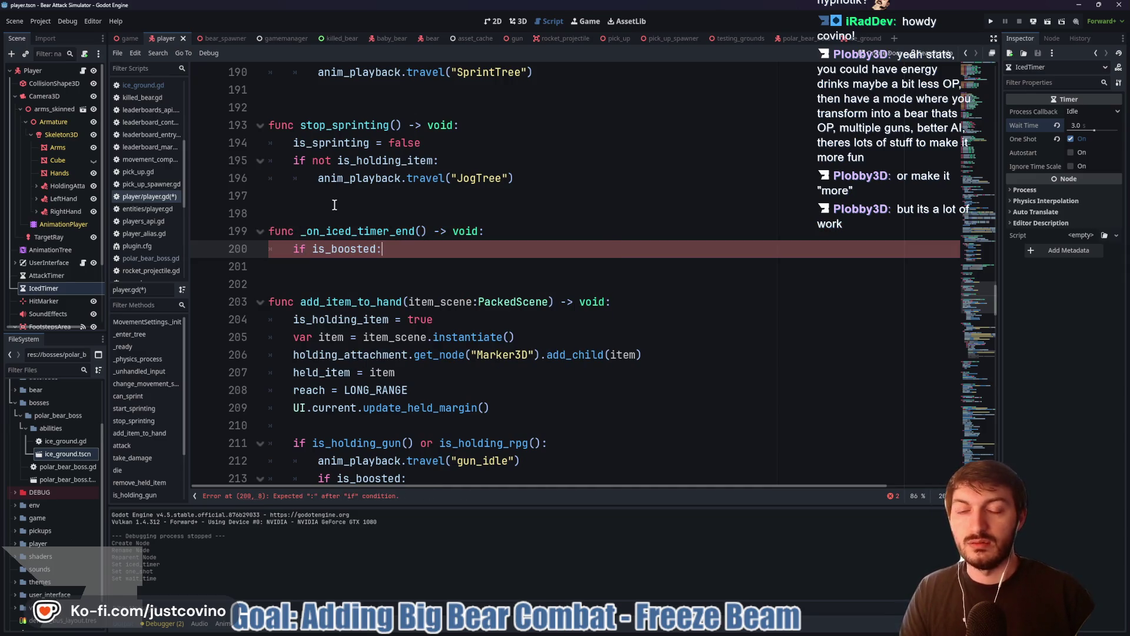
key(Return)
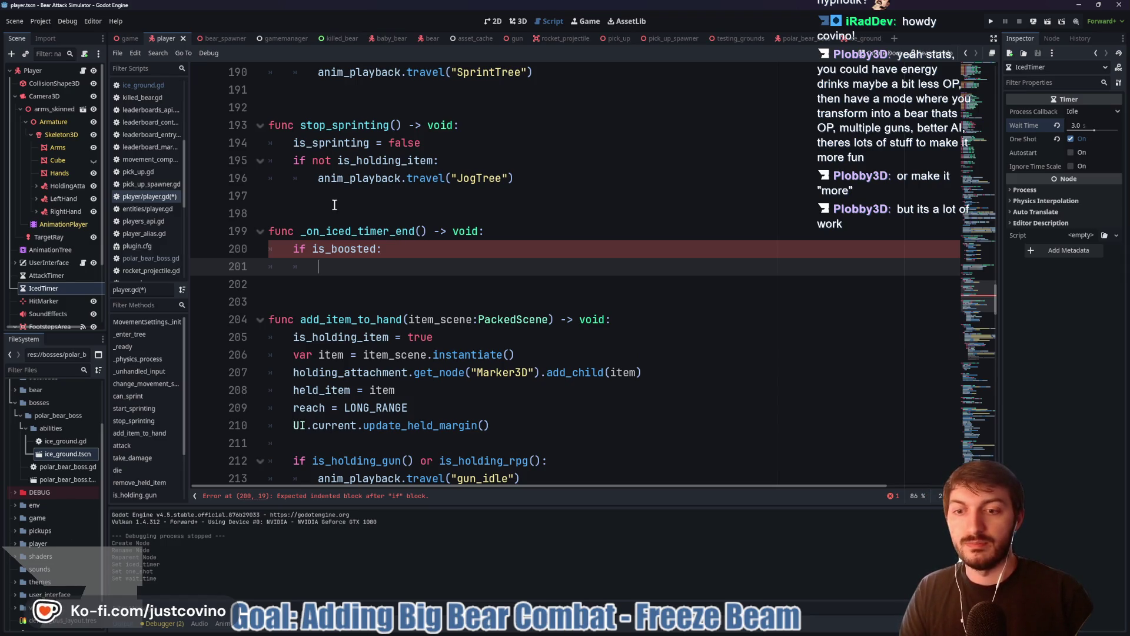
Inside the if block, call change_movement_settings(BOOSTED_MOVEMENT_SETTINGS).
text(t_movement)
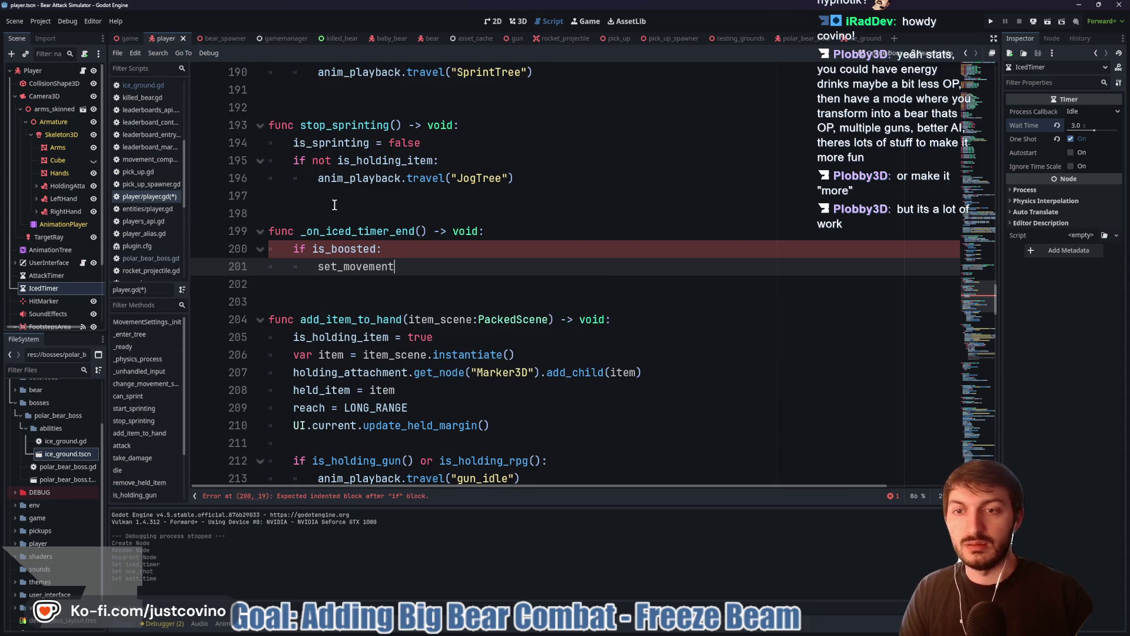
scroll(332, 211, up, 5)
scroll(330, 224, down, 7)
double_click(315, 161)
text(change)
key(Return)
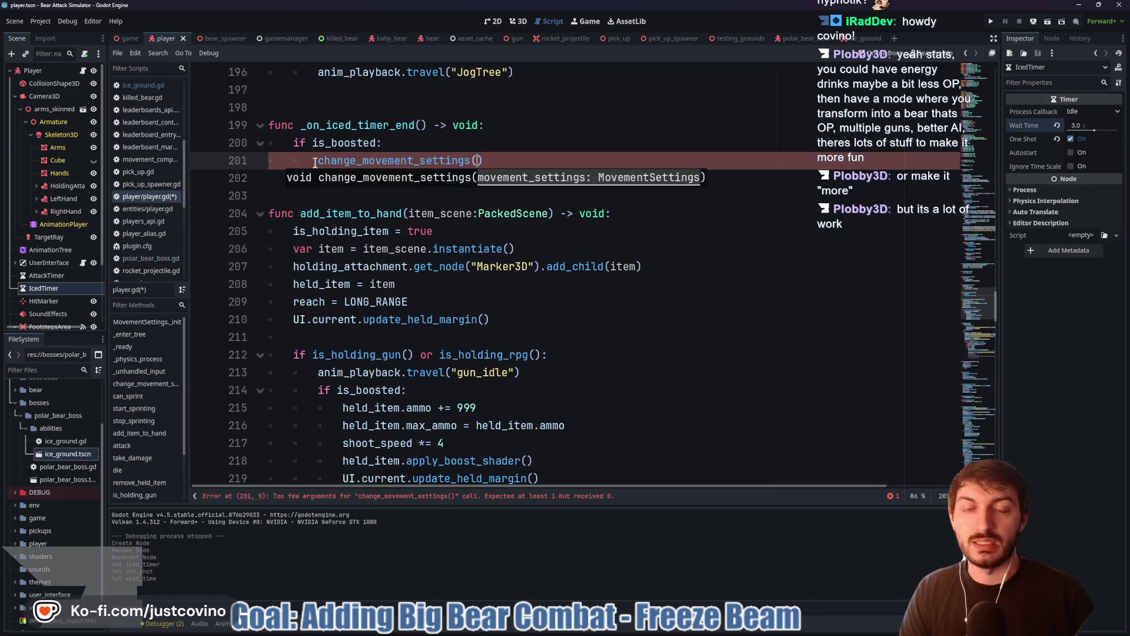
text(MO)
key(BackSpace)
key(BackSpace)
text(BO)
key(Return)
Add a return, then fall back to change_movement_settings(NORMAL_MOVEMENT_SETTINGS).
click(653, 165)
key(Return)
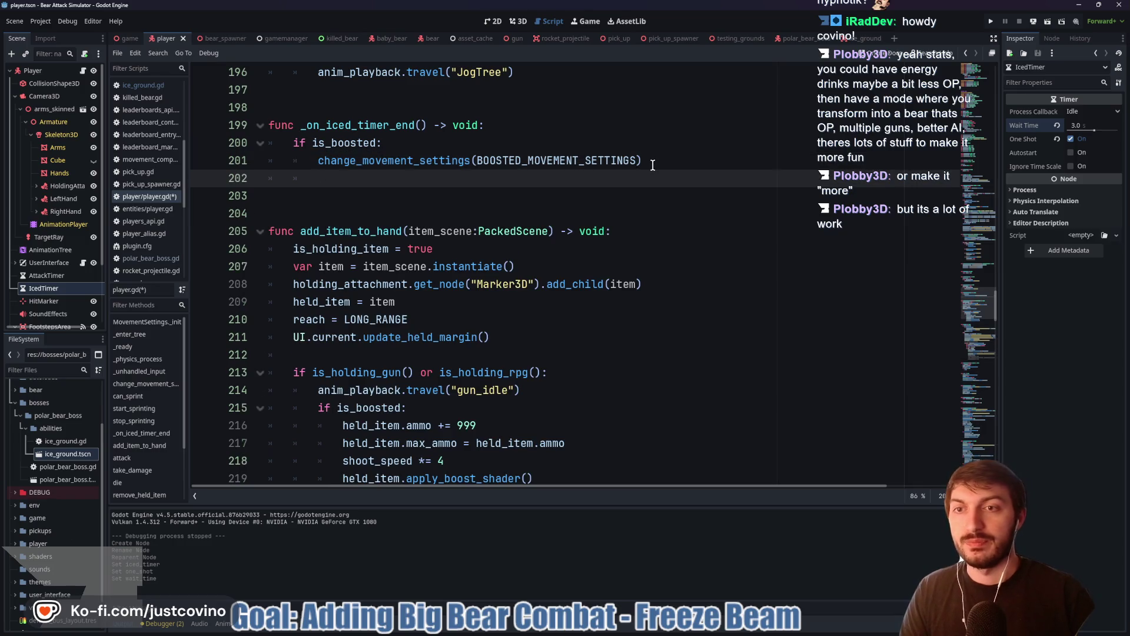
text(turn)
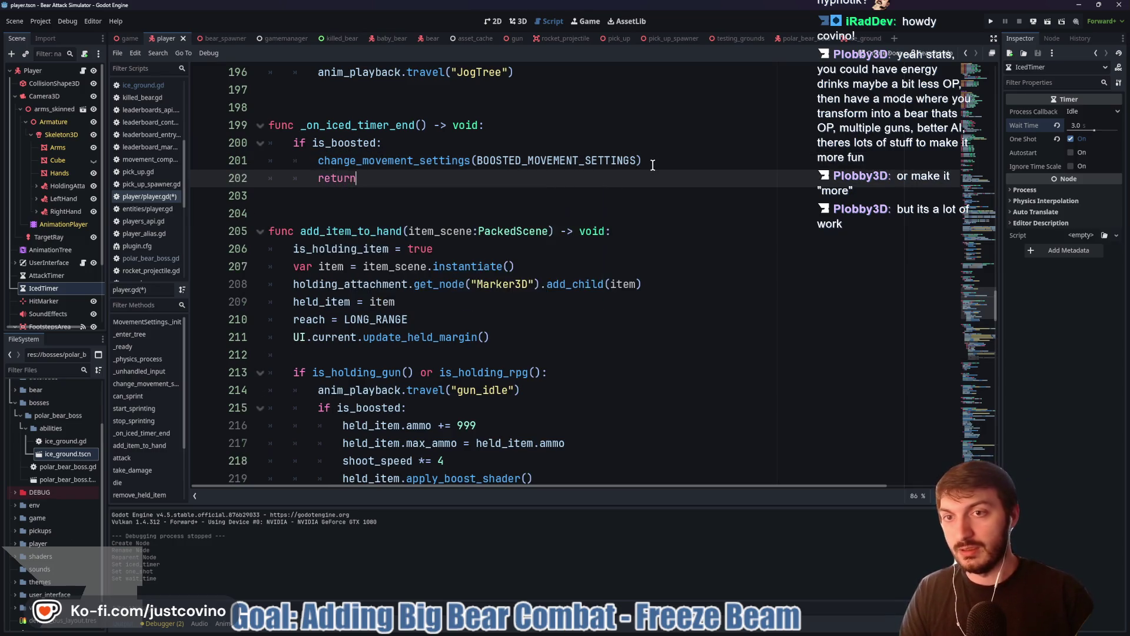
key(Return)
text(chan)
key(Return)
text(NORM)
key(Return)
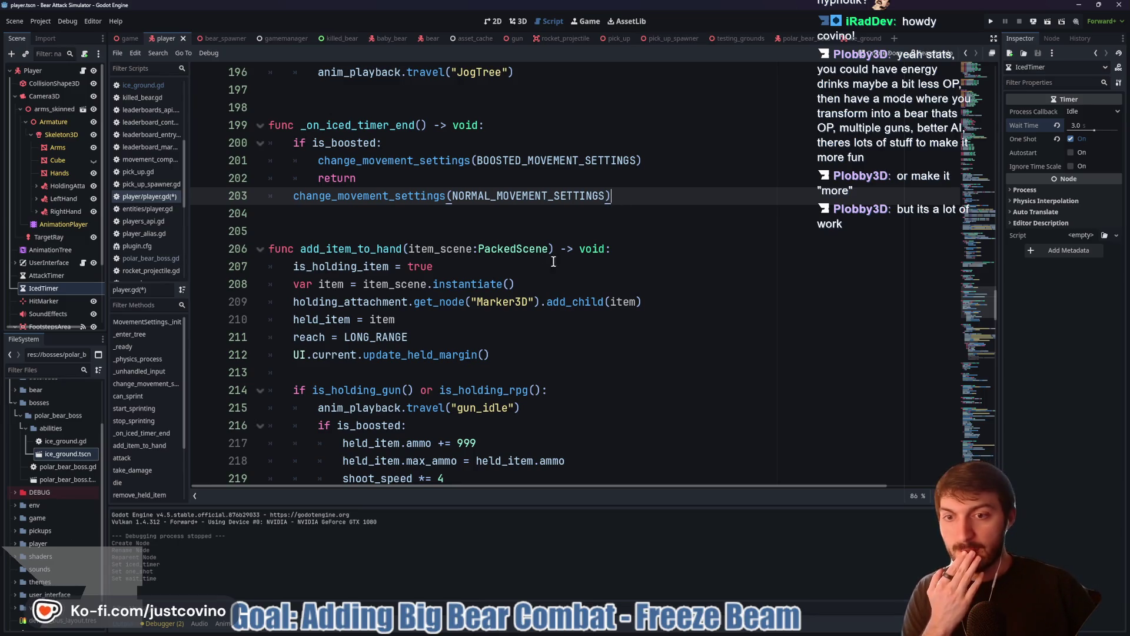
Scroll through player.gd to review the new _on_iced_timer_end function.
scroll(500, 271, up, 10)
scroll(498, 274, up, 20)
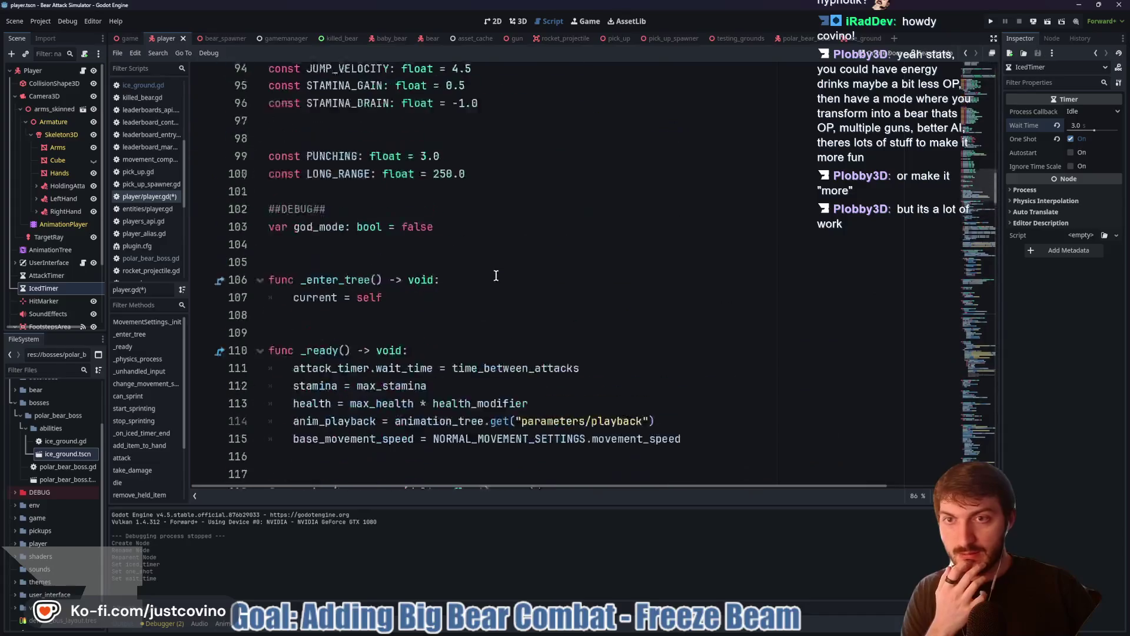
scroll(485, 283, up, 7)
scroll(479, 285, down, 5)
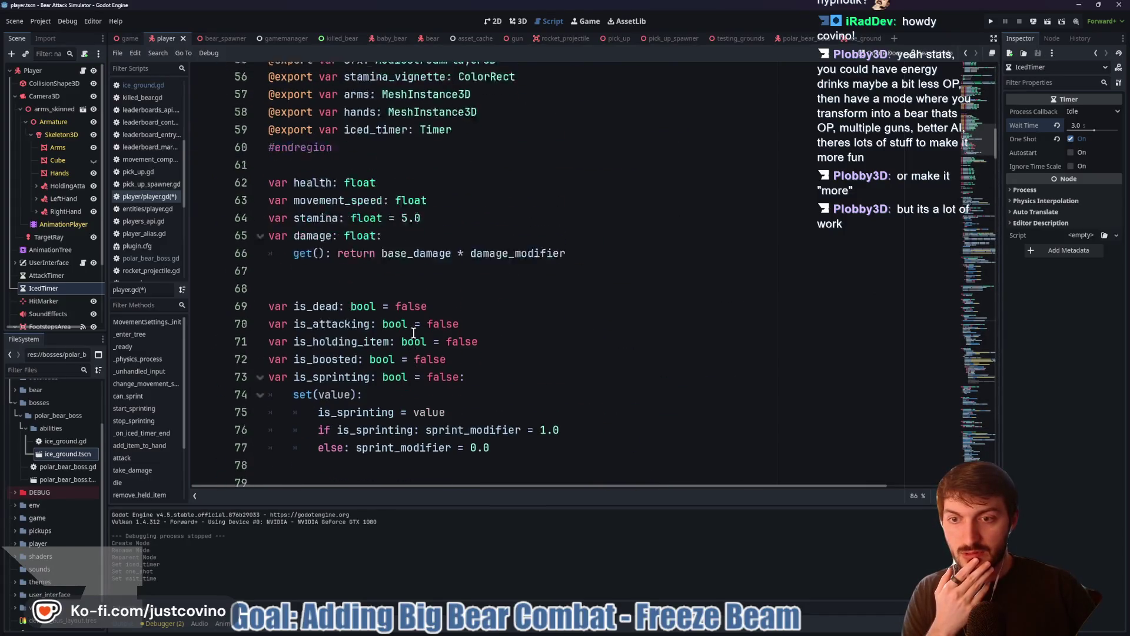
scroll(353, 296, down, 20)
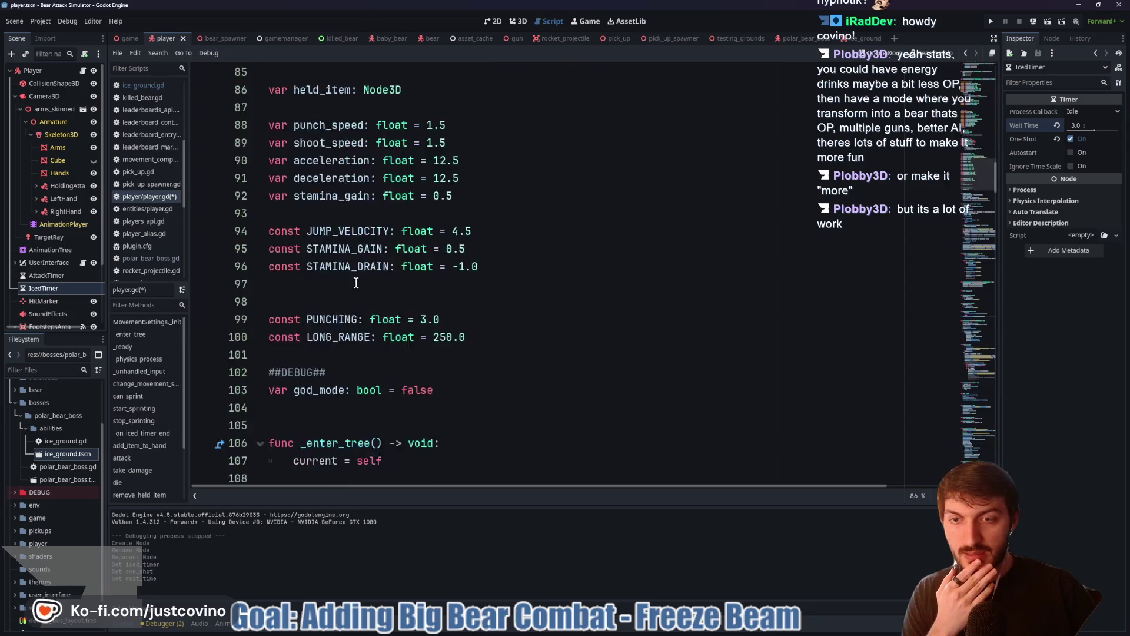
scroll(378, 291, down, 8)
scroll(379, 291, up, 3)
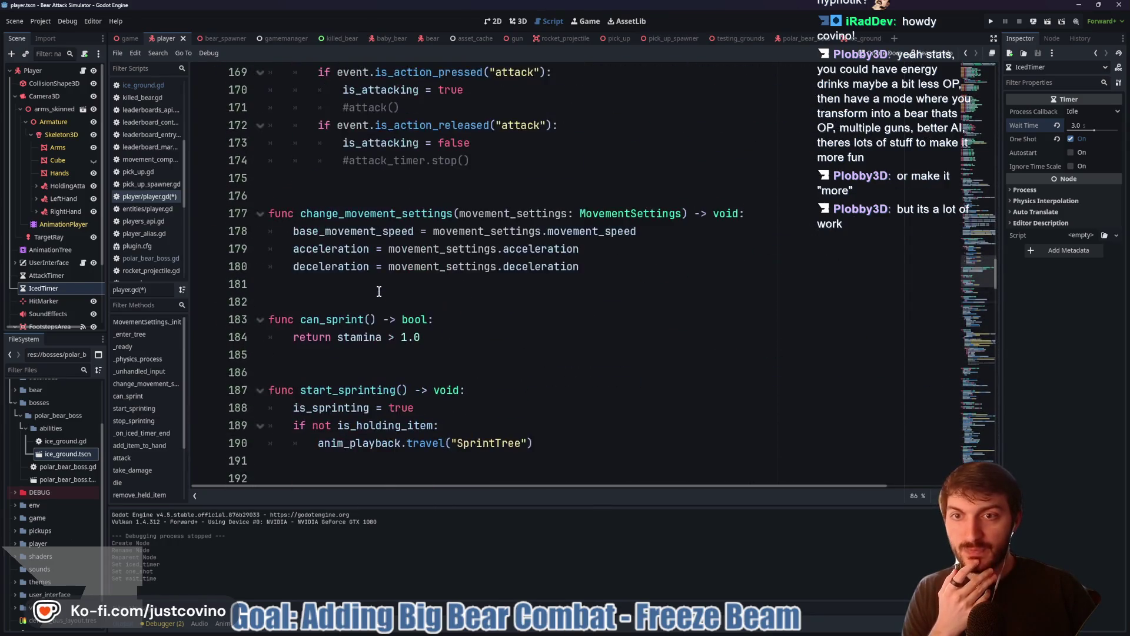
scroll(353, 249, down, 6)
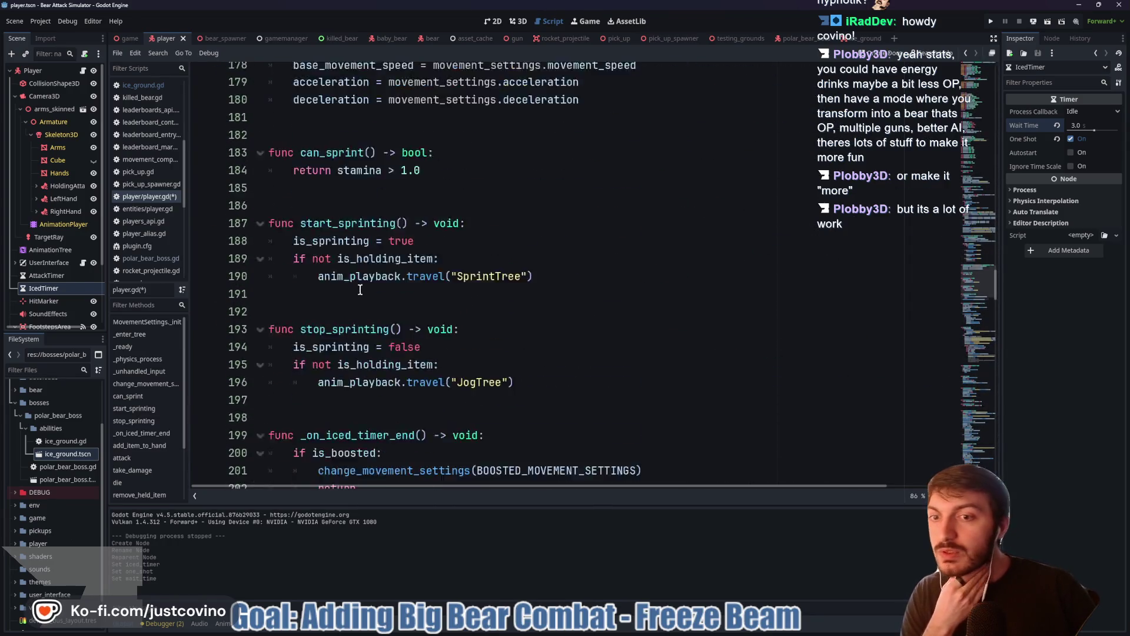
double_click(353, 284)
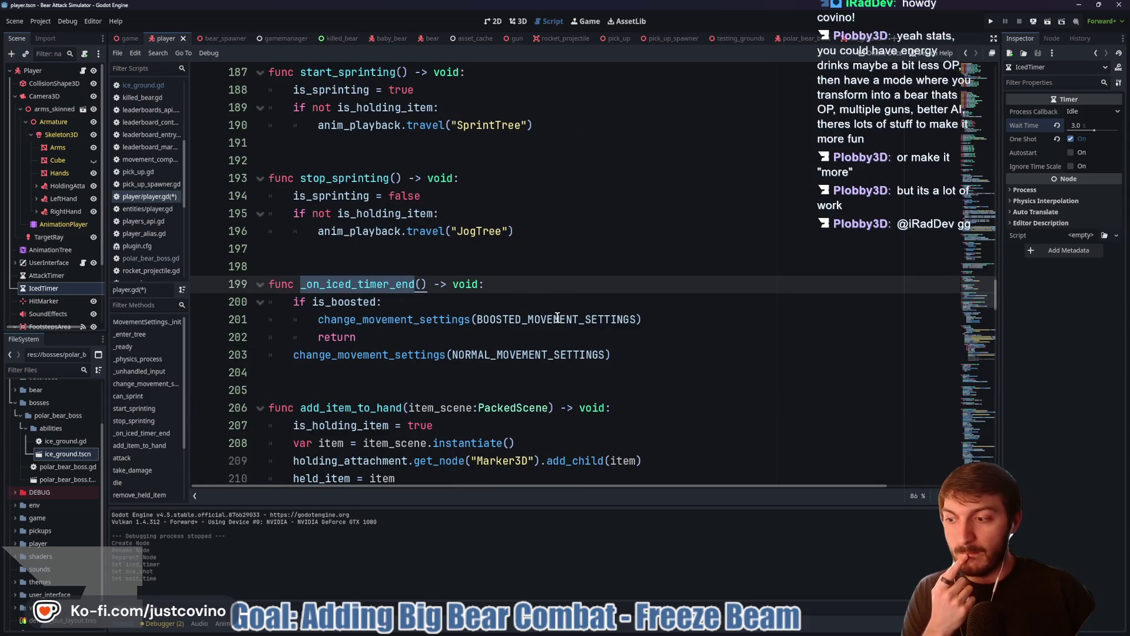
mouse_move(556, 316)
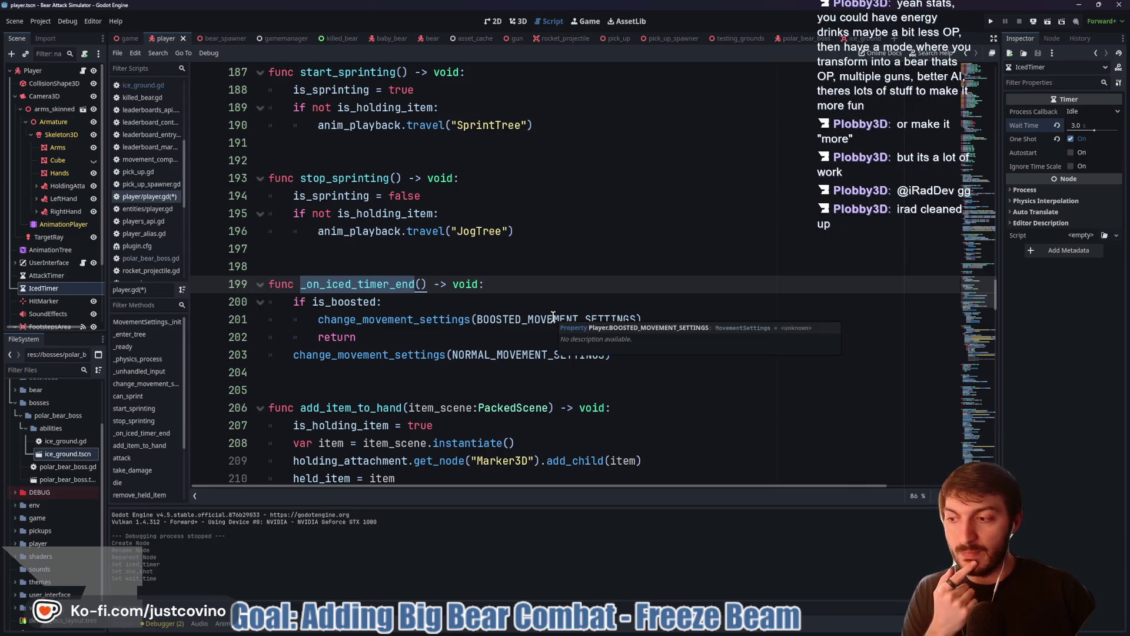
Save player.gd and place the cursor at the end of _ready's movement speed line.
scroll(551, 317, up, 1)
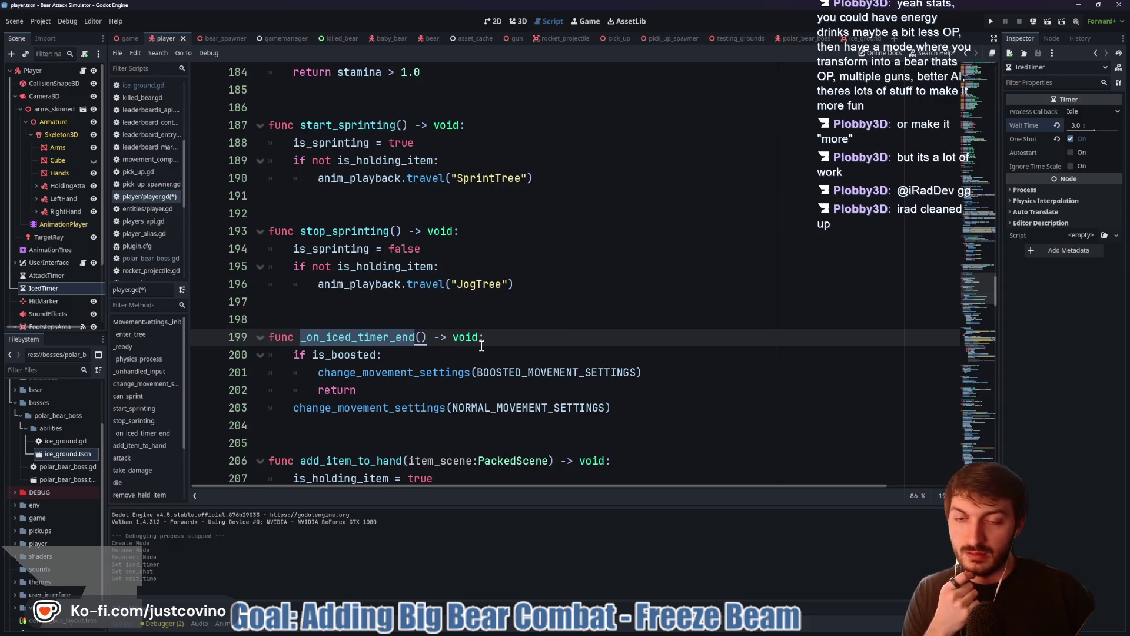
scroll(479, 344, up, 1)
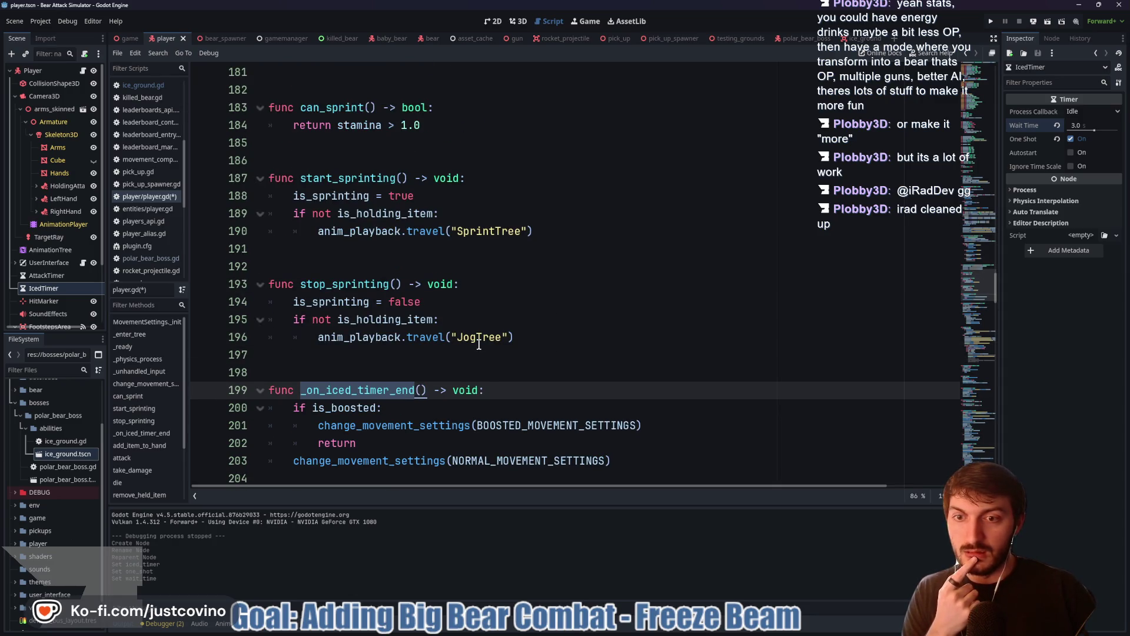
scroll(479, 344, up, 12)
scroll(479, 344, up, 10)
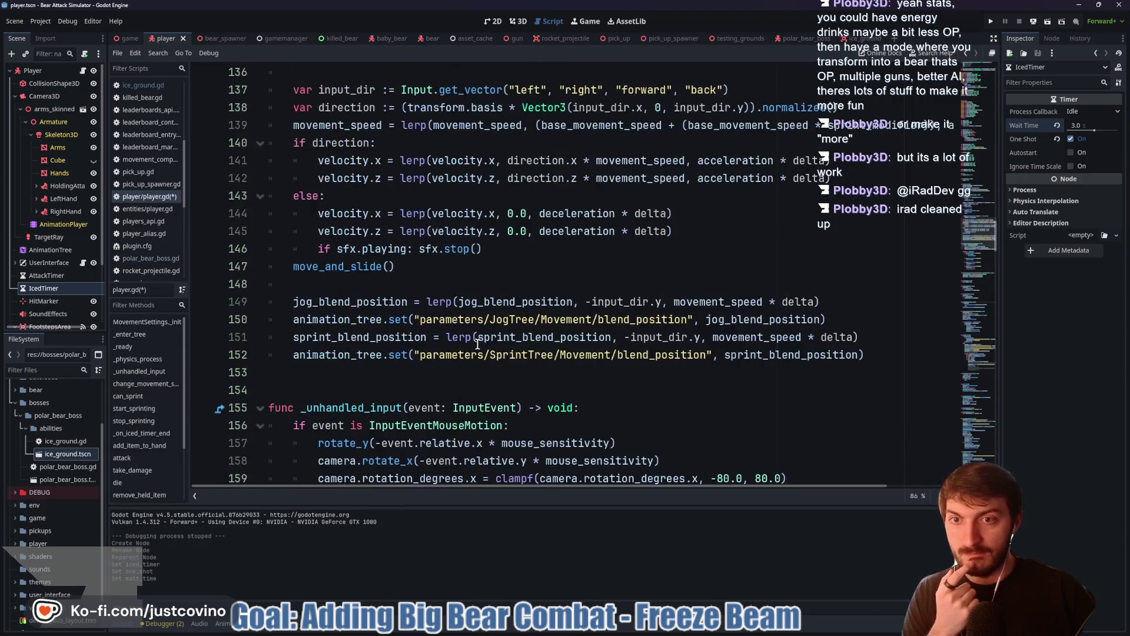
scroll(476, 342, up, 4)
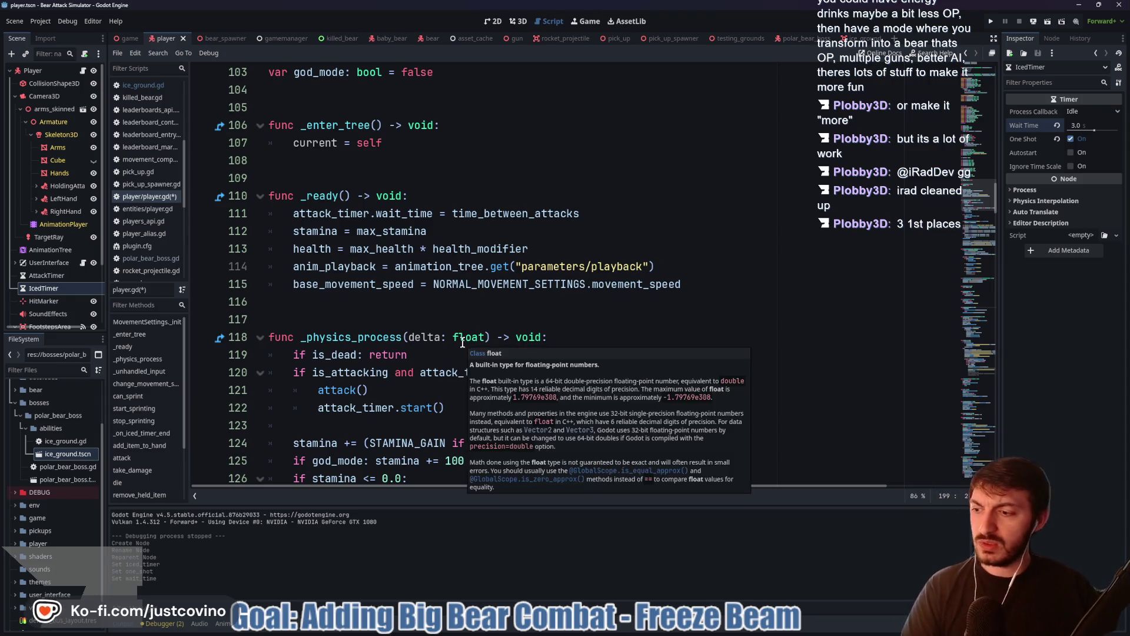
click(541, 249)
key(ctrl+s)
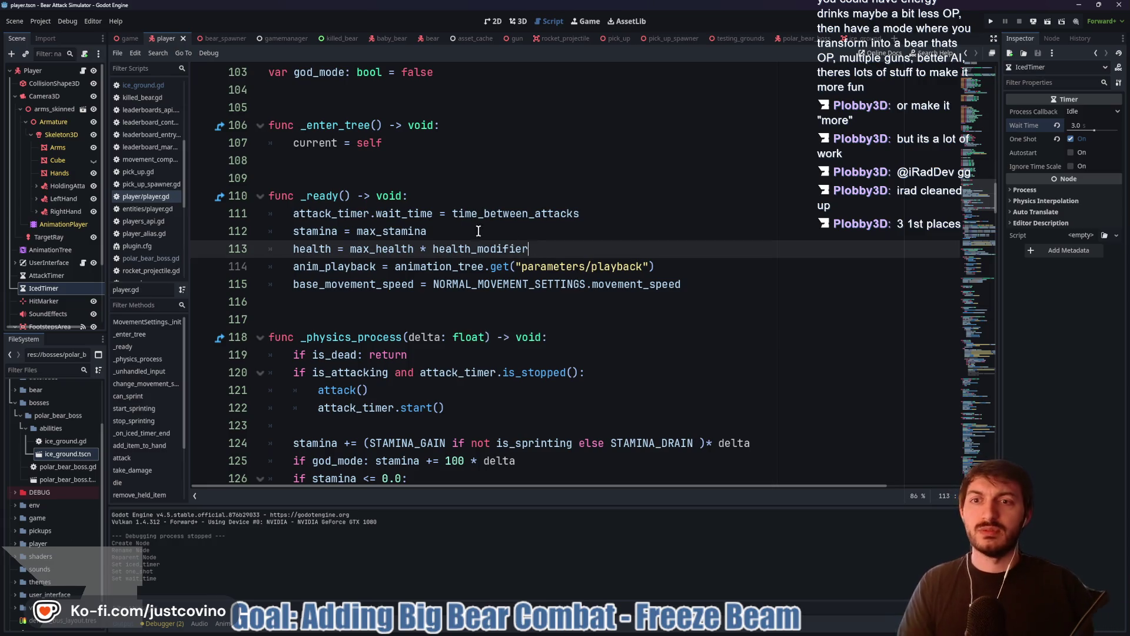
scroll(437, 215, up, 1)
click(576, 281)
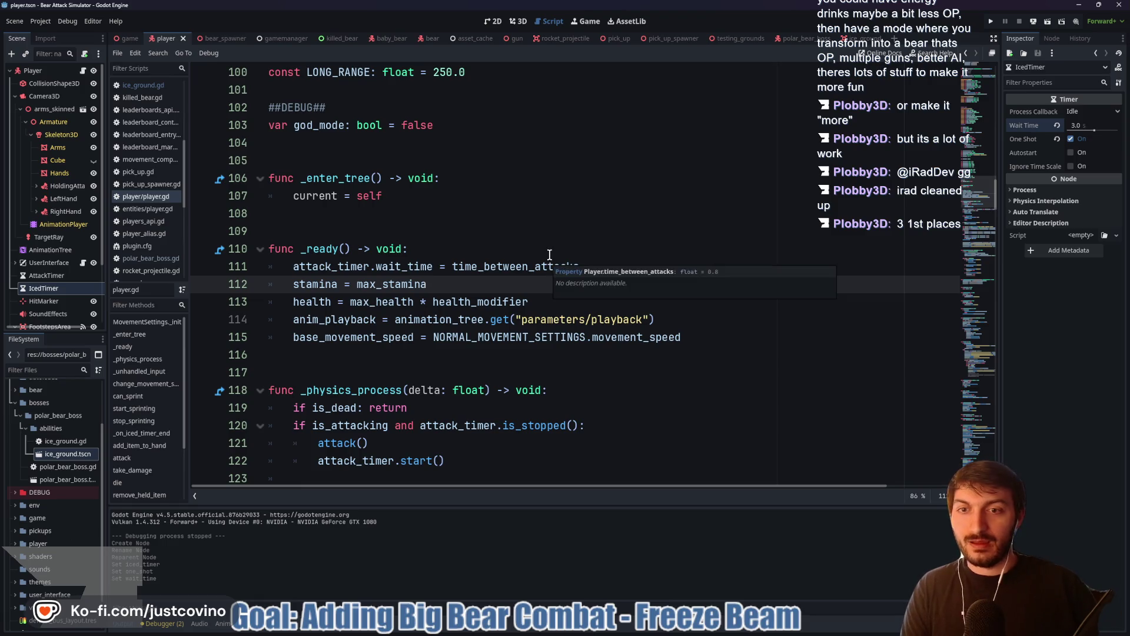
click(714, 336)
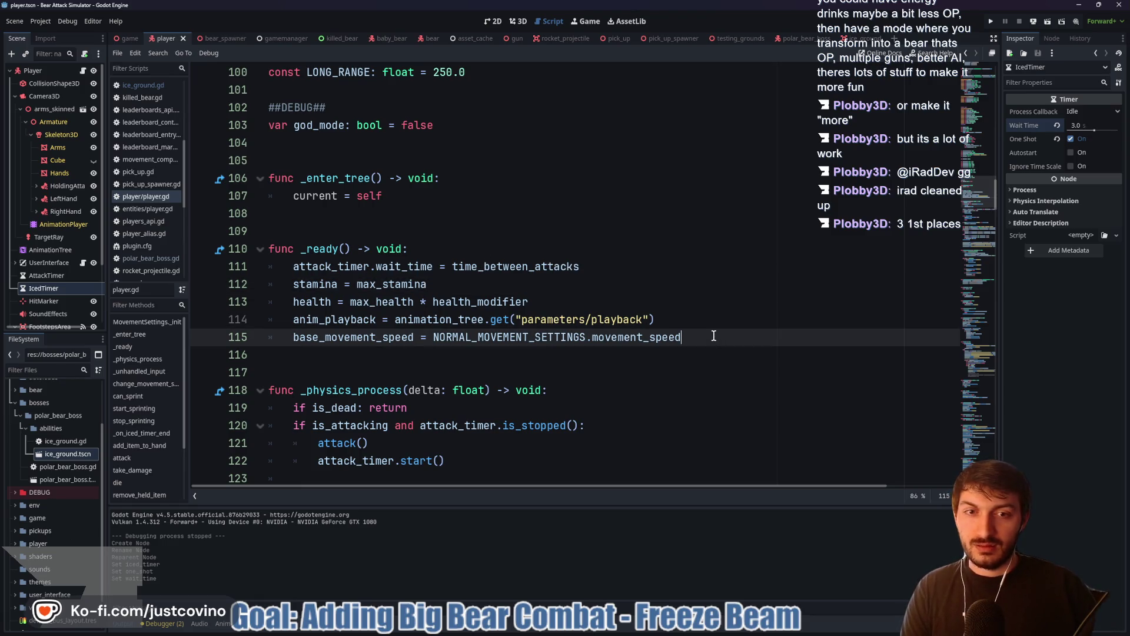
Add iced_timer.timeout.connect(_on_iced_timer_end) to _ready and save player.gd.
key(Return)
text(ed_timer.timeout)
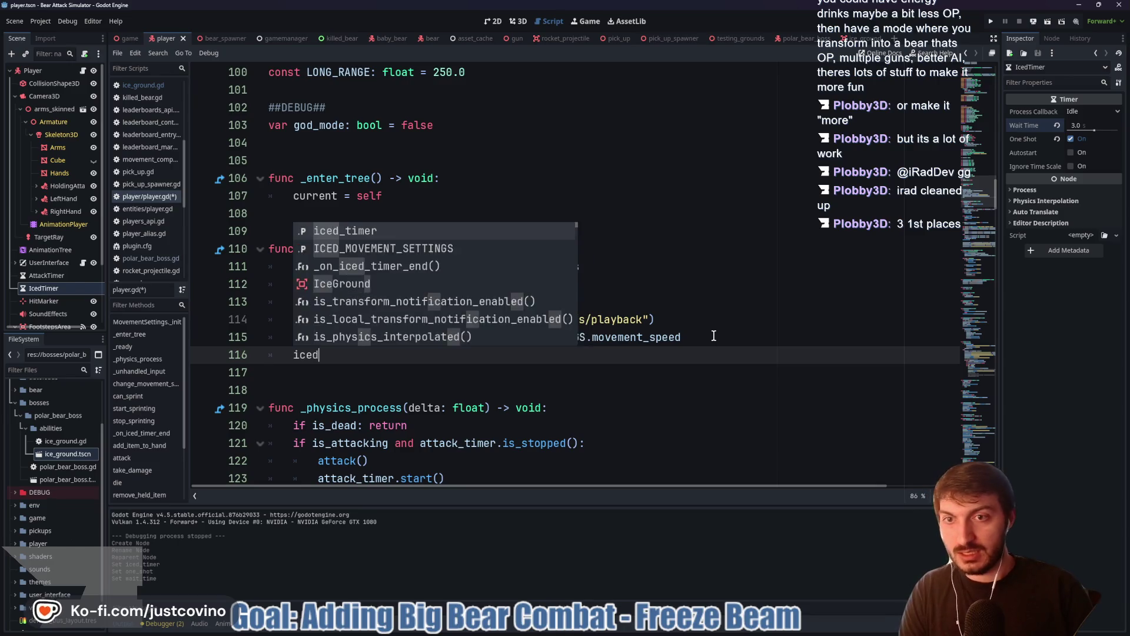
text(.connect()
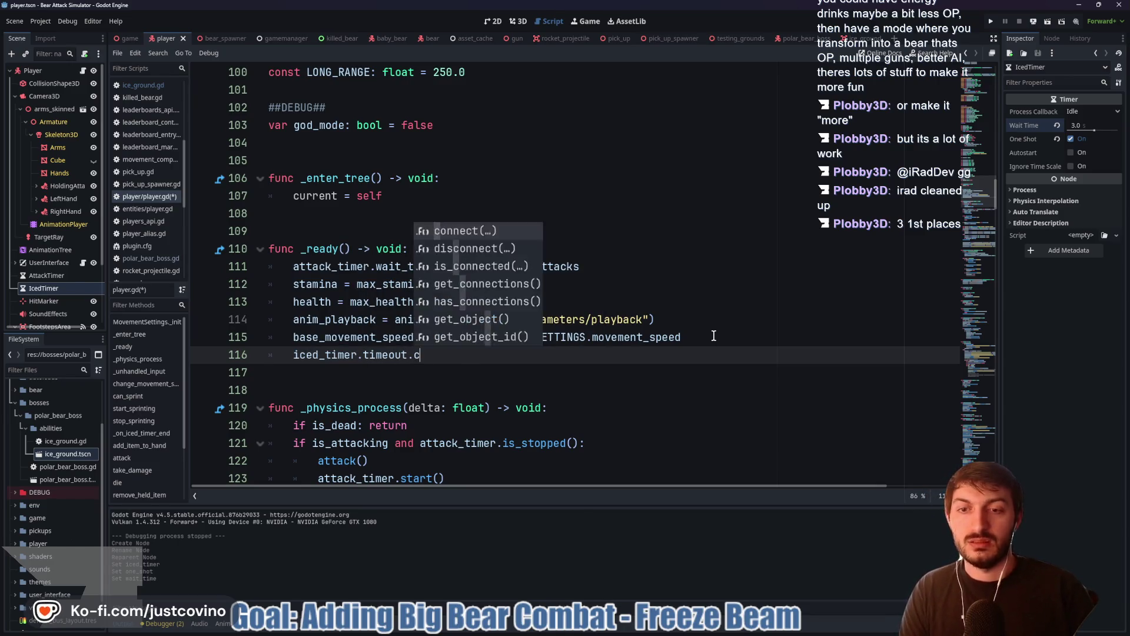
text(_on_i)
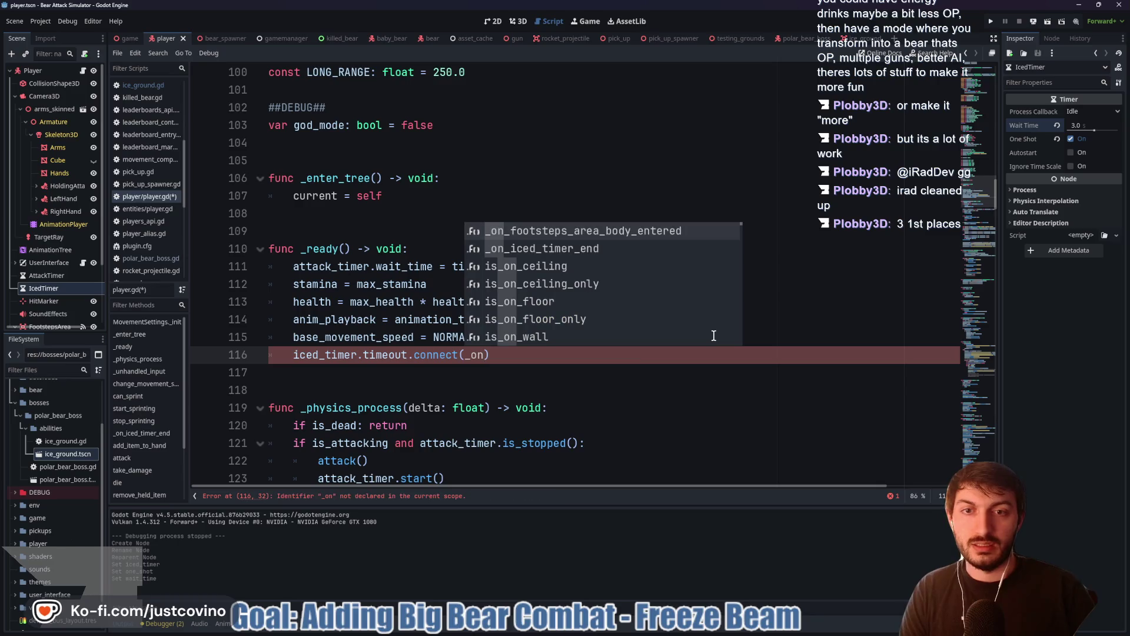
key(Return)
click(623, 353)
key(ctrl+s)
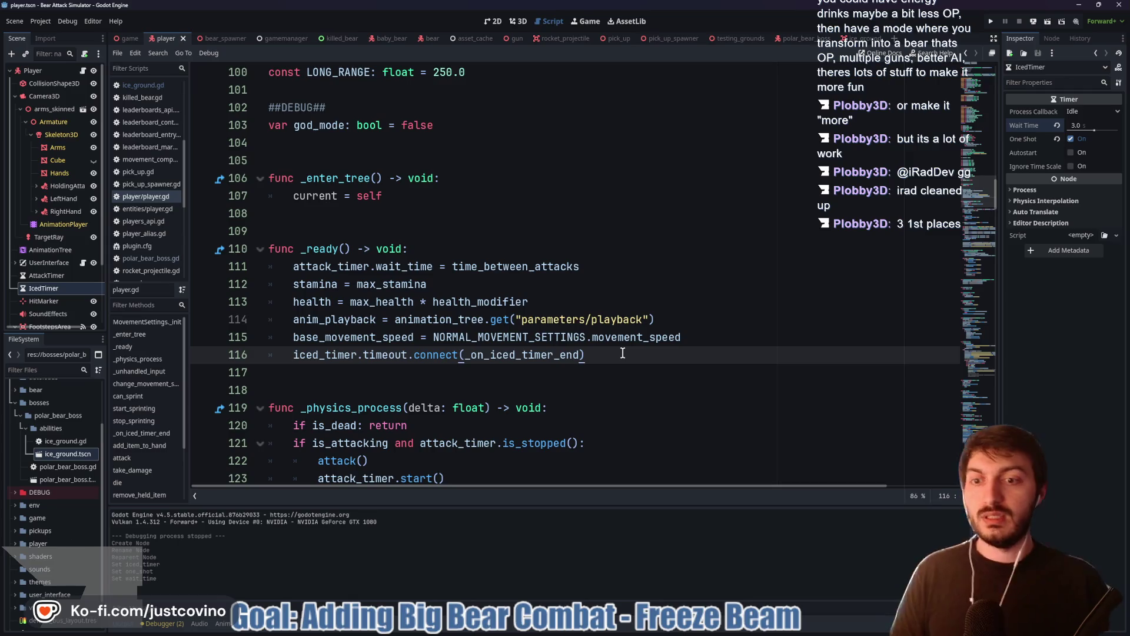
click(857, 39)
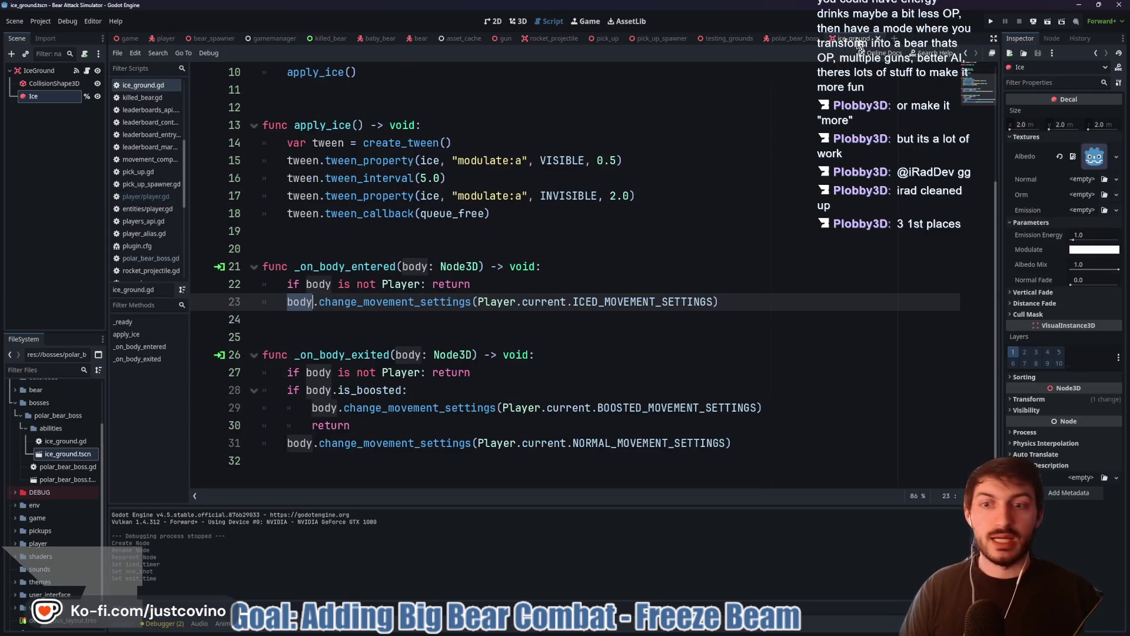
In _on_body_entered, add body.iced_timer.wait_time += 3.0 and body.iced_timer.start().
click(739, 294)
key(Return)
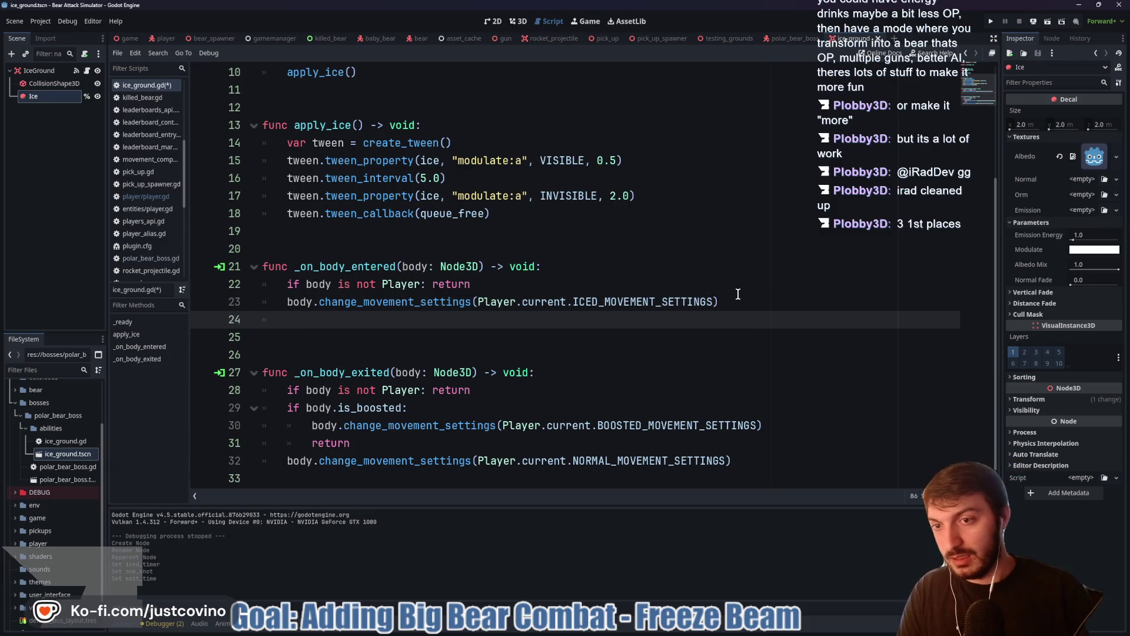
text(ice)
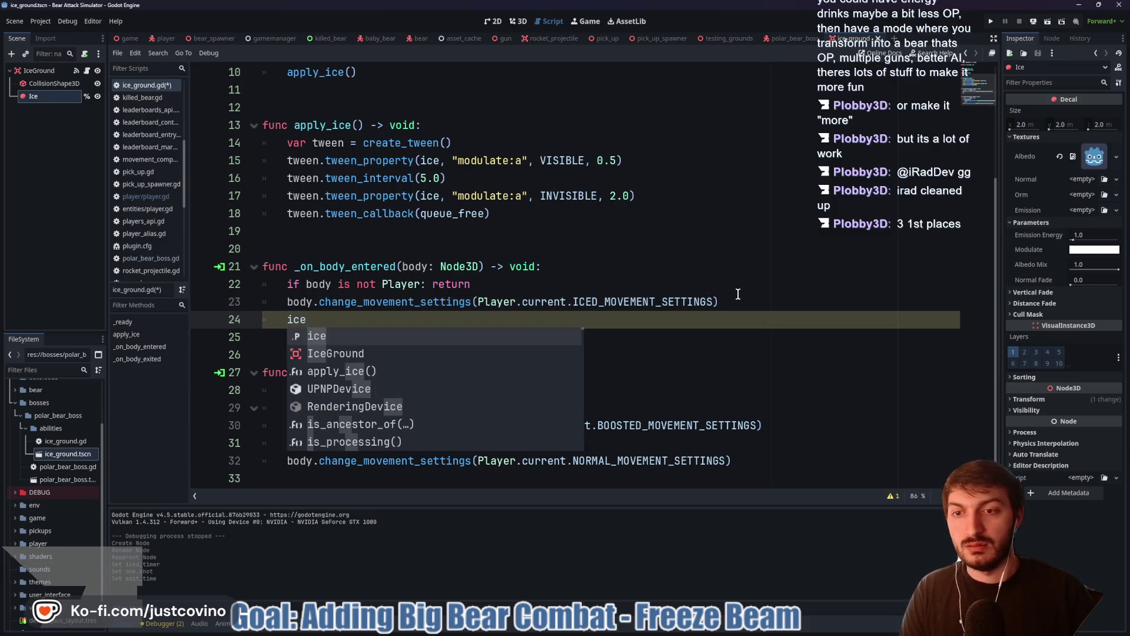
key(BackSpace)
key(BackSpace)
key(BackSpace)
text(body.i)
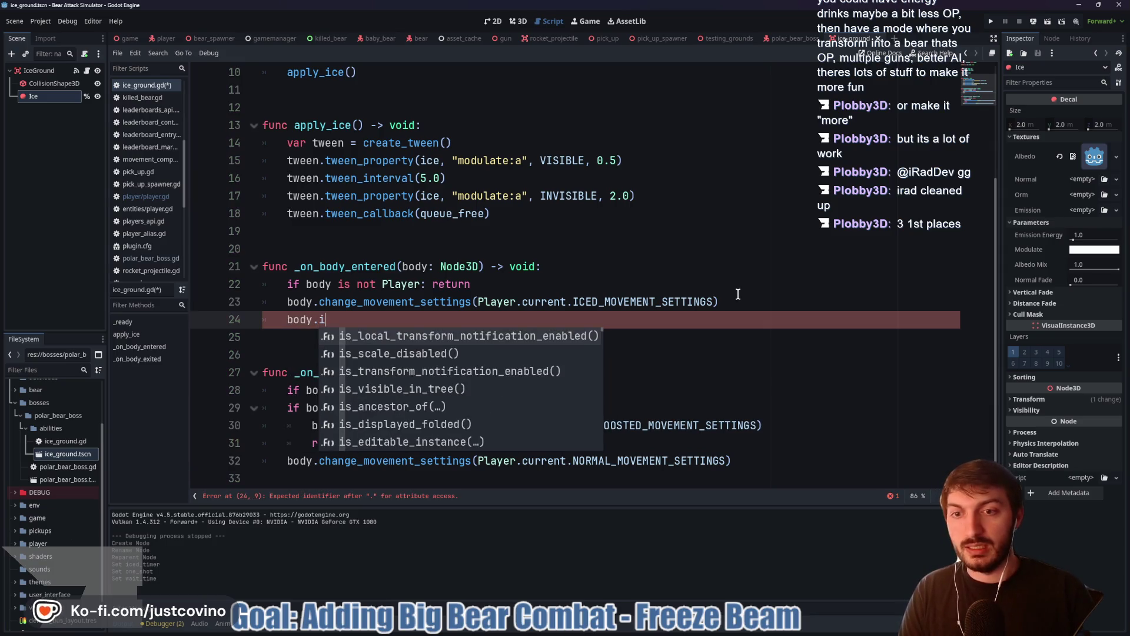
text(ced_timer.wait_time +)
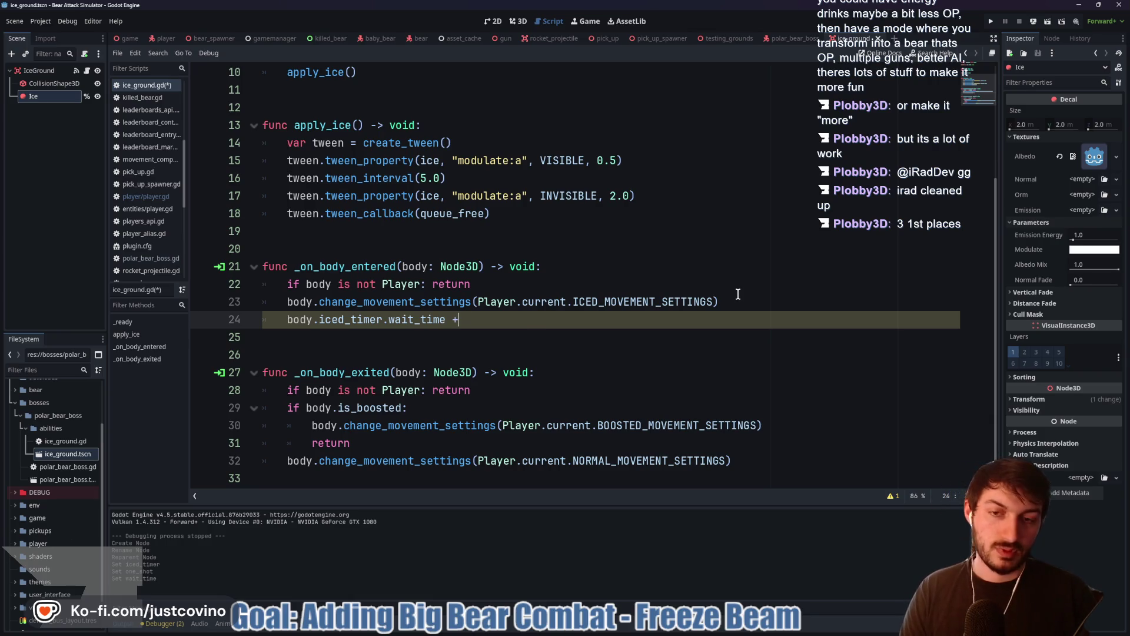
text(= 3.0)
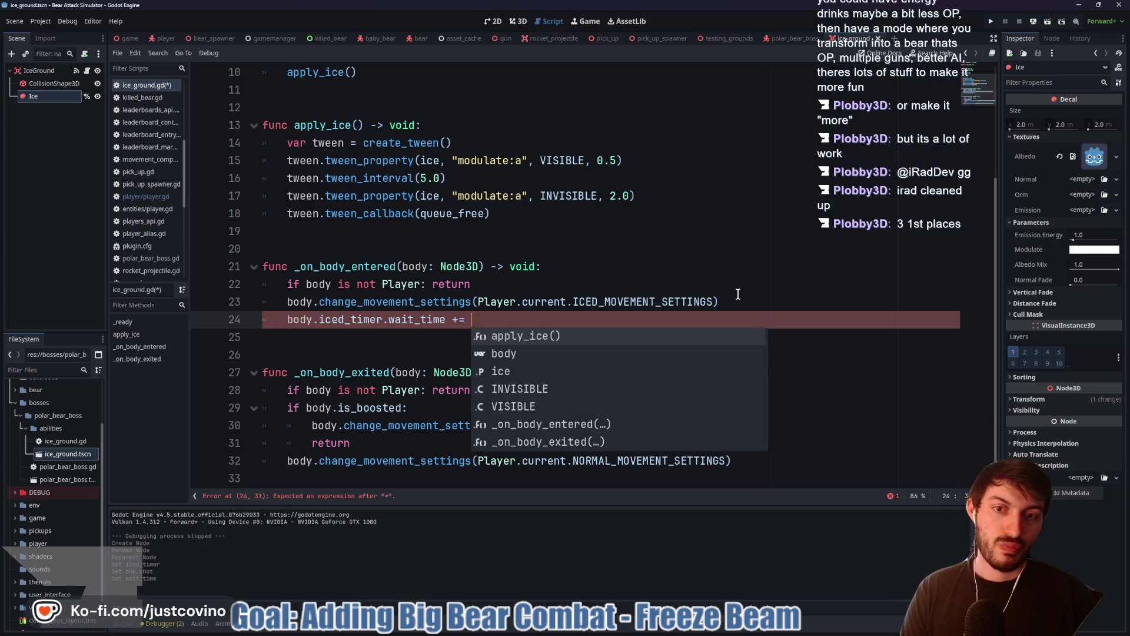
key(Return)
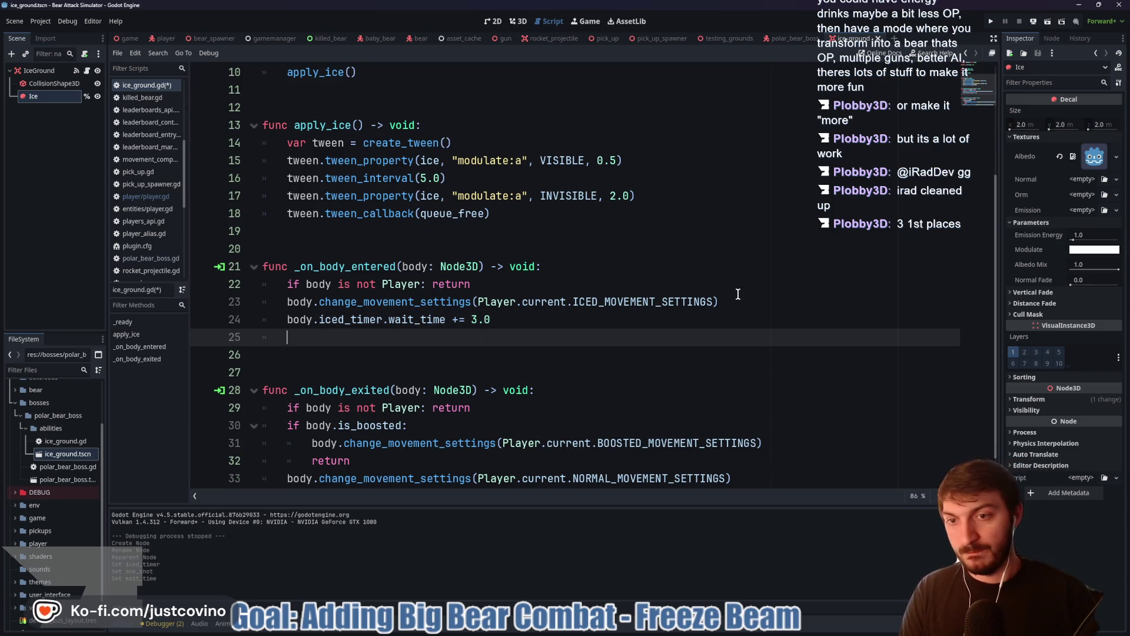
text(body.iced_timer)
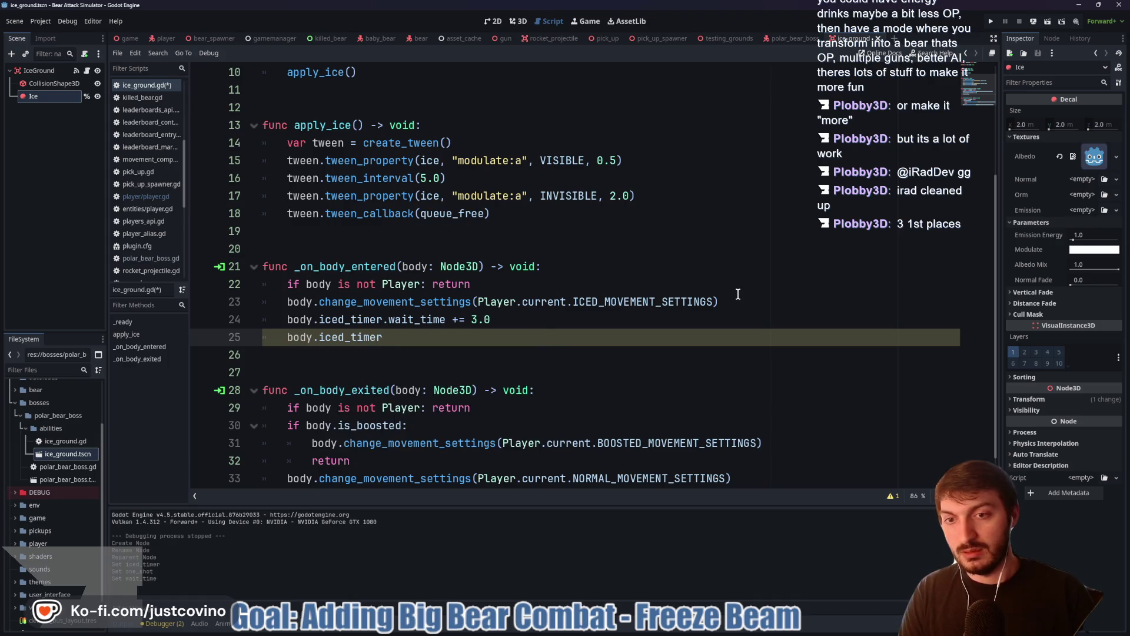
text(.start())
Select the old movement-restore lines in the body-exited handler.
scroll(638, 323, down, 2)
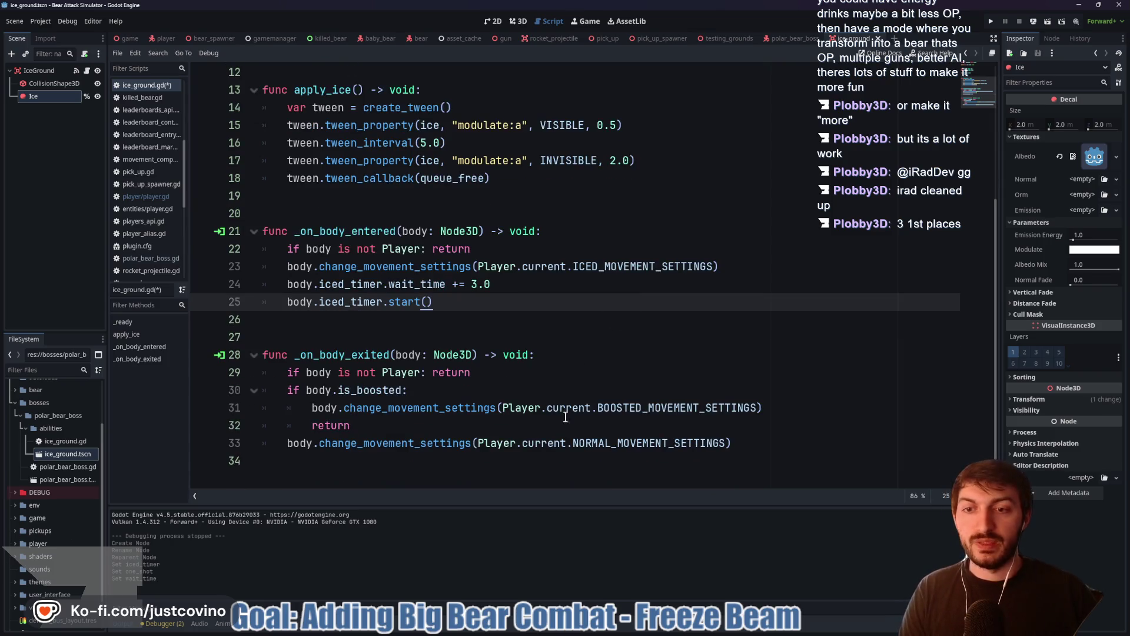
click(744, 446)
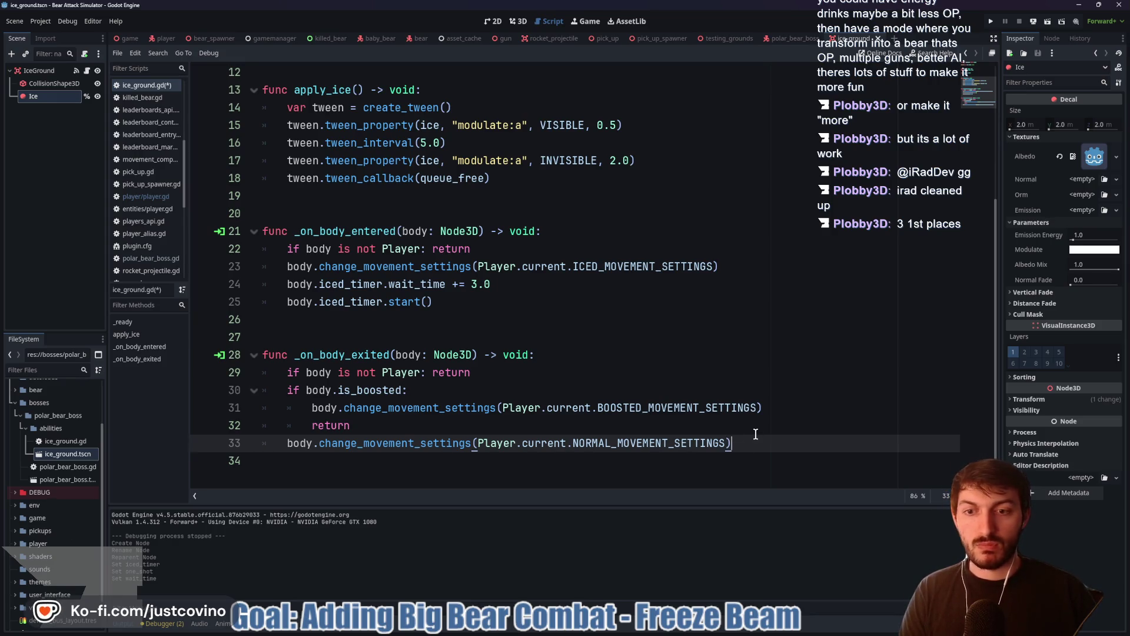
mouse_move(754, 436)
mouse_down()
mouse_move(476, 442)
mouse_move(306, 425)
mouse_move(288, 389)
mouse_up()
In _on_body_exited, replace the movement-reset lines with body.iced_timer.wait -= 3.0 and begin a body.iced_timer line.
key(BackSpace)
text(body.)
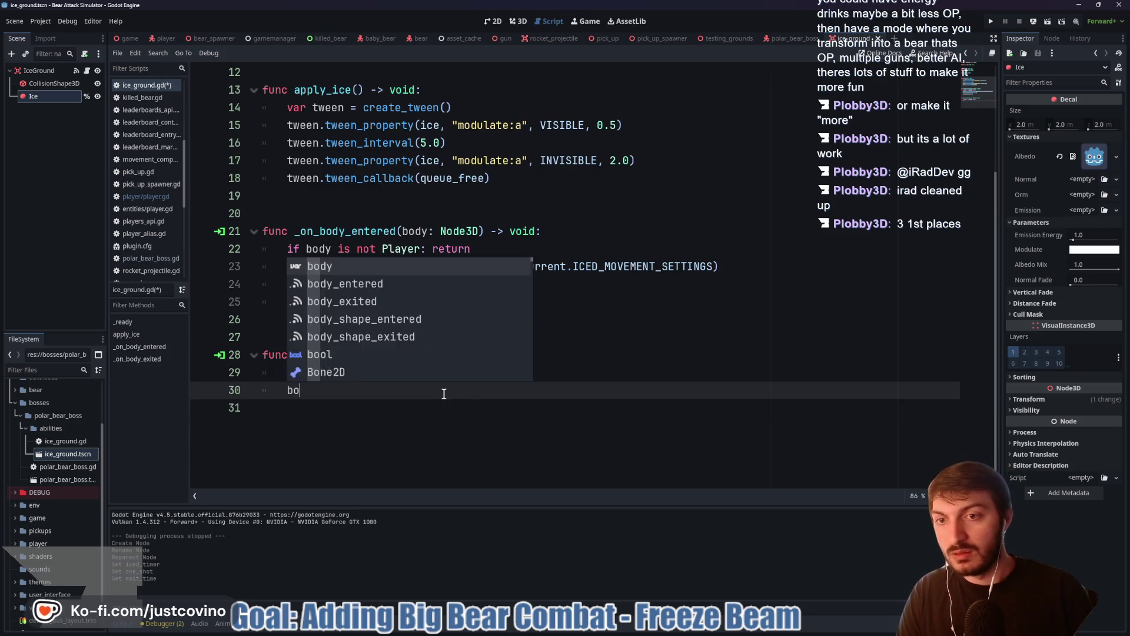
text(iced)
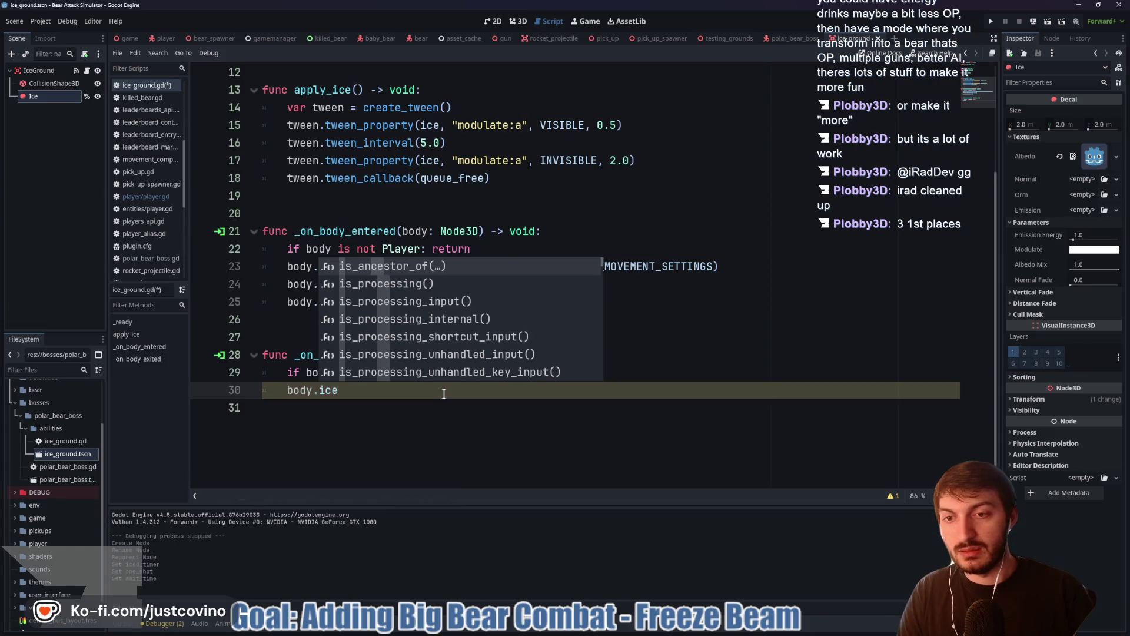
text(_timer.wa)
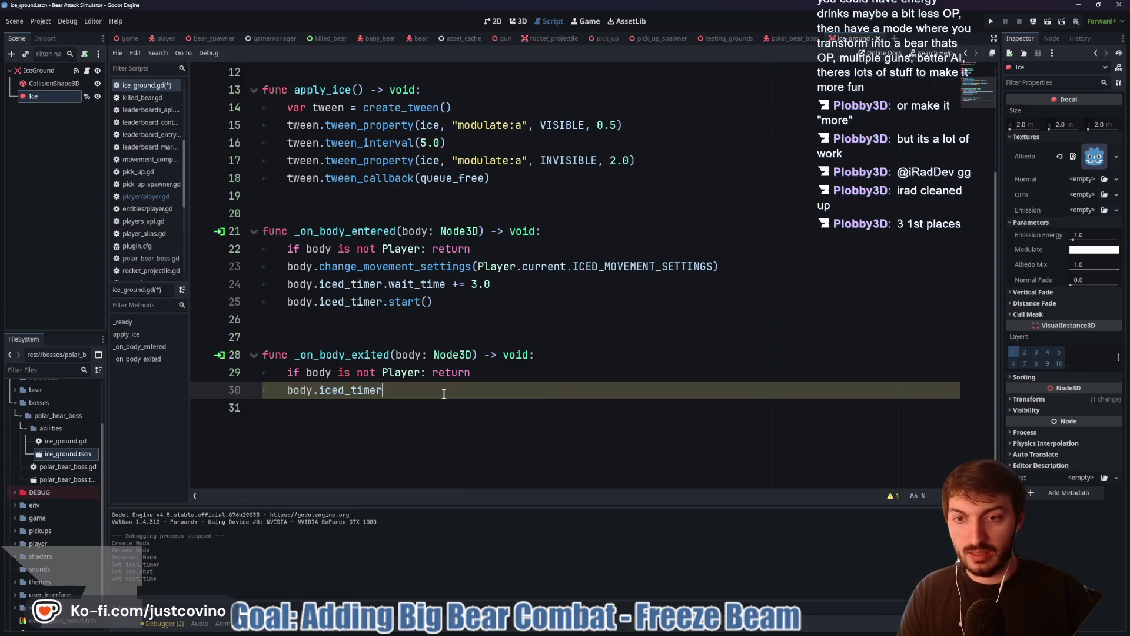
text(it_time)
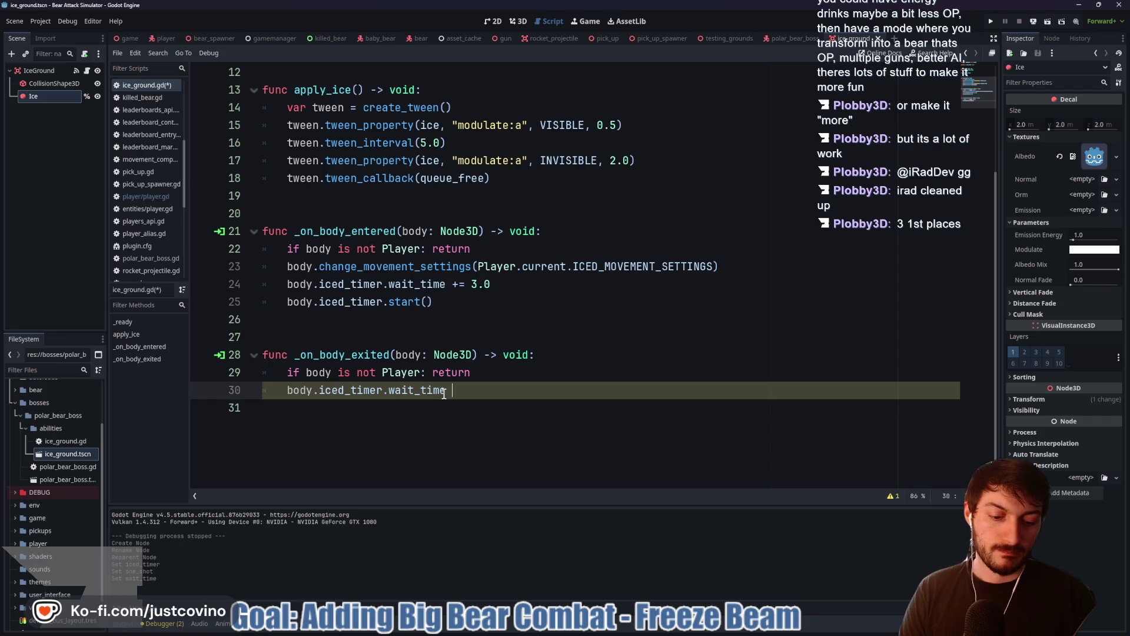
text(-= 3.0)
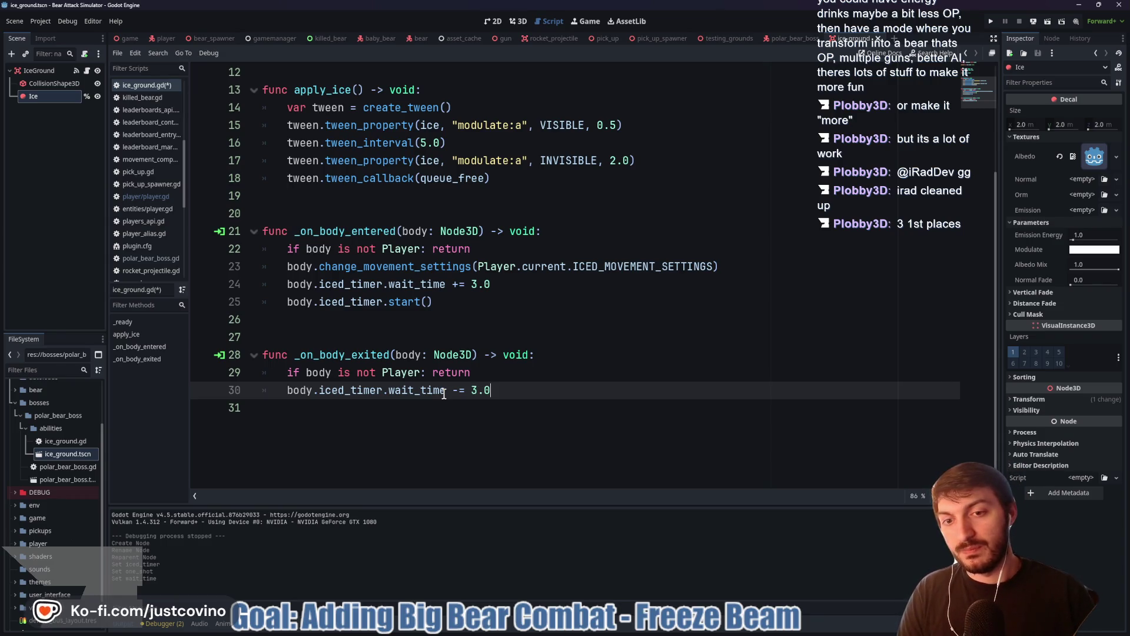
key(Return)
text(body.)
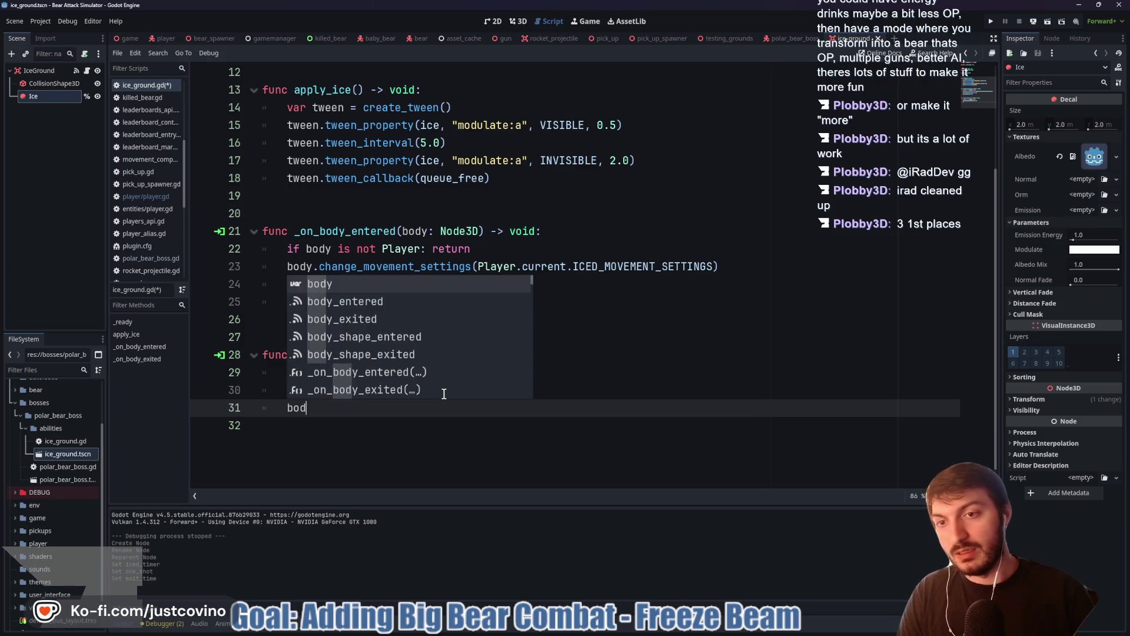
text(iced_timer)
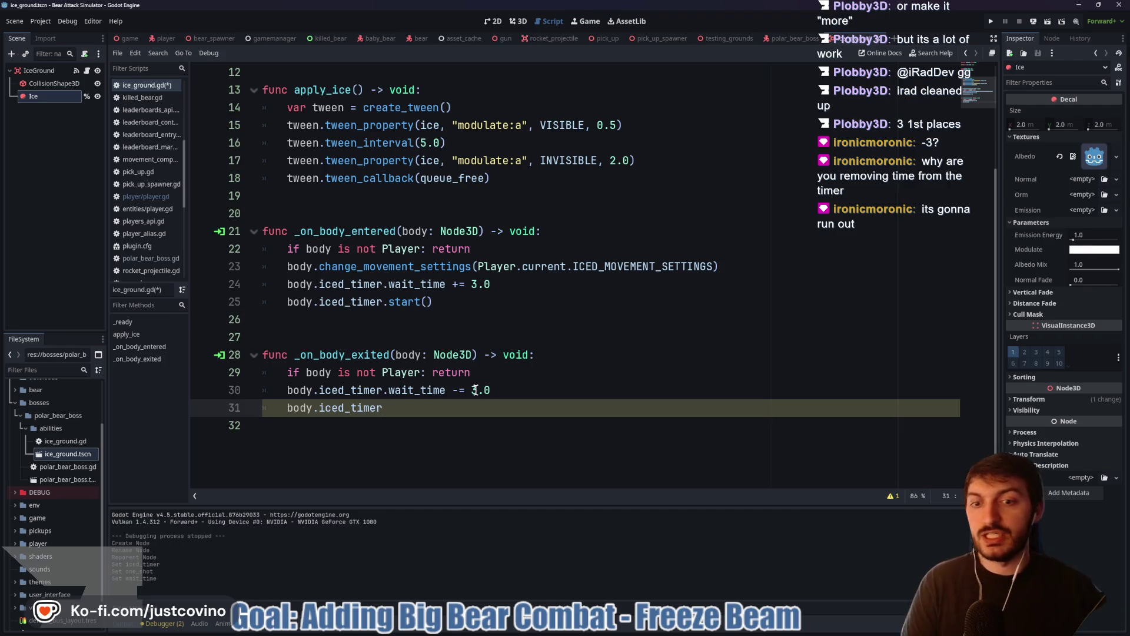
Change the subtraction to 2 and finish the iced_timer start() call.
click(474, 389)
key(BackSpace)
text(2)
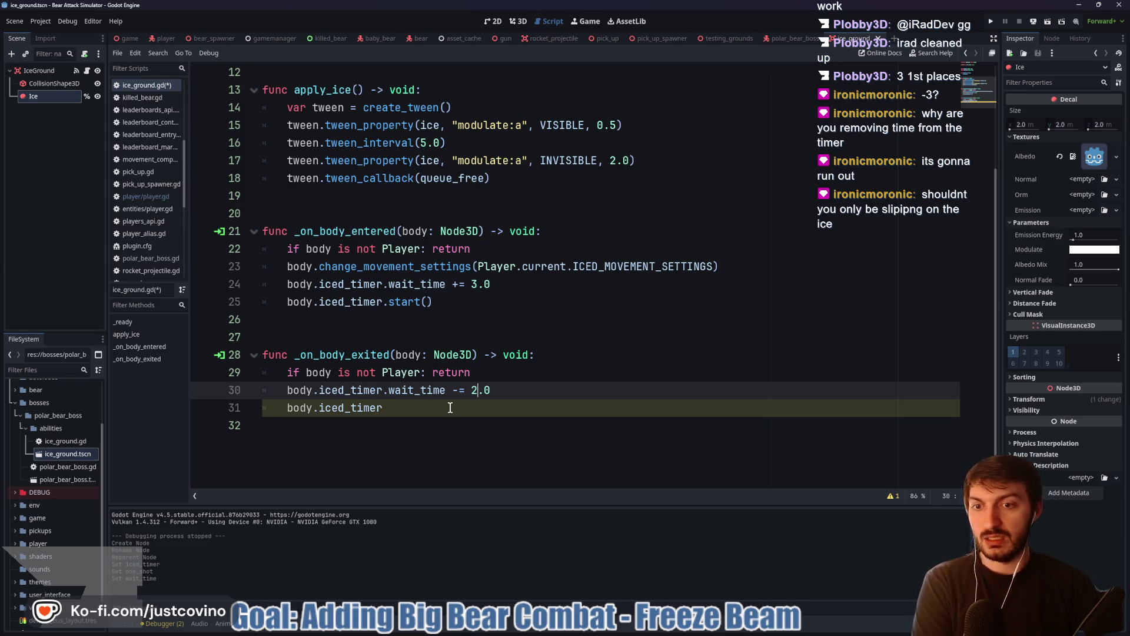
click(451, 407)
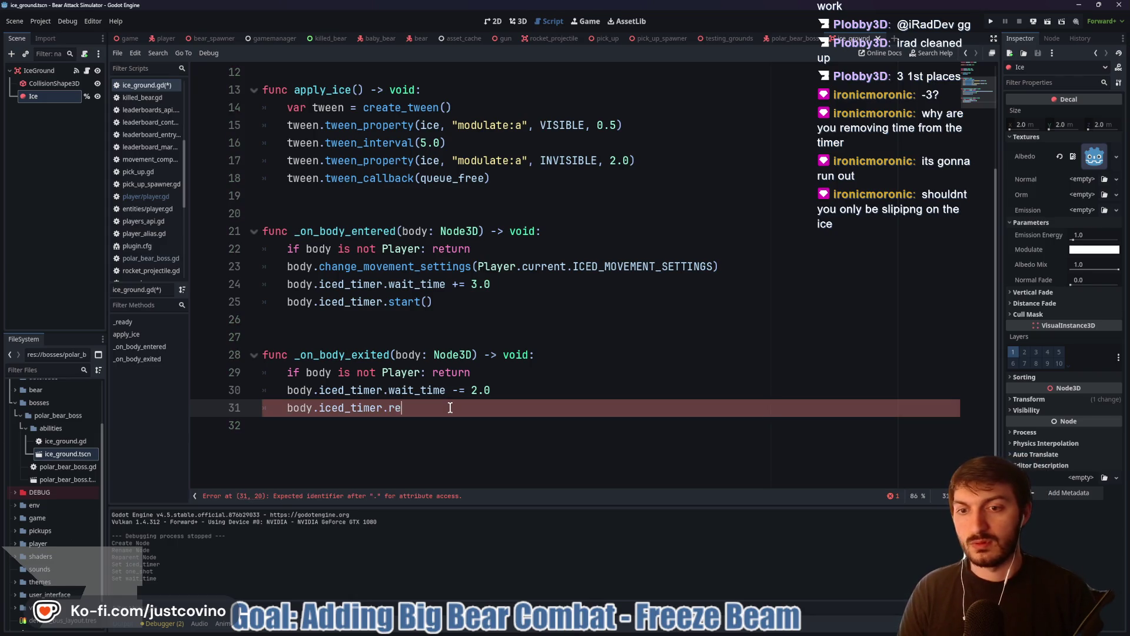
text(t())
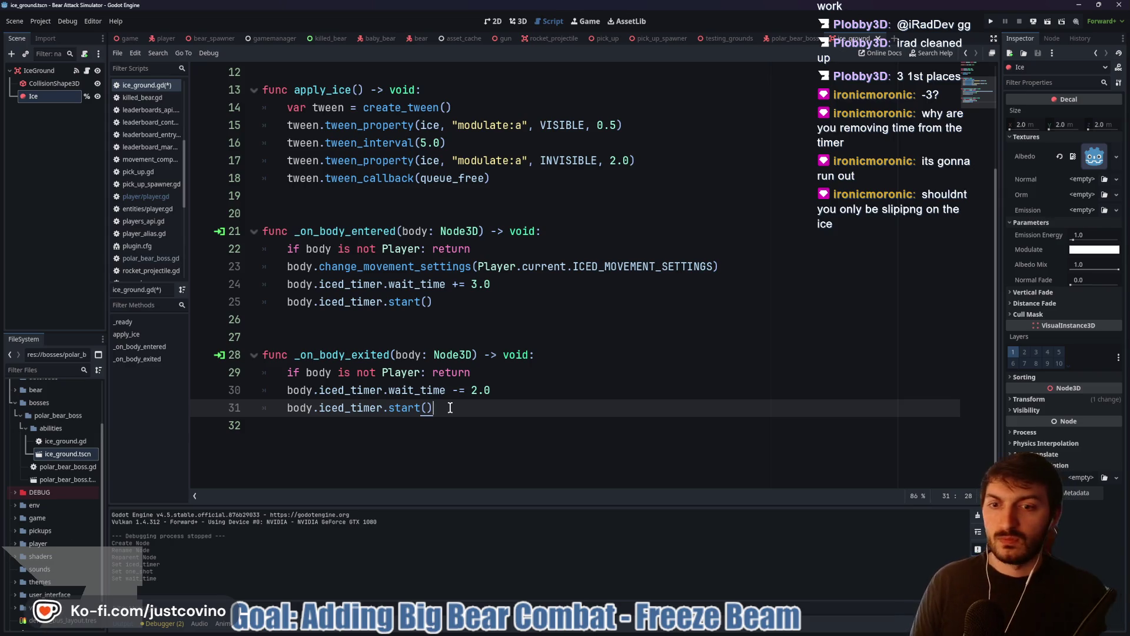
click(425, 407)
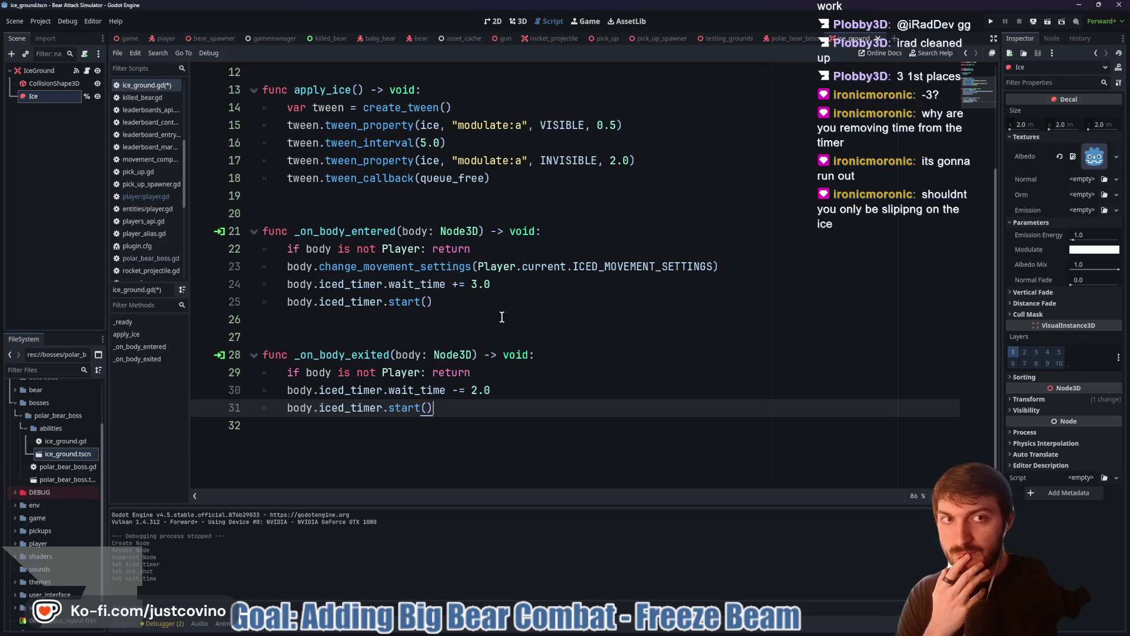
click(726, 40)
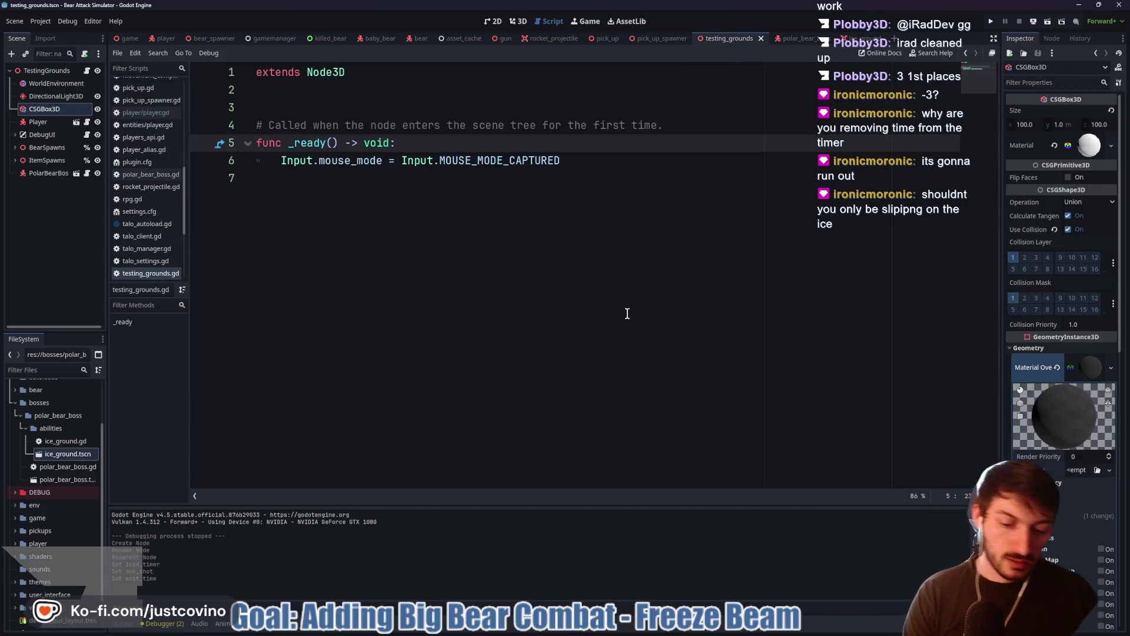
Playtest the ice patches, then go back to the beam_speed line in polar_bear_boss.gd.
key(F6)
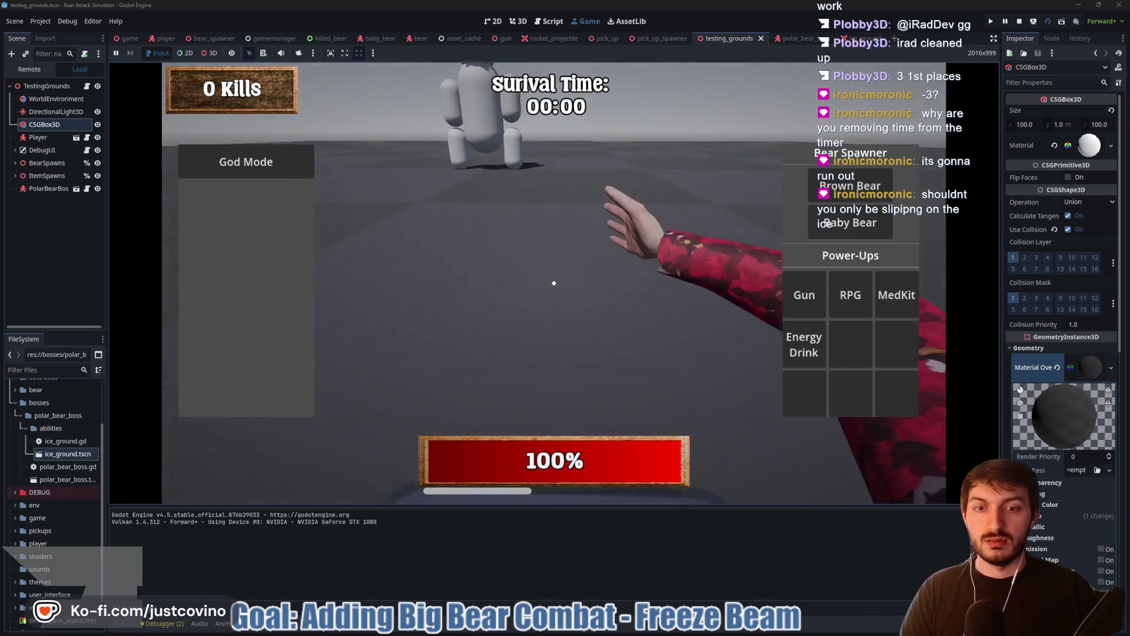
key(F8)
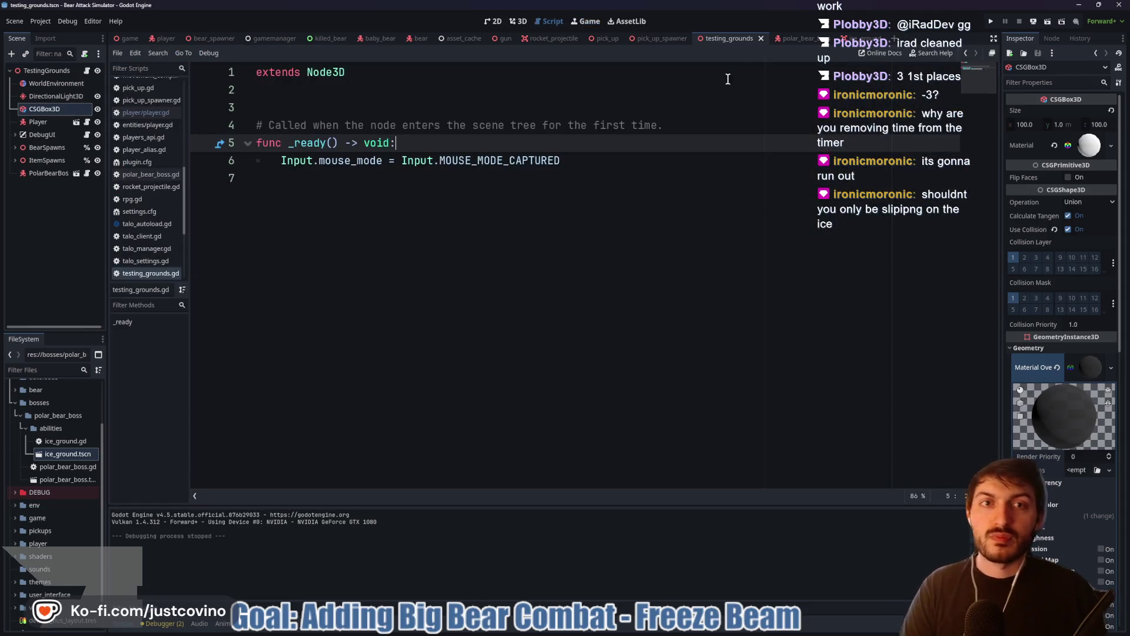
click(799, 39)
scroll(489, 282, up, 10)
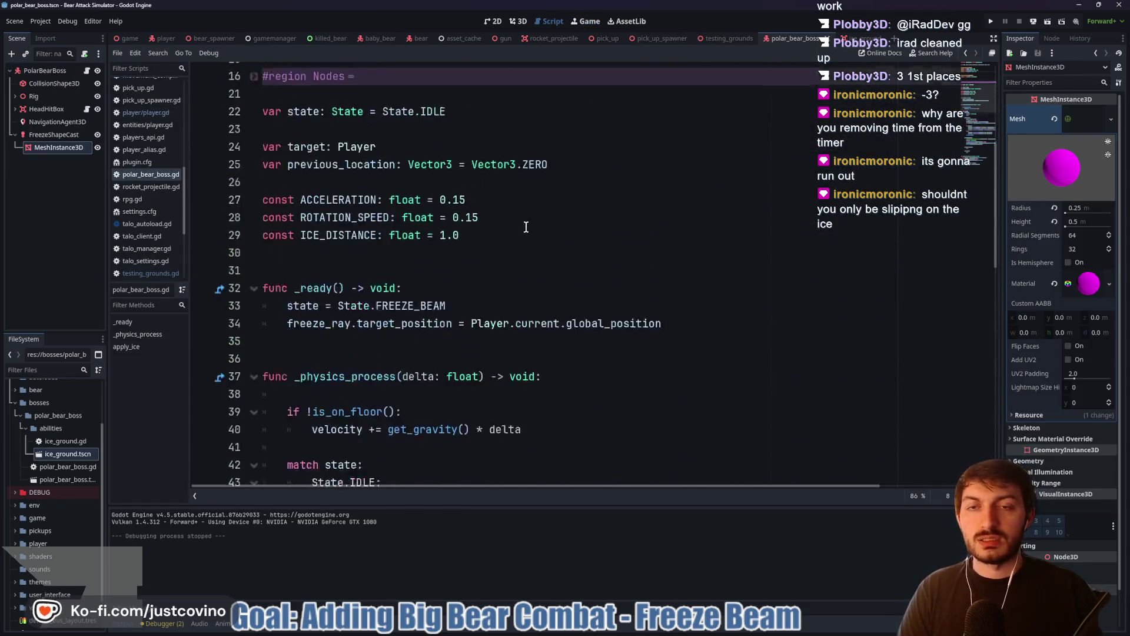
scroll(474, 290, up, 4)
scroll(469, 290, down, 3)
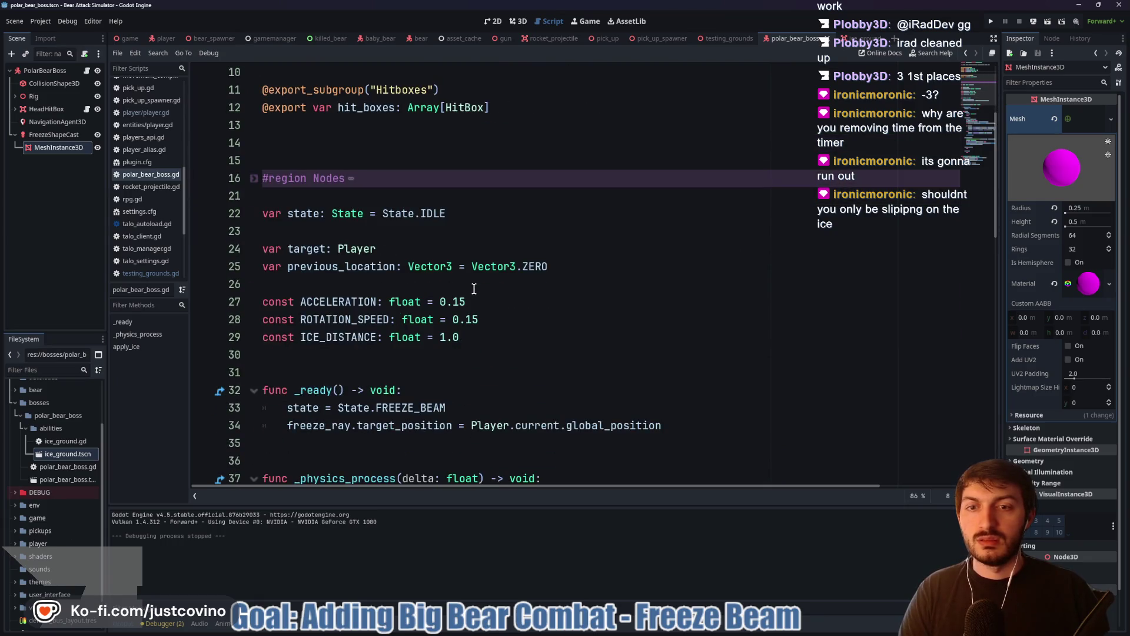
scroll(454, 266, up, 2)
scroll(454, 266, up, 2)
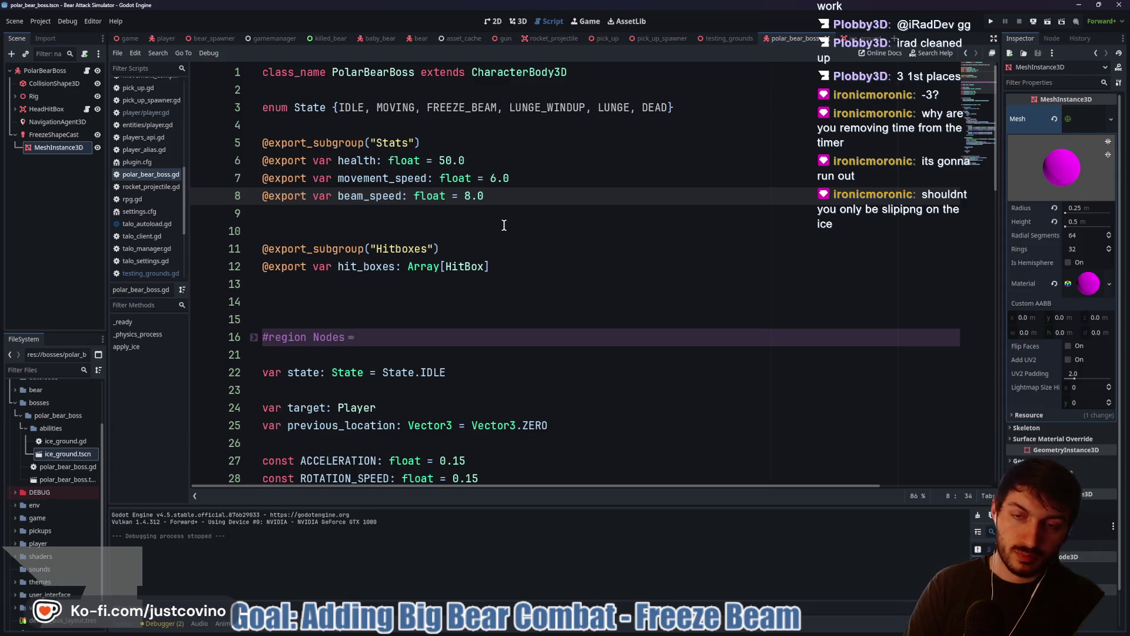
click(503, 226)
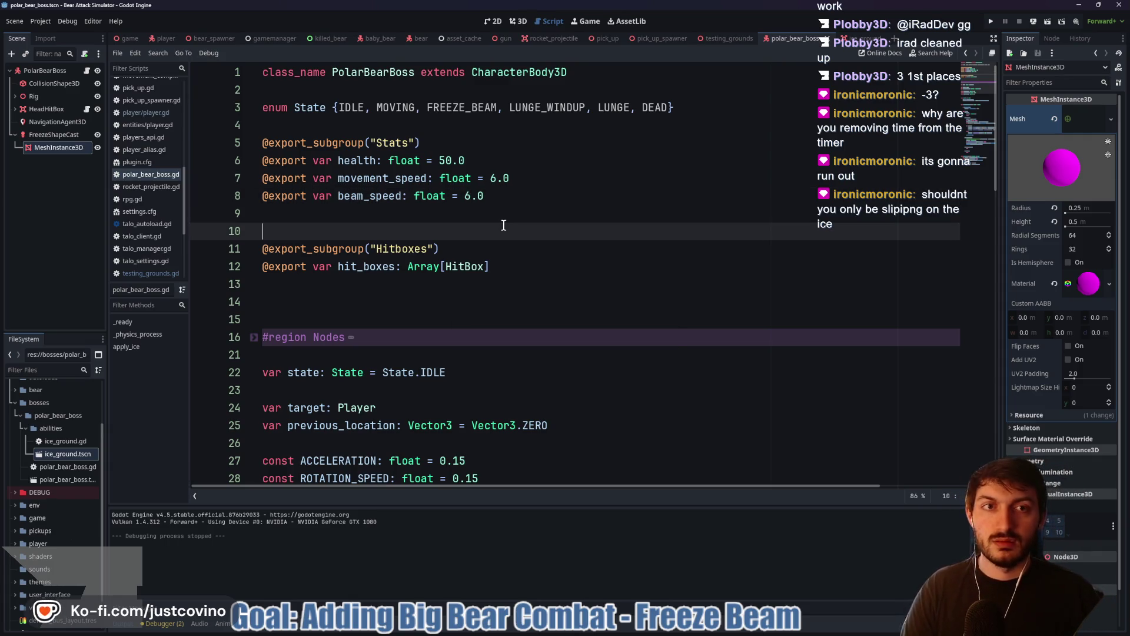
Playtest the 6.0 beam speed by walking onto the floor tiles, then return to beam_speed.
key(F5)
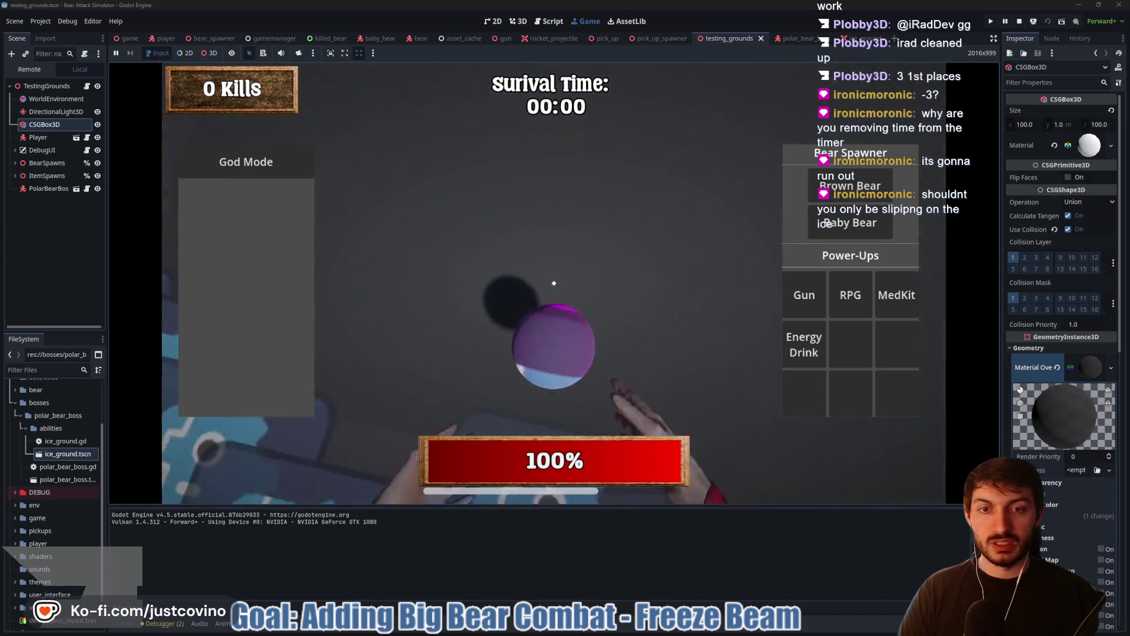
key(shift+w)
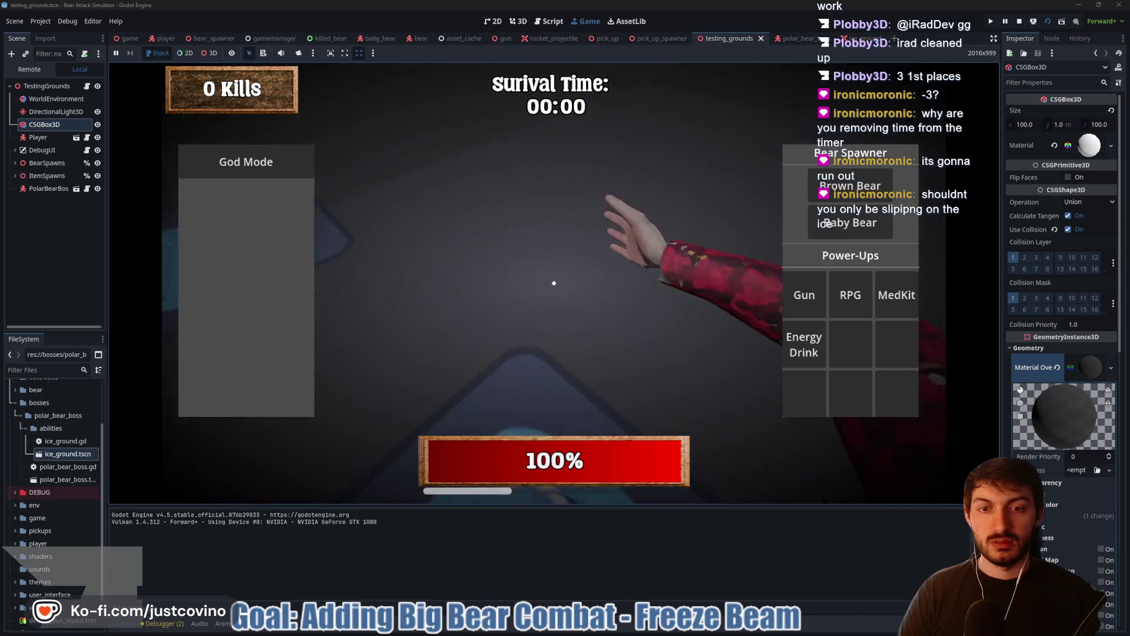
key(shift+w)
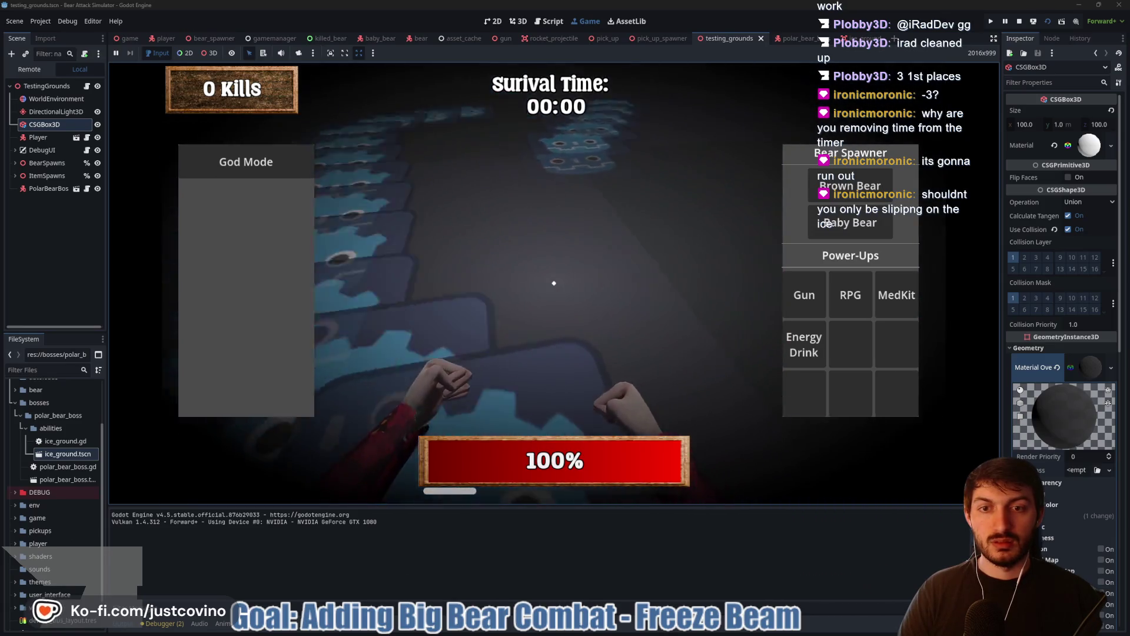
key(w)
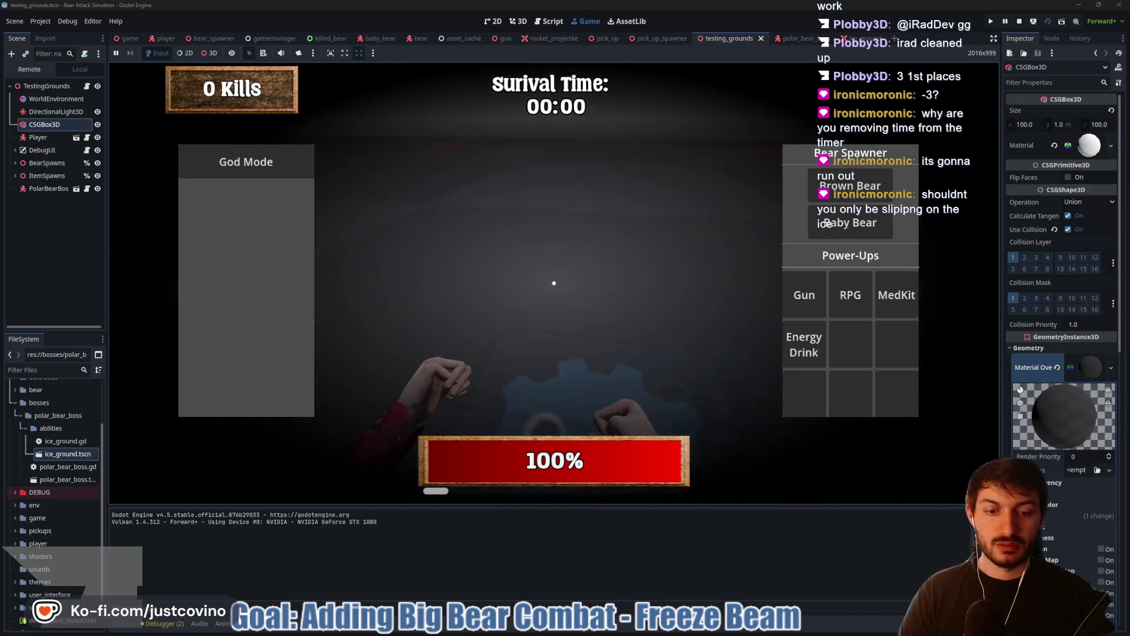
key(F8)
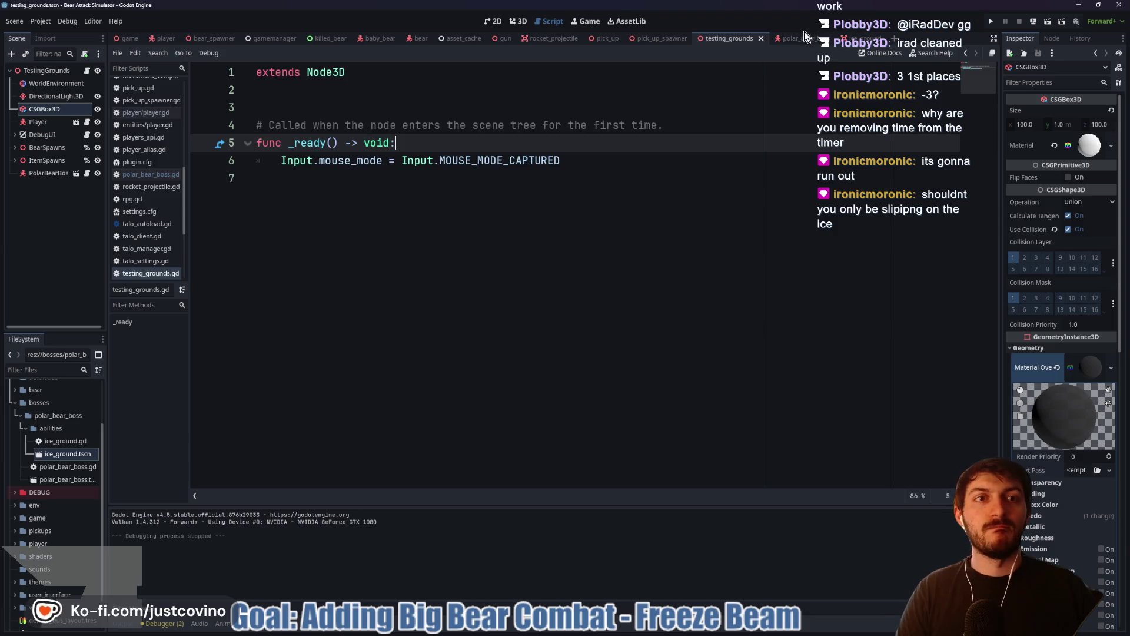
click(798, 40)
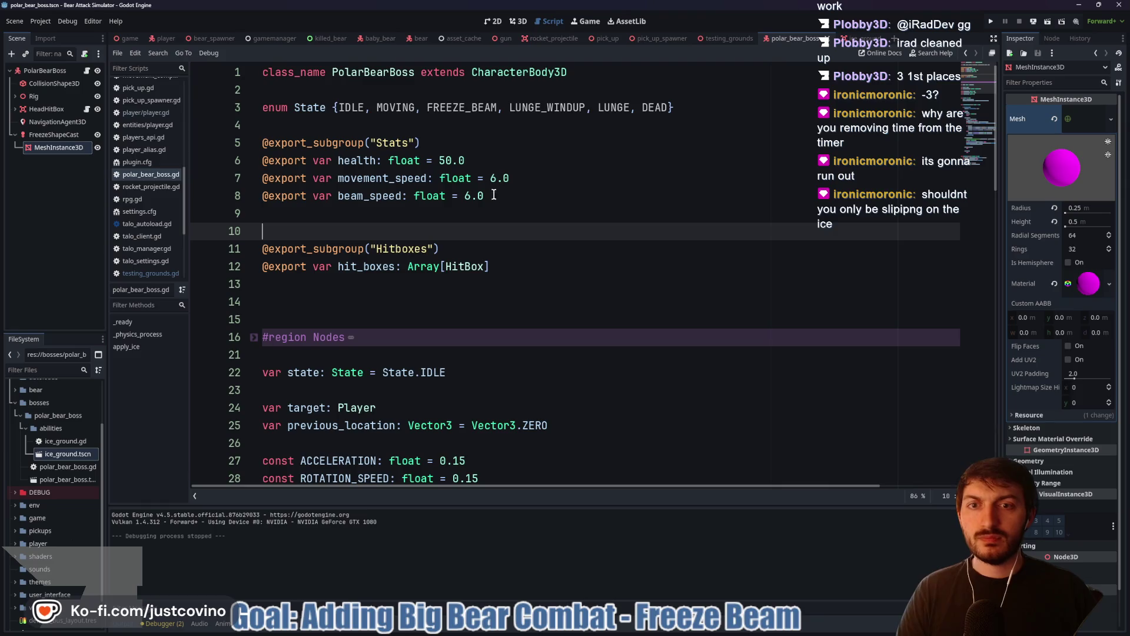
click(476, 197)
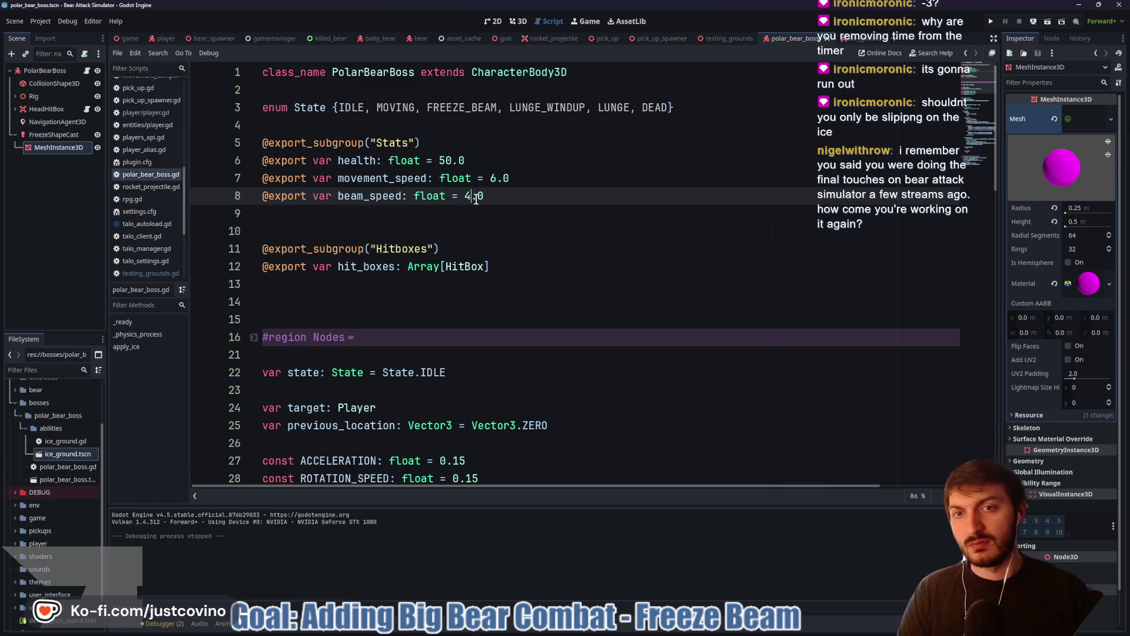
Set beam_speed to 4.0 and playtest it in testing_grounds, casting the hand ability twice at the floor.
key(BackSpace)
key(BackSpace)
key(BackSpace)
text(4.0)
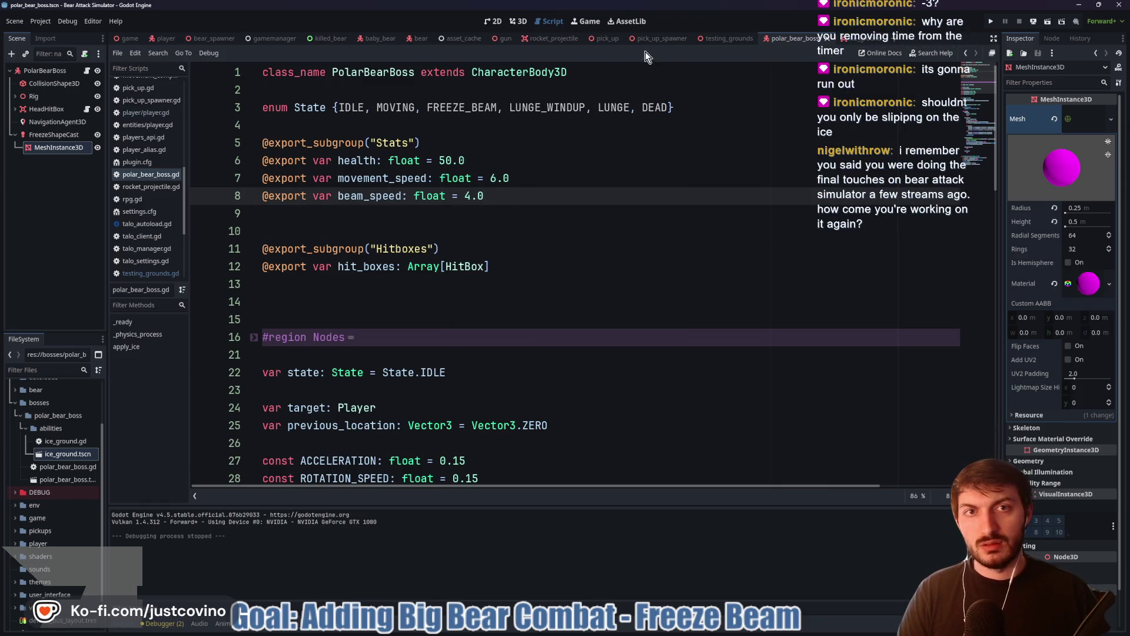
click(730, 40)
key(F6)
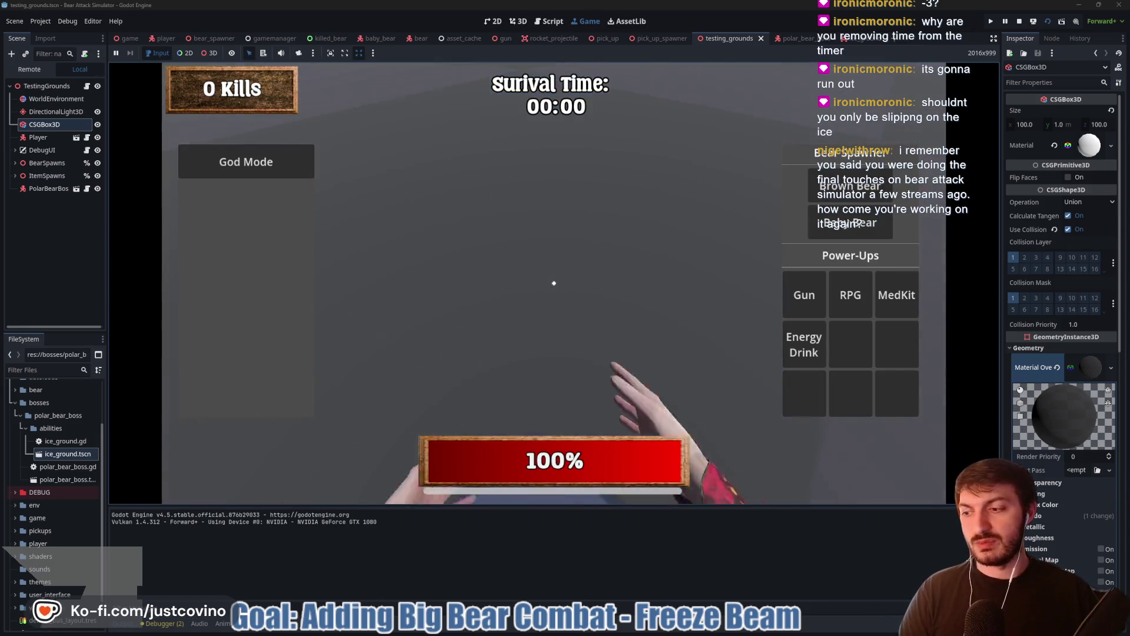
click(554, 284)
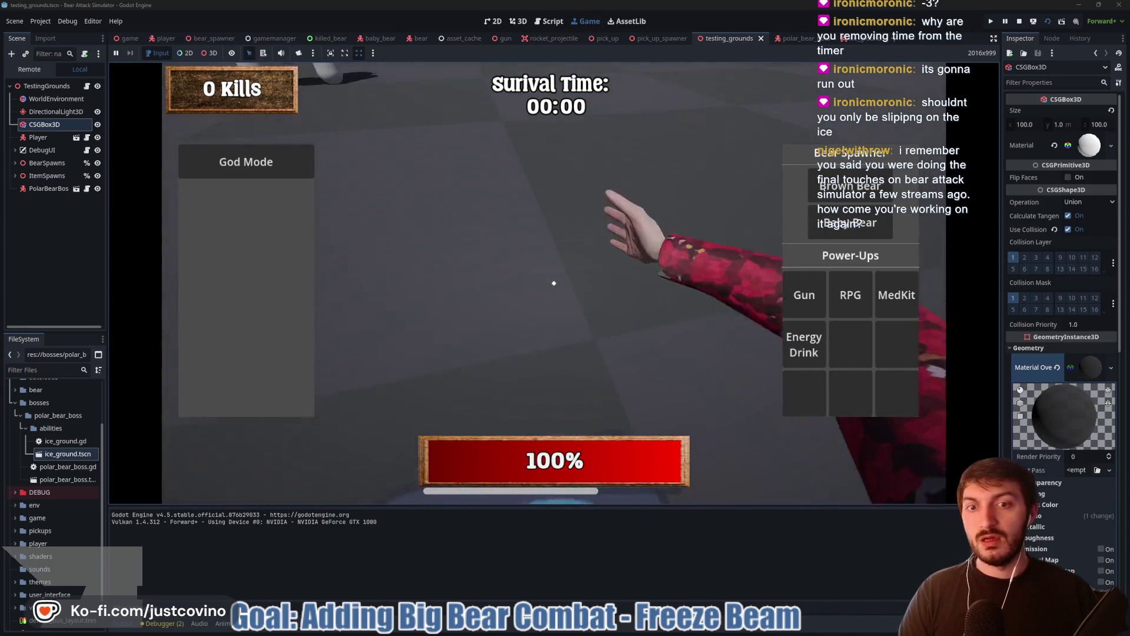
click(554, 283)
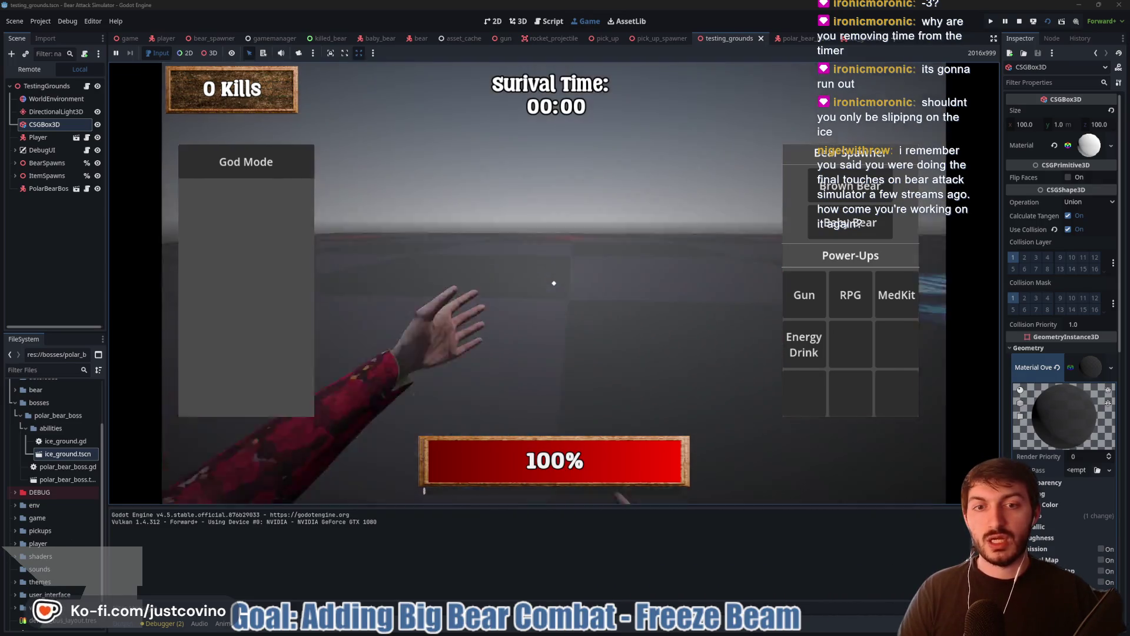
key(F8)
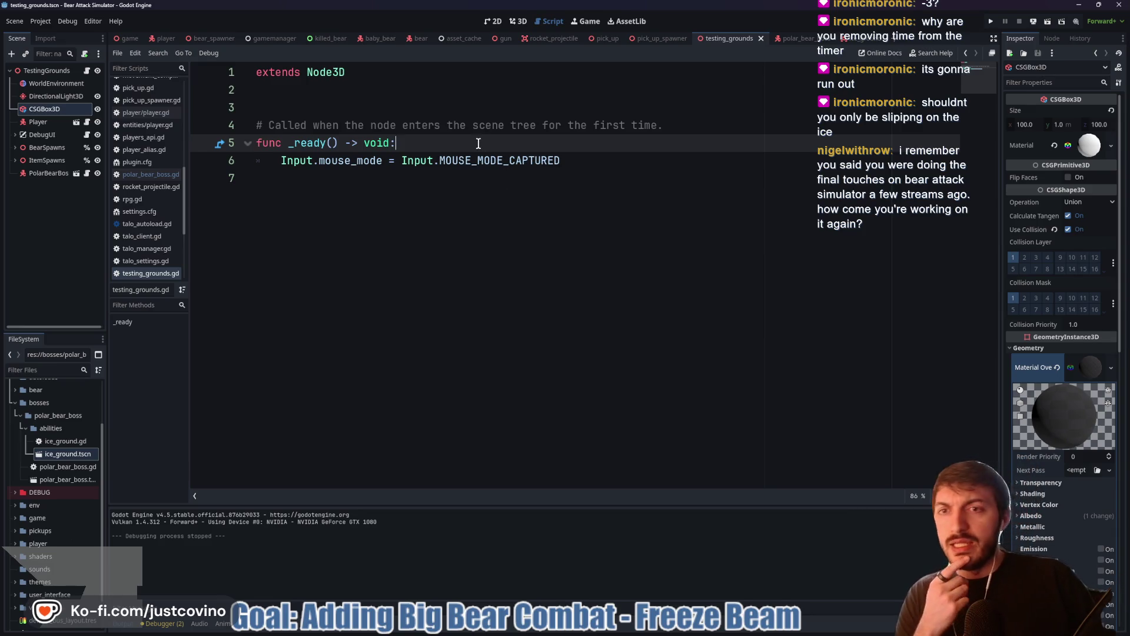
click(792, 40)
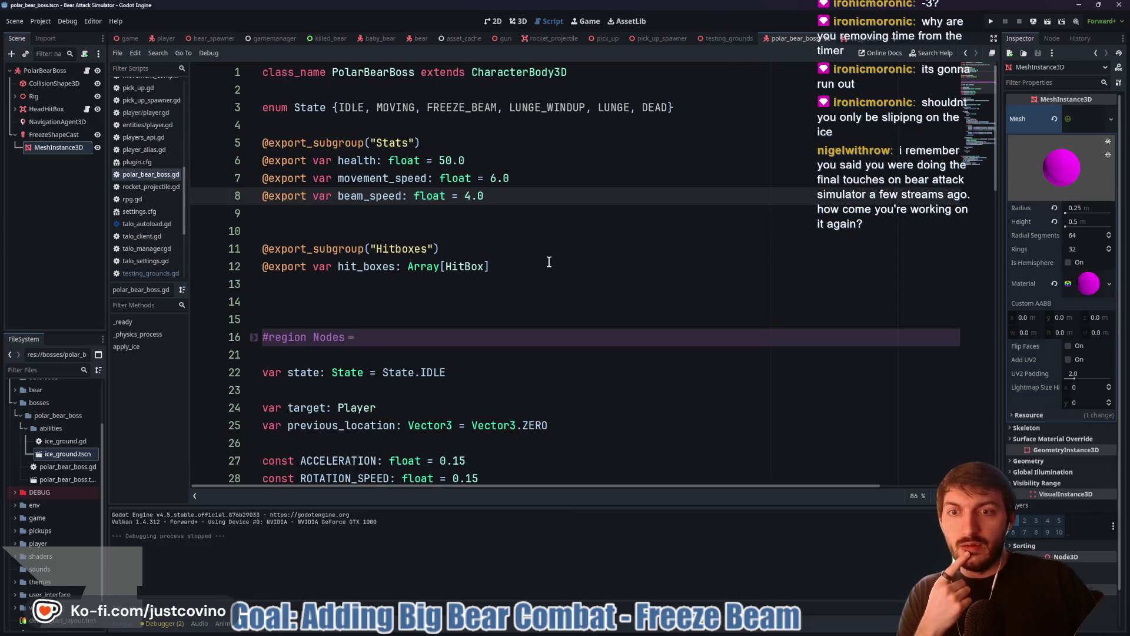
Collapse the boss Mesh's sphere preview and properties in the Inspector.
click(391, 230)
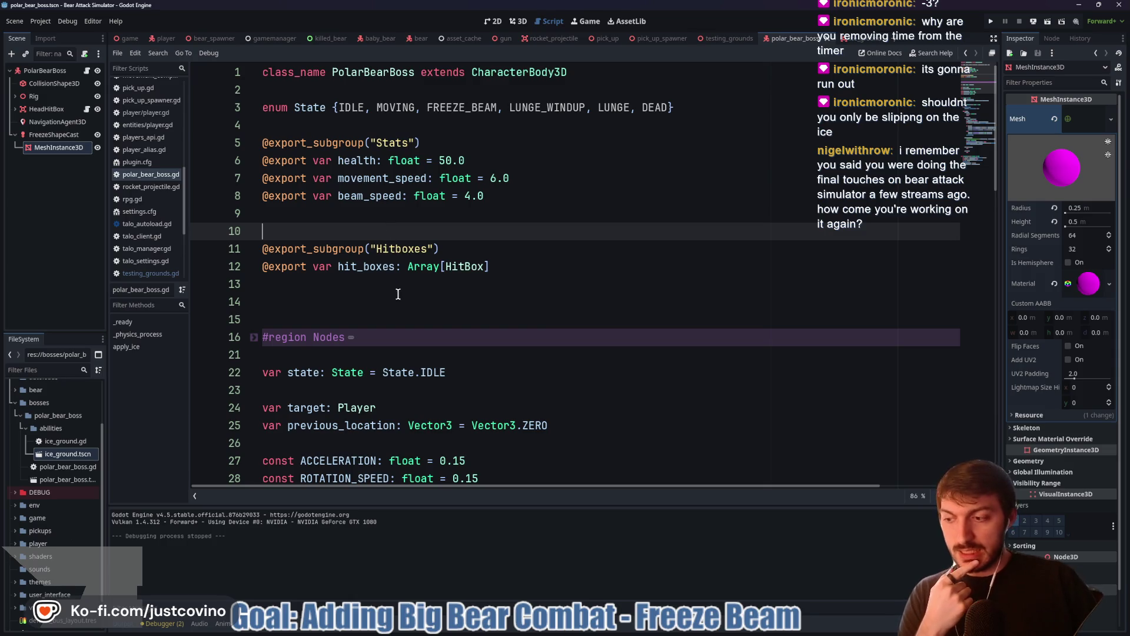
click(373, 298)
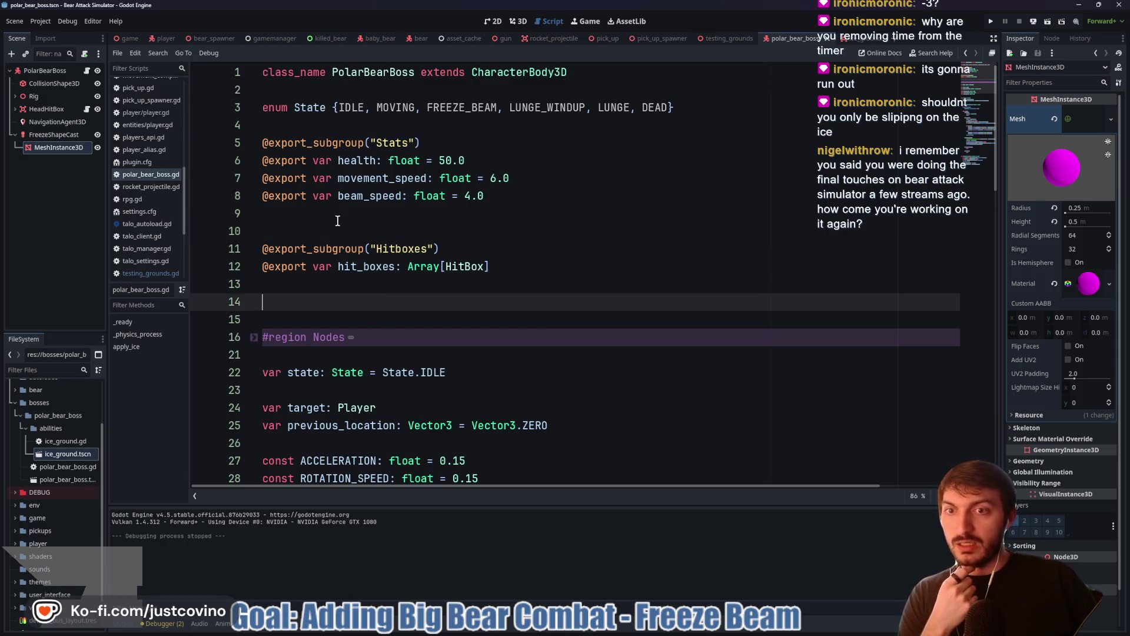
click(336, 218)
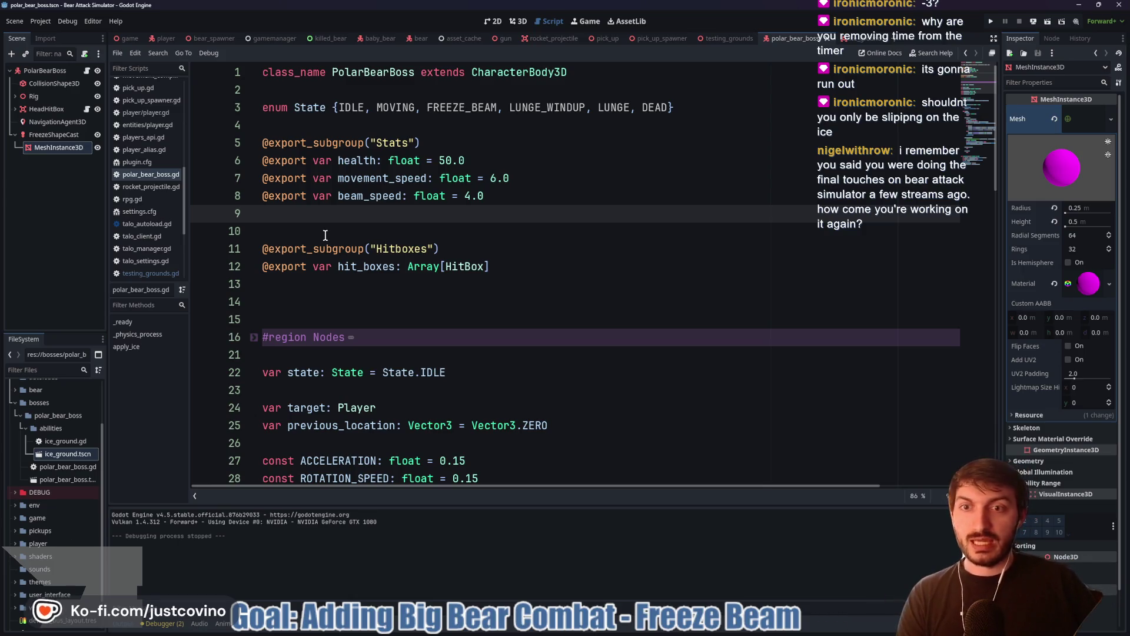
click(1097, 157)
click(409, 217)
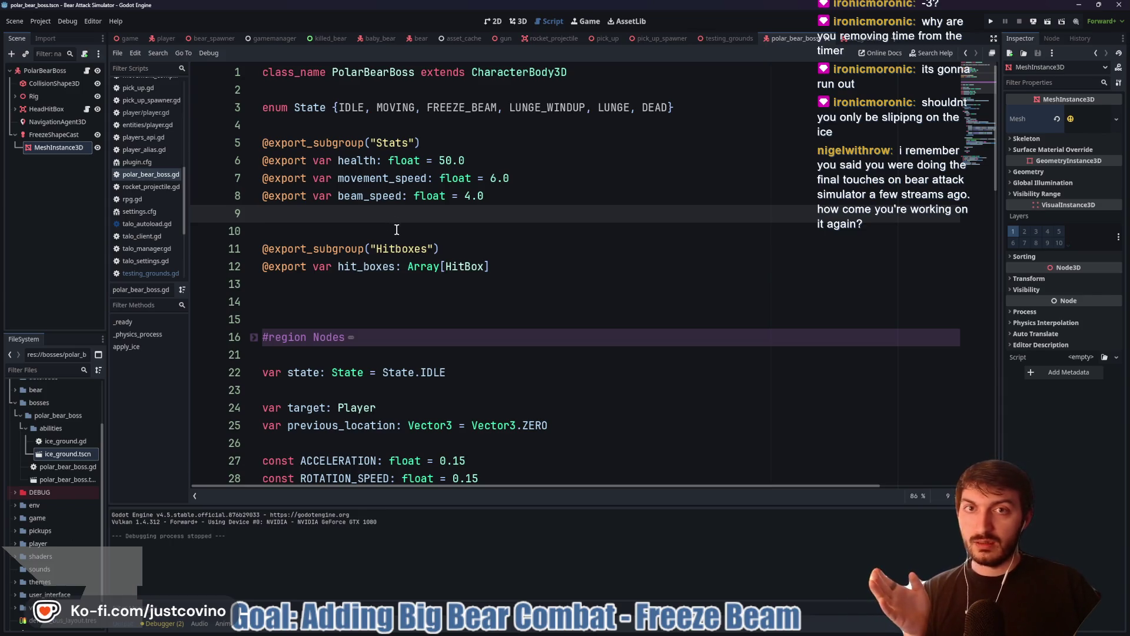
Look over the boss script's stat lines with beam_speed at 4.0, then switch to testing_grounds.
mouse_move(424, 197)
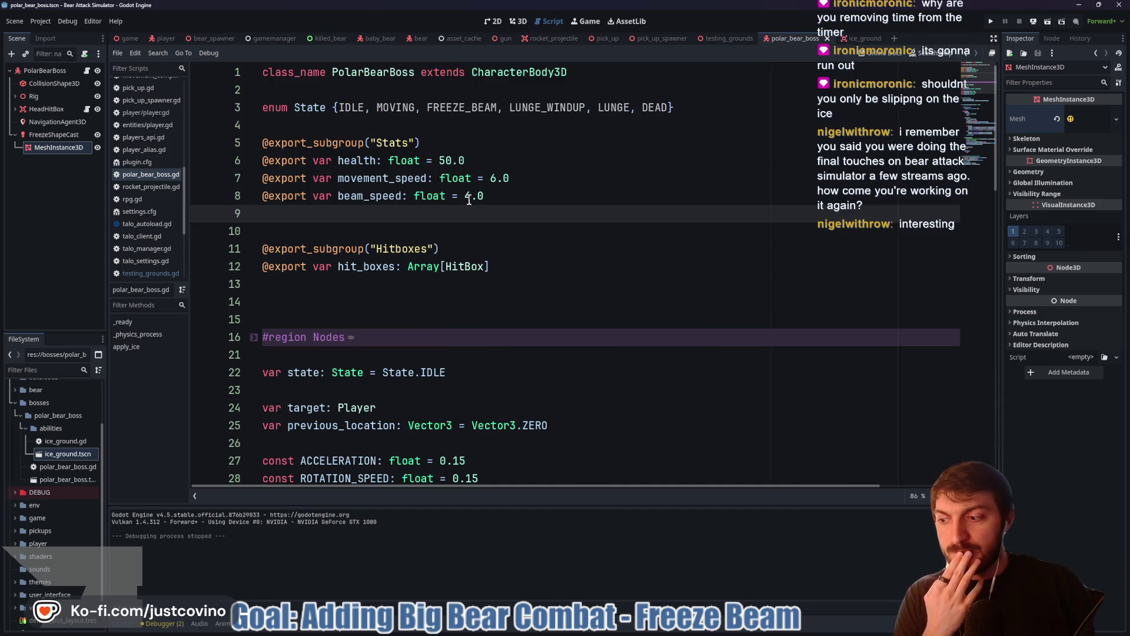
click(515, 239)
click(374, 289)
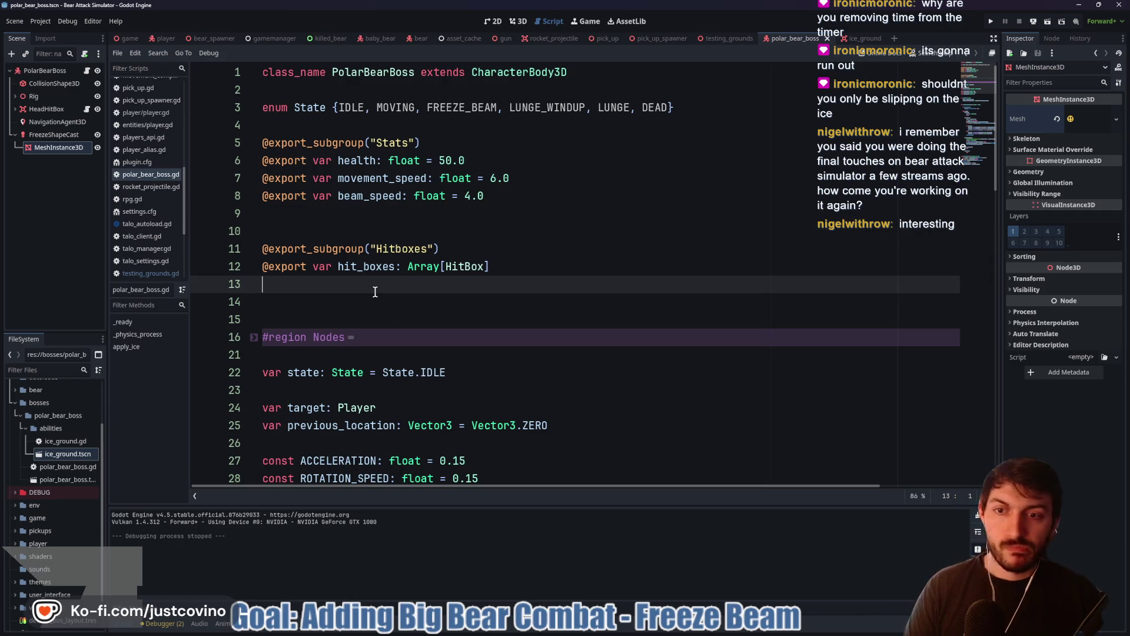
click(344, 216)
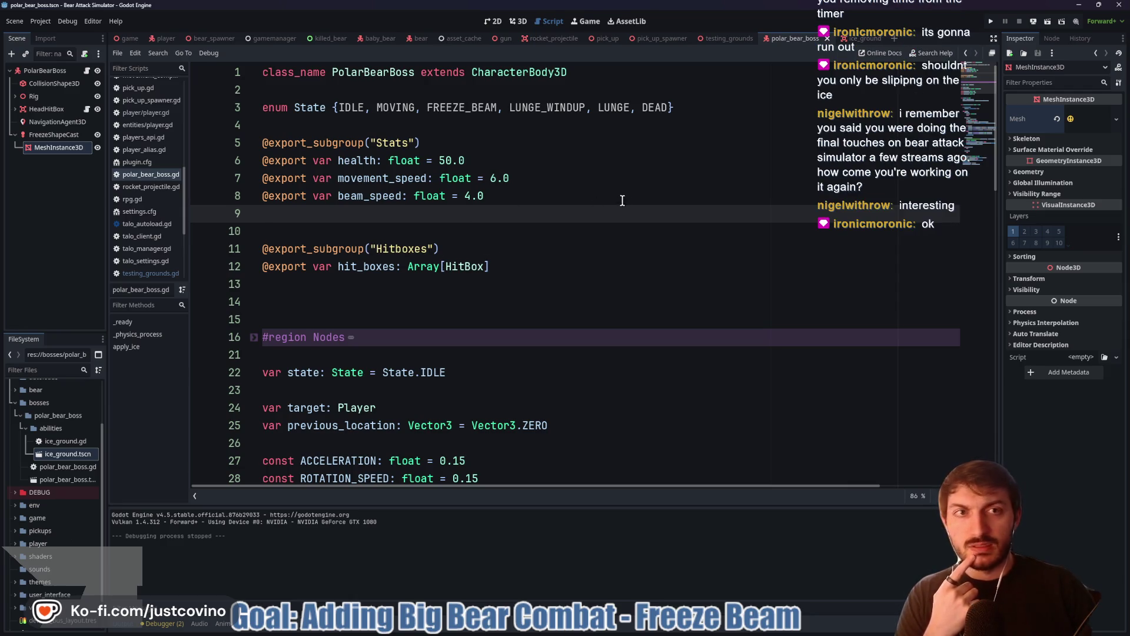
scroll(534, 243, down, 1)
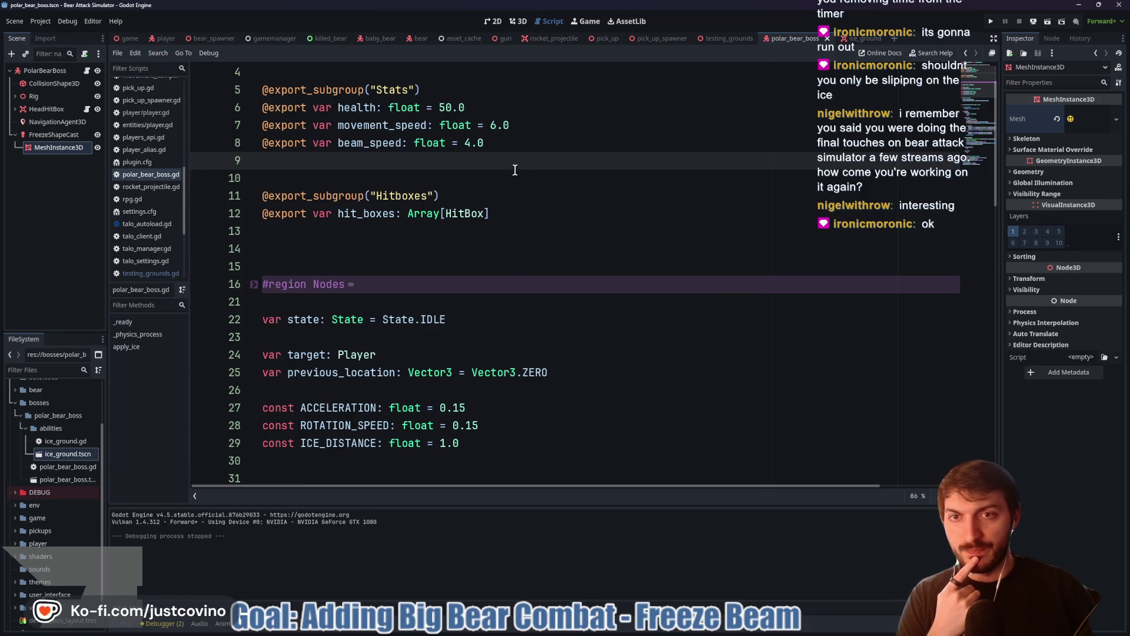
click(727, 38)
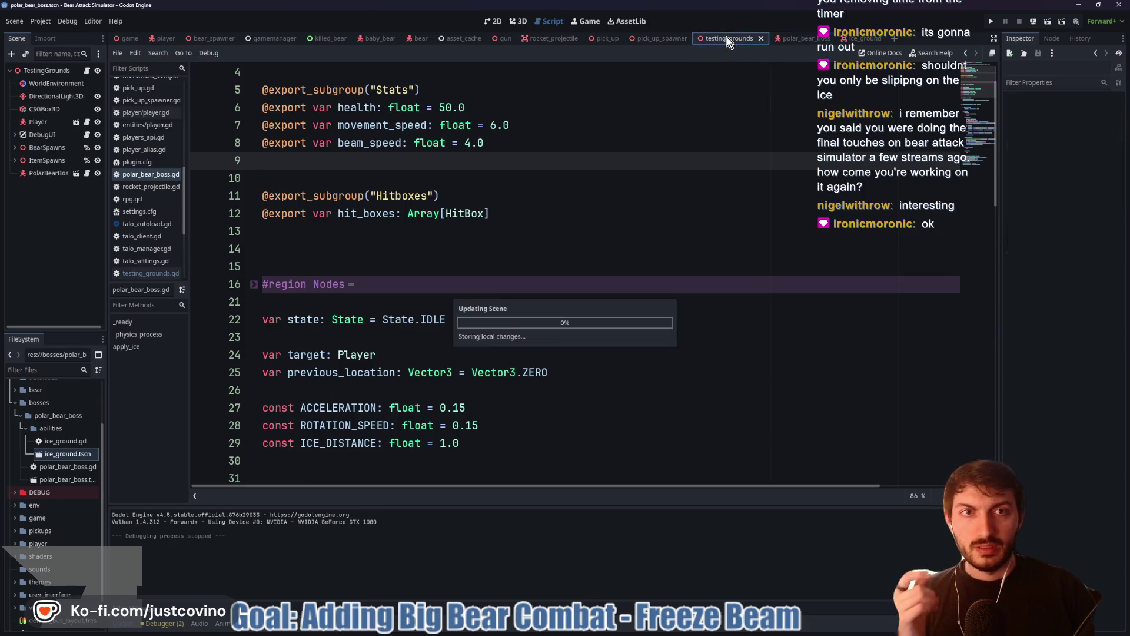
Run the testing grounds game briefly to check the 4.0 beam speed, then stop it.
key(F6)
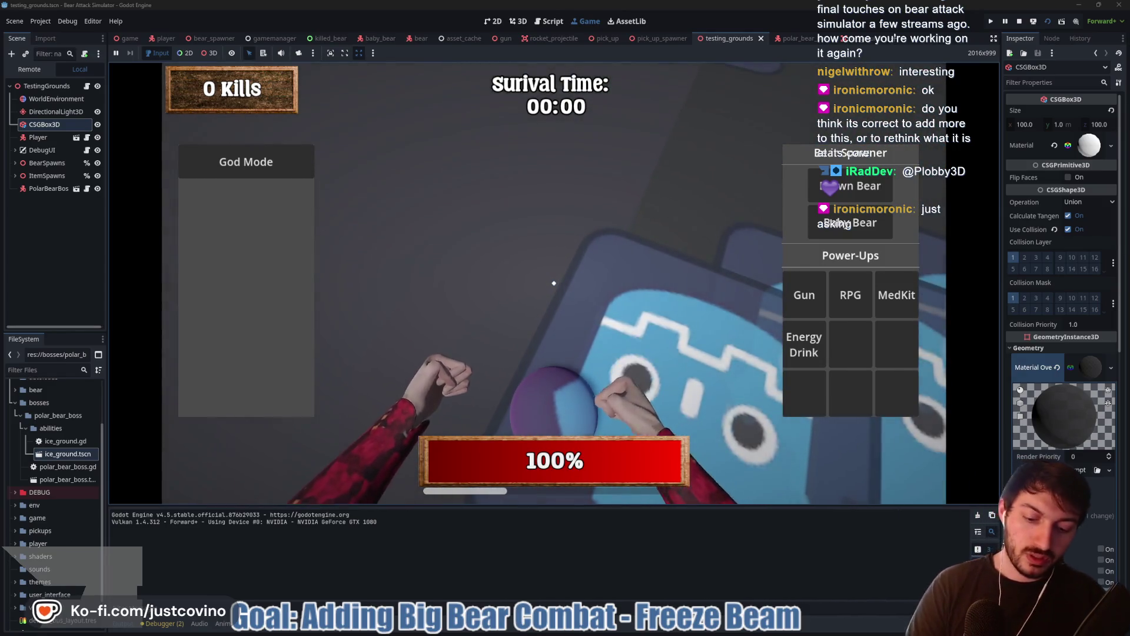
key(F8)
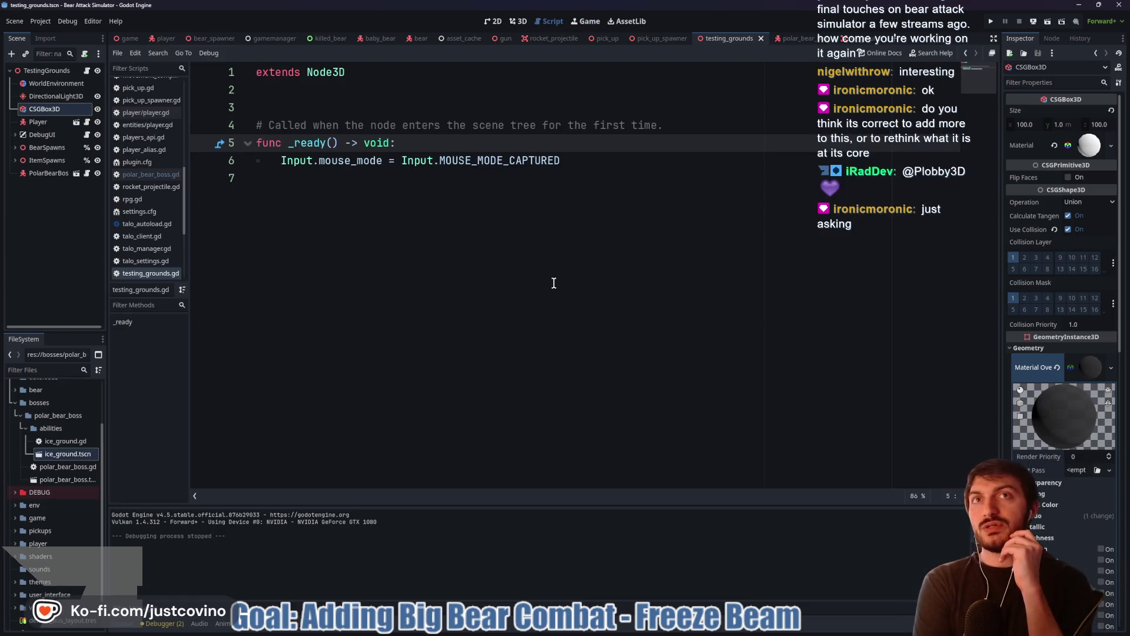
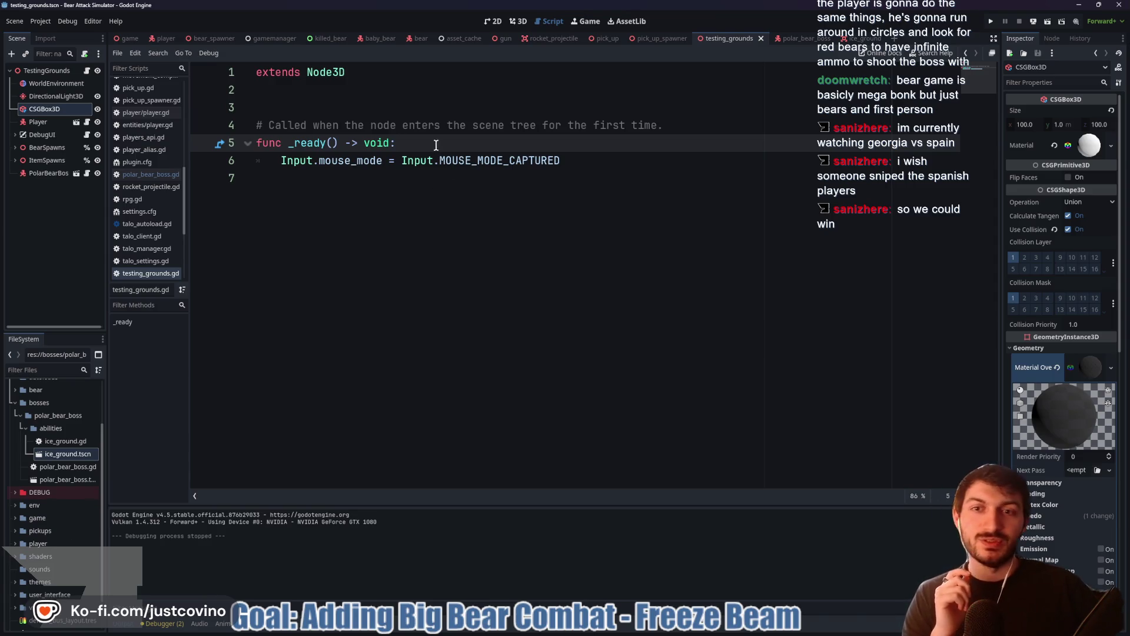
Switch to polar_bear_boss.gd and place the cursor on empty line 14.
click(796, 42)
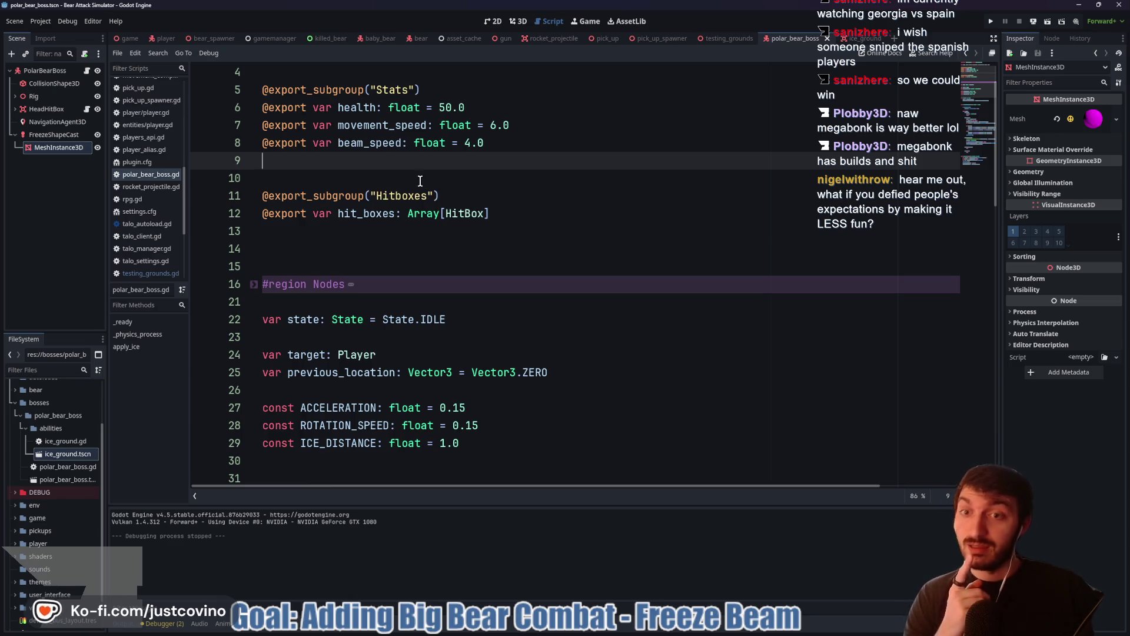
click(402, 242)
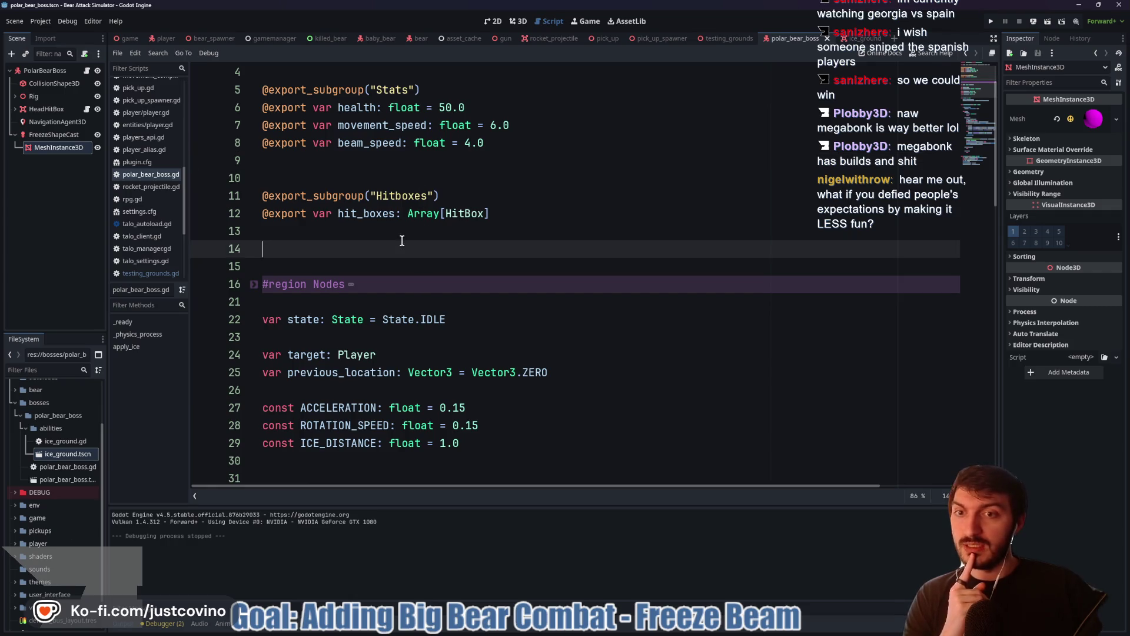
Place the cursor on lines 9, 10 and 13 of polar_bear_boss.gd.
click(404, 174)
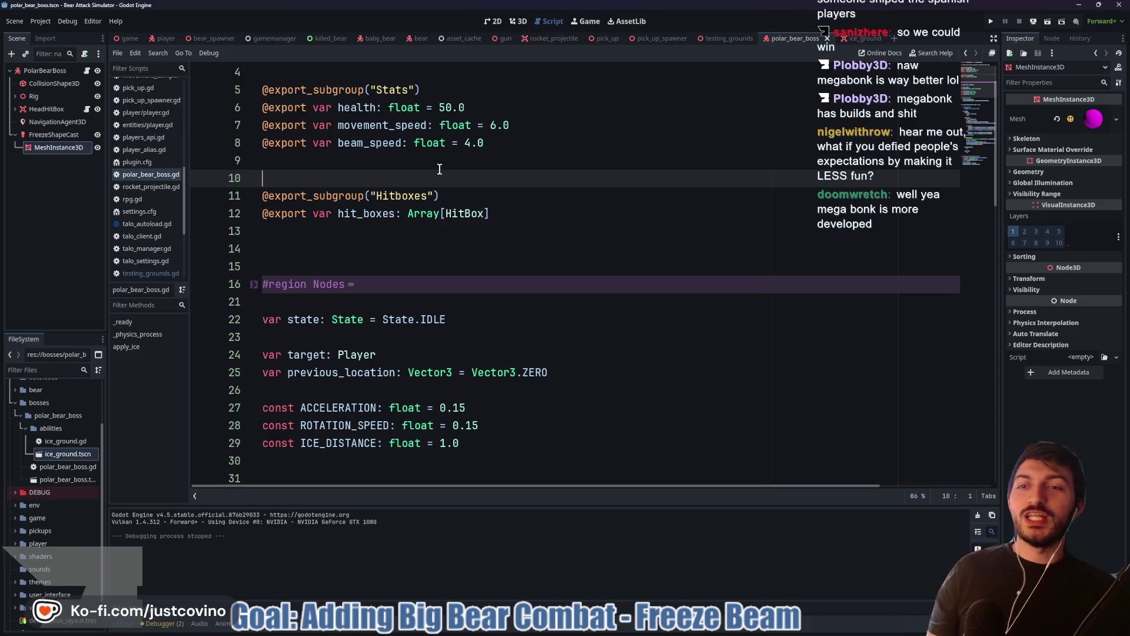
click(438, 168)
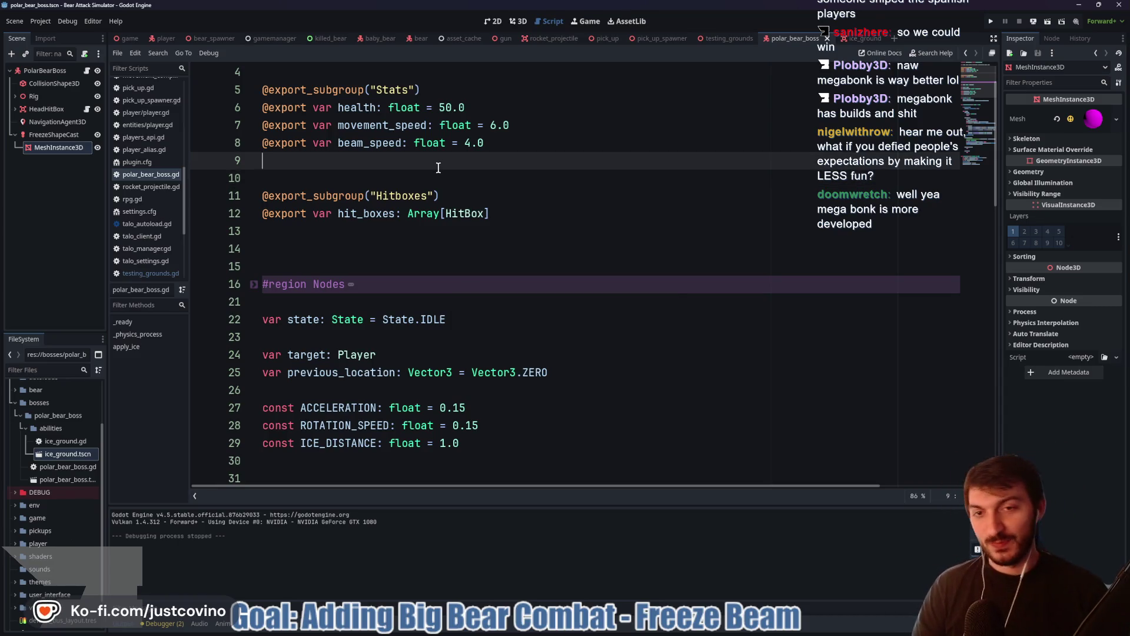
click(417, 172)
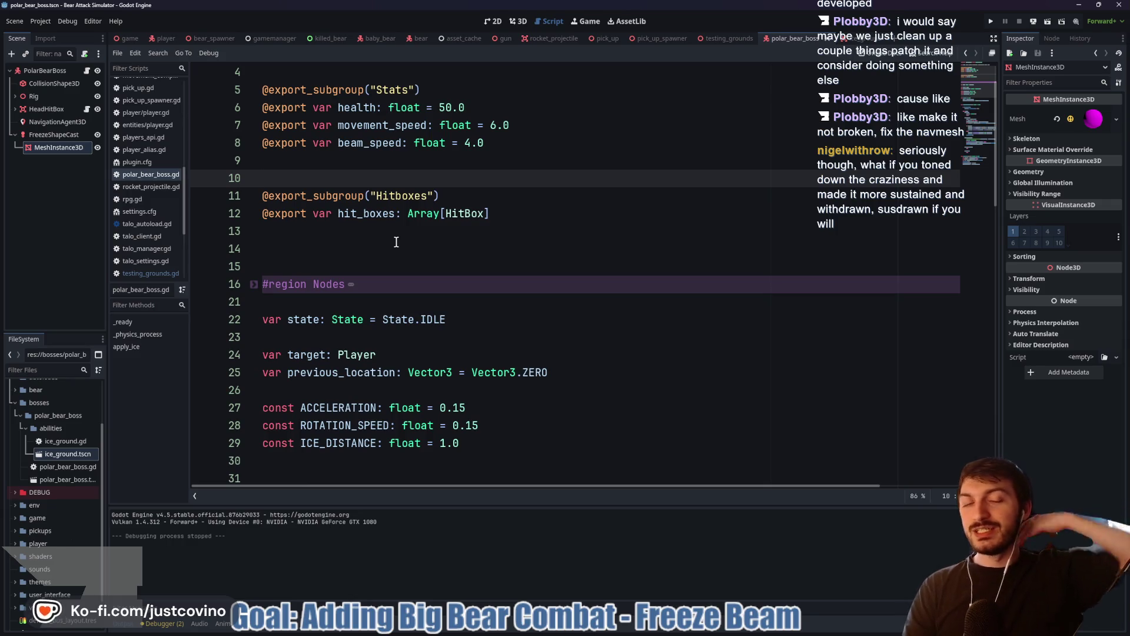
click(313, 167)
click(298, 243)
click(300, 262)
click(292, 243)
click(290, 237)
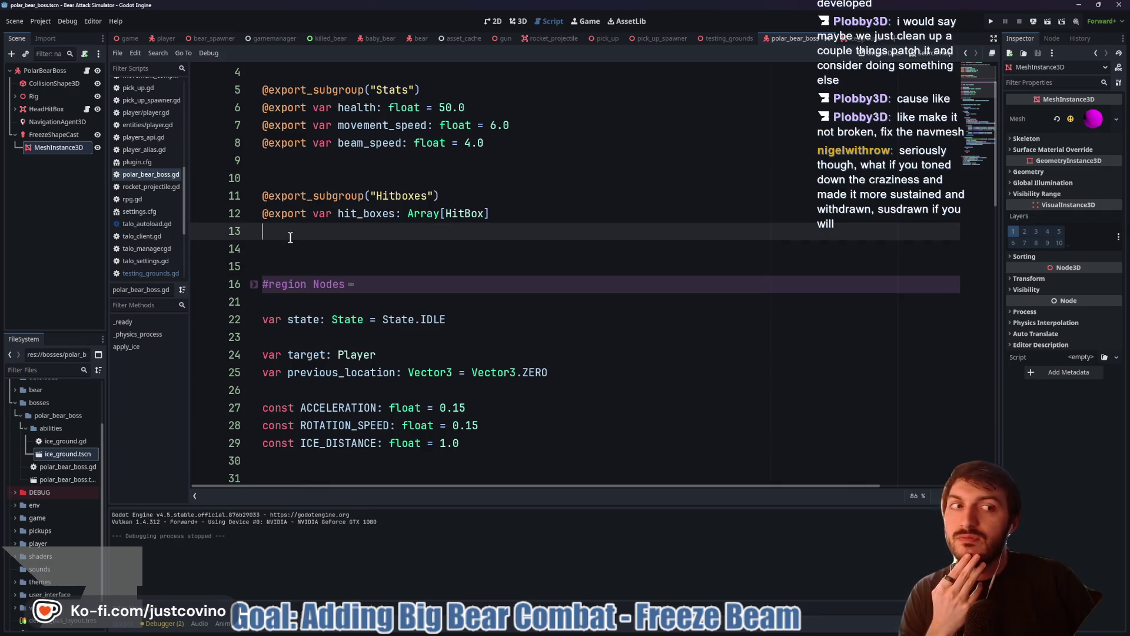
Open and dismiss the line 13 context menu, recheck lines 9–13, then show the boss scene in 3D.
right_click(291, 238)
key(Escape)
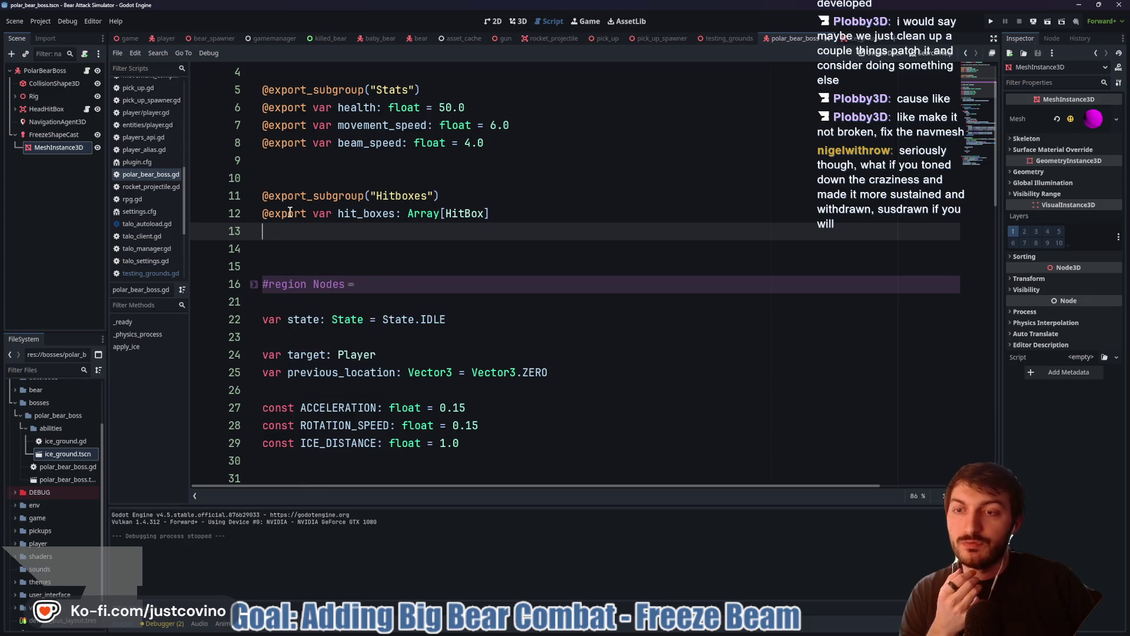
click(301, 167)
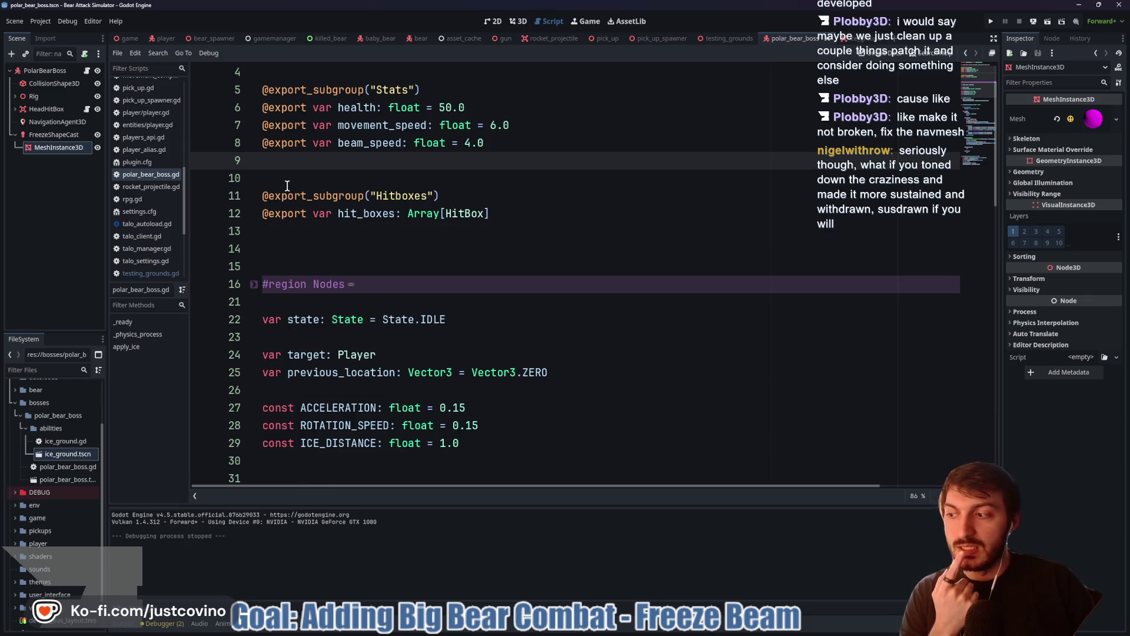
click(287, 185)
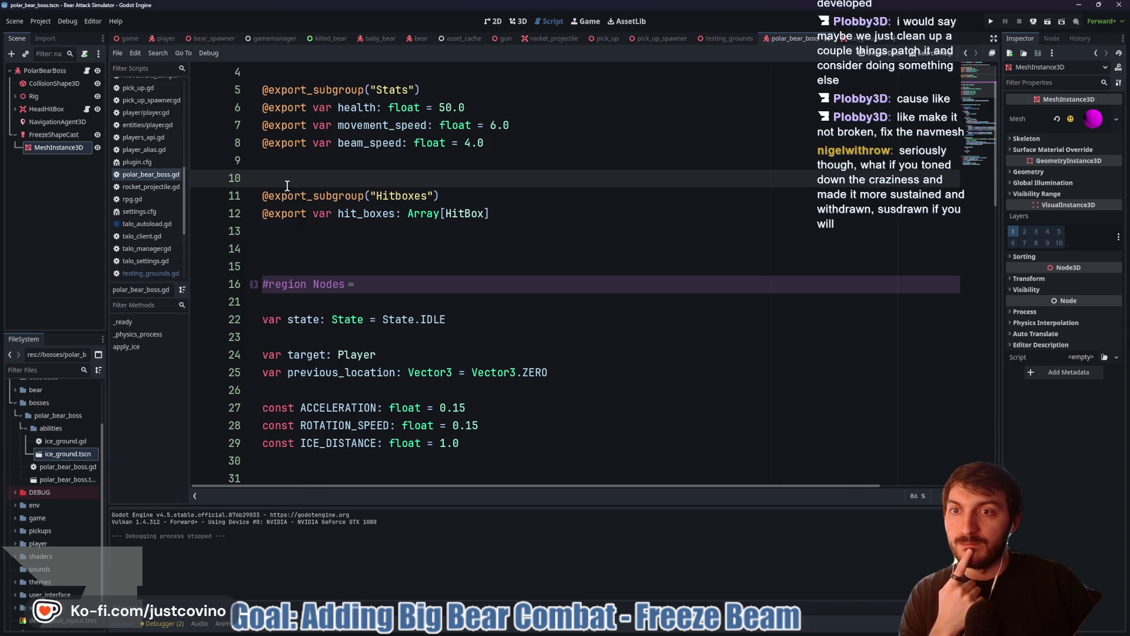
click(319, 236)
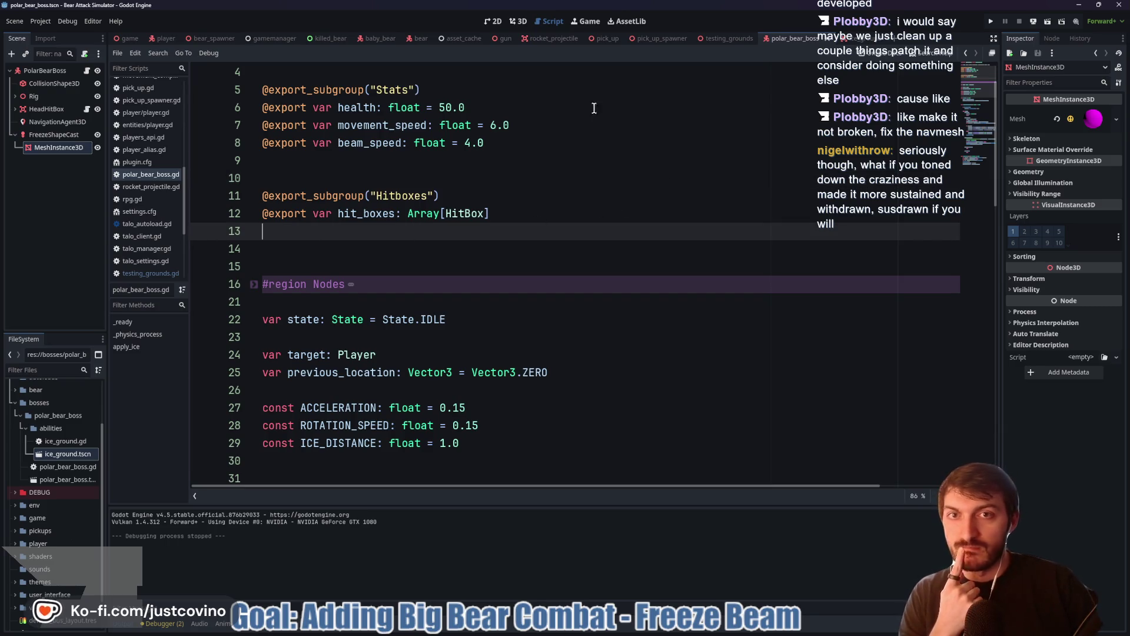
click(521, 27)
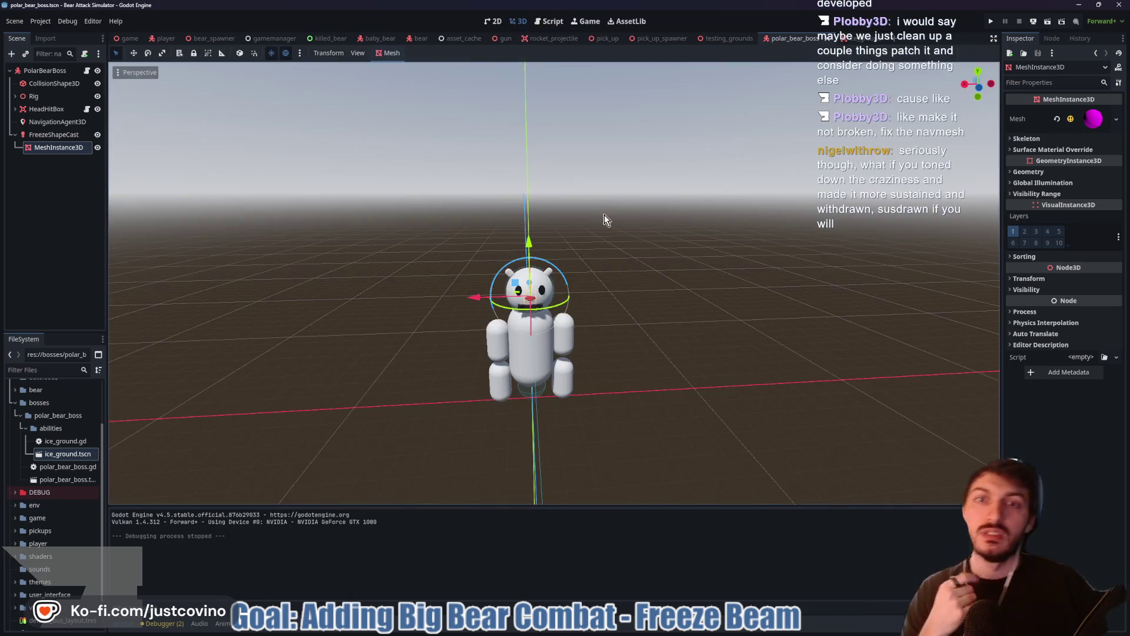
scroll(578, 207, up, 5)
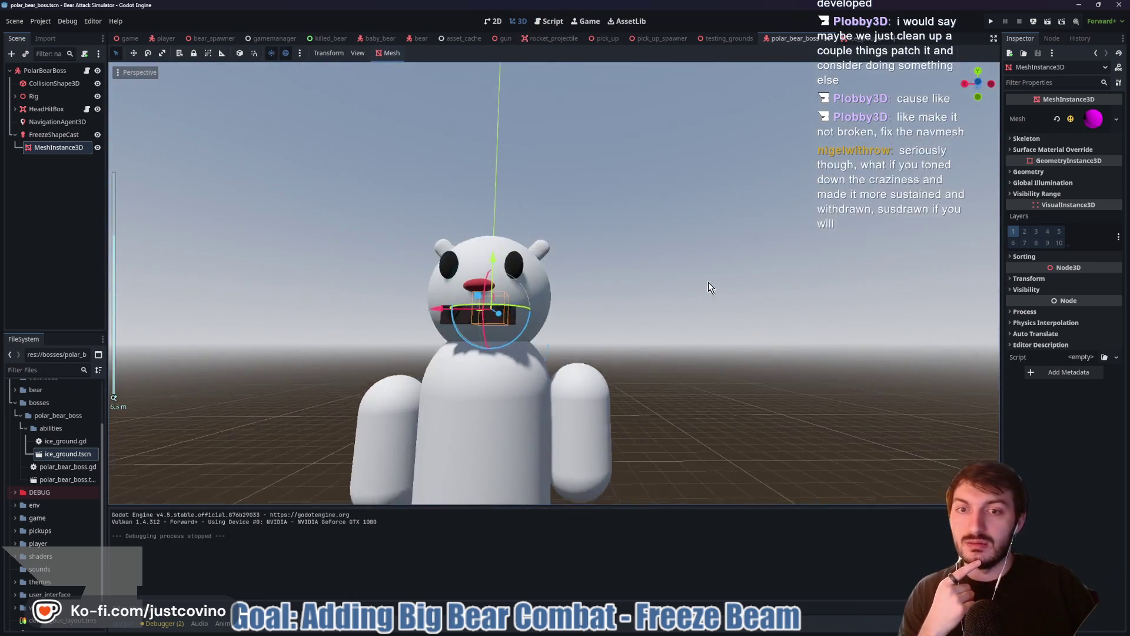
scroll(708, 281, down, 5)
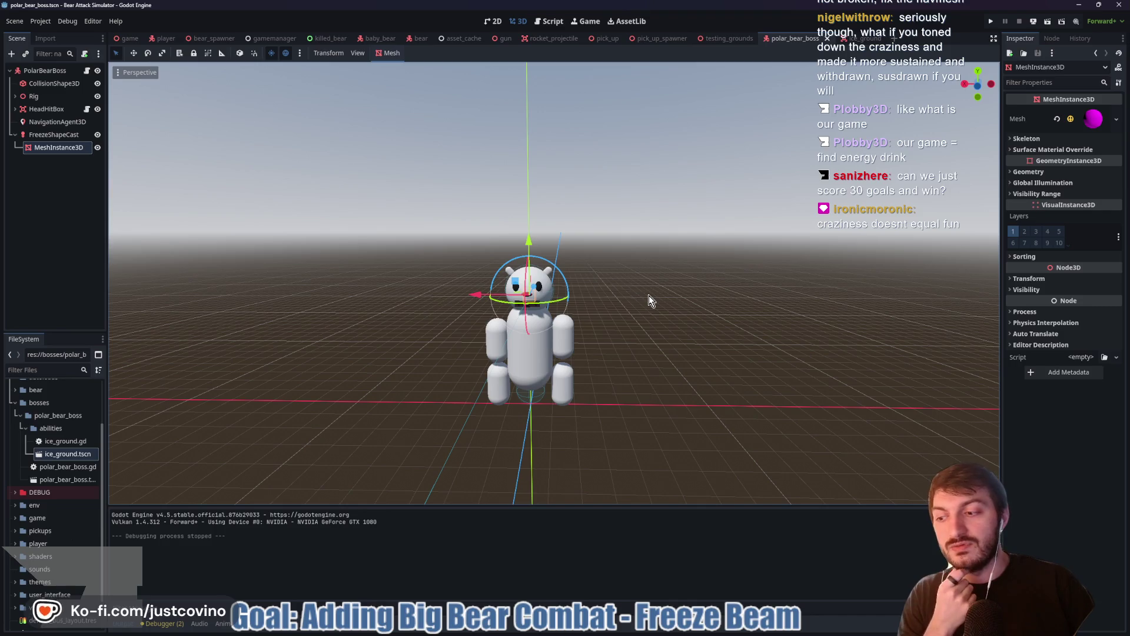
mouse_move(641, 300)
mouse_down()
mouse_move(506, 331)
mouse_move(667, 325)
mouse_move(651, 341)
mouse_up()
scroll(645, 334, up, 2)
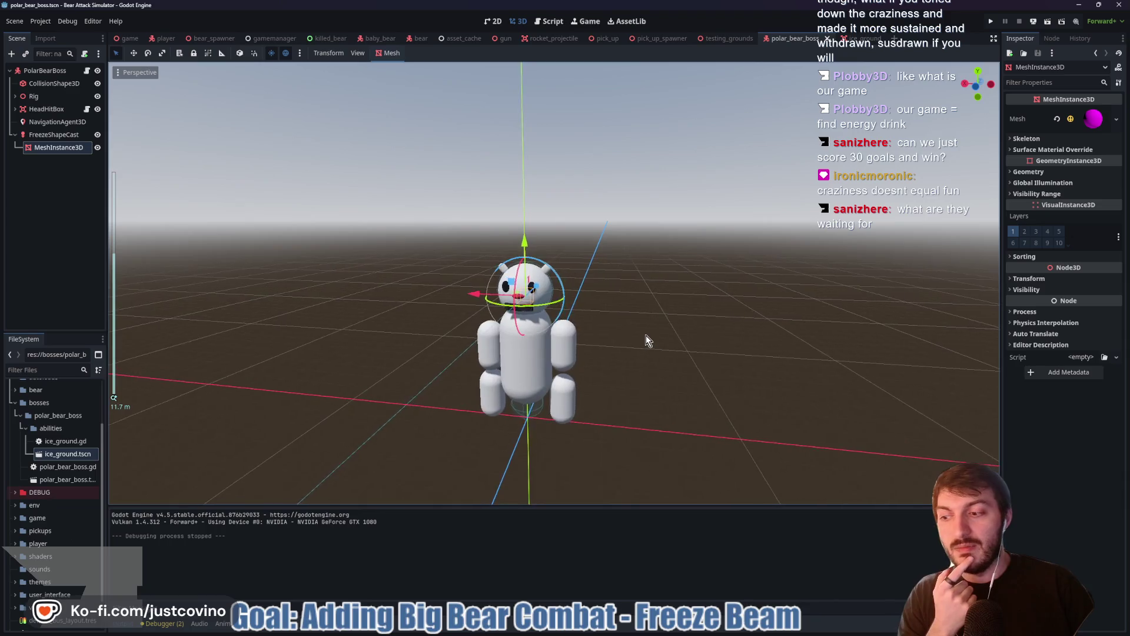
scroll(645, 335, down, 3)
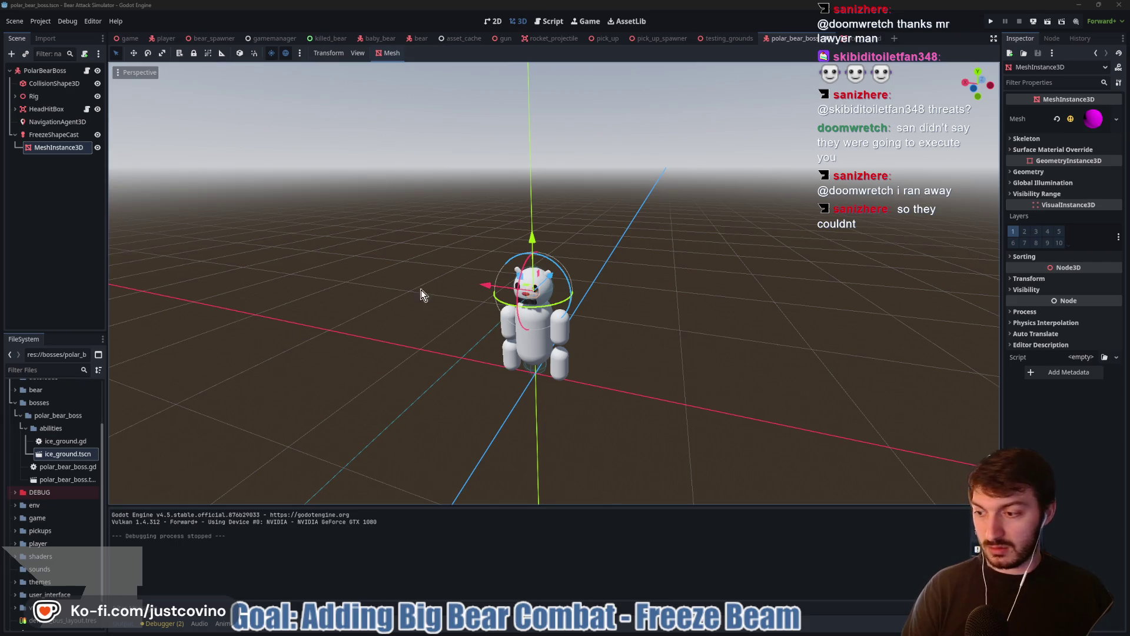
drag(421, 294, 432, 289)
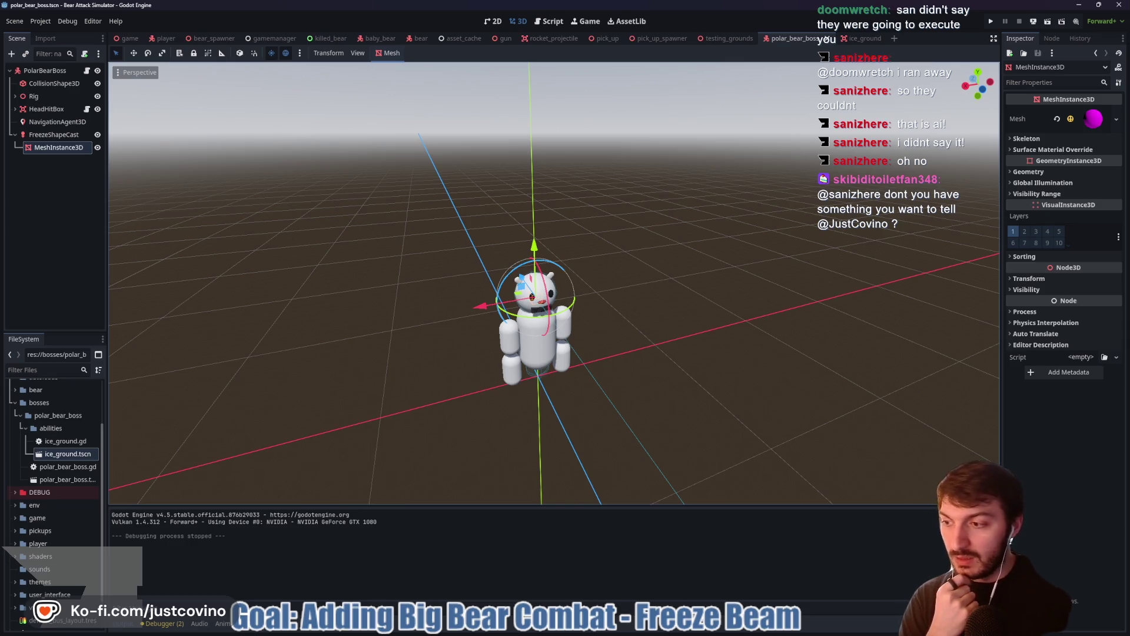
key(alt+Tab)
Scroll up Twitch chat, delete the 'u deserve public execution' message, and close the chat popout.
scroll(349, 288, up, 3)
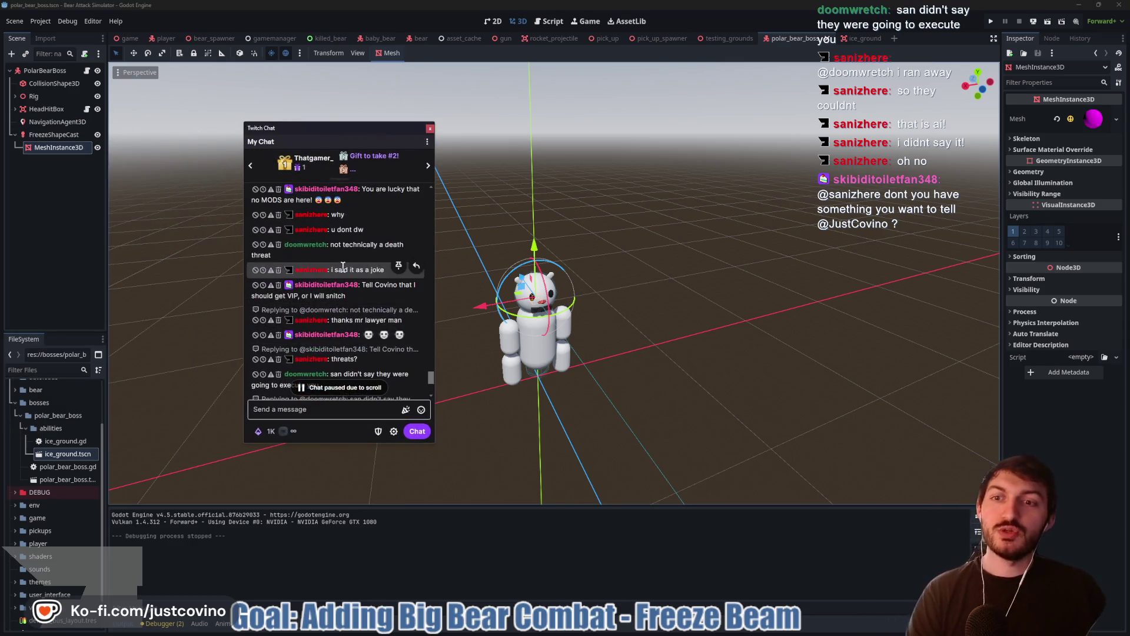
scroll(349, 288, up, 5)
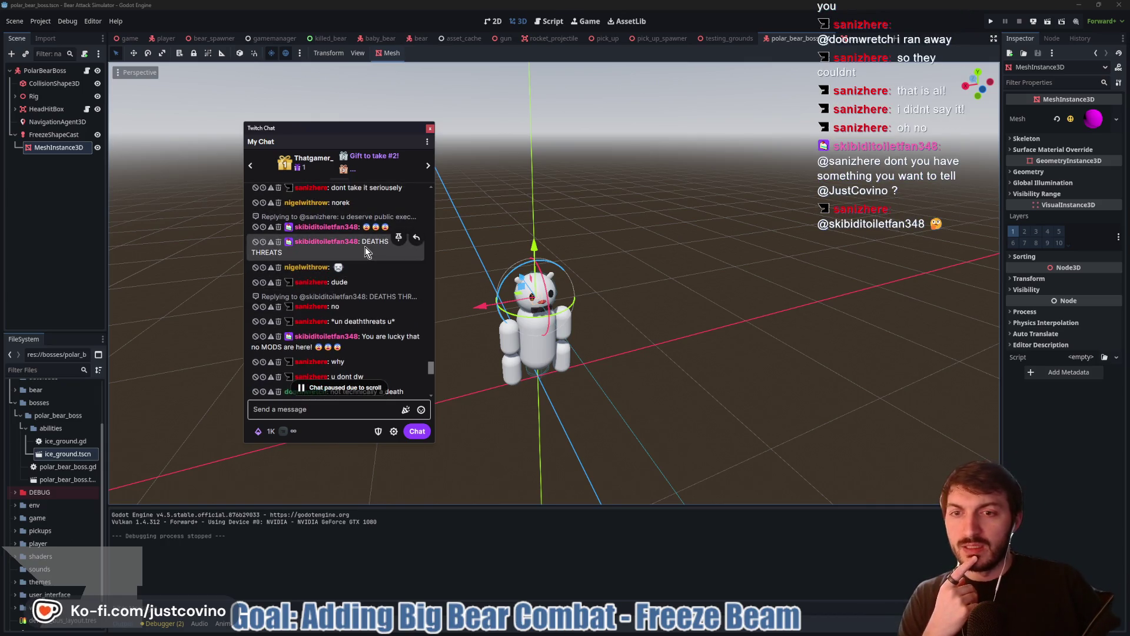
scroll(366, 265, up, 4)
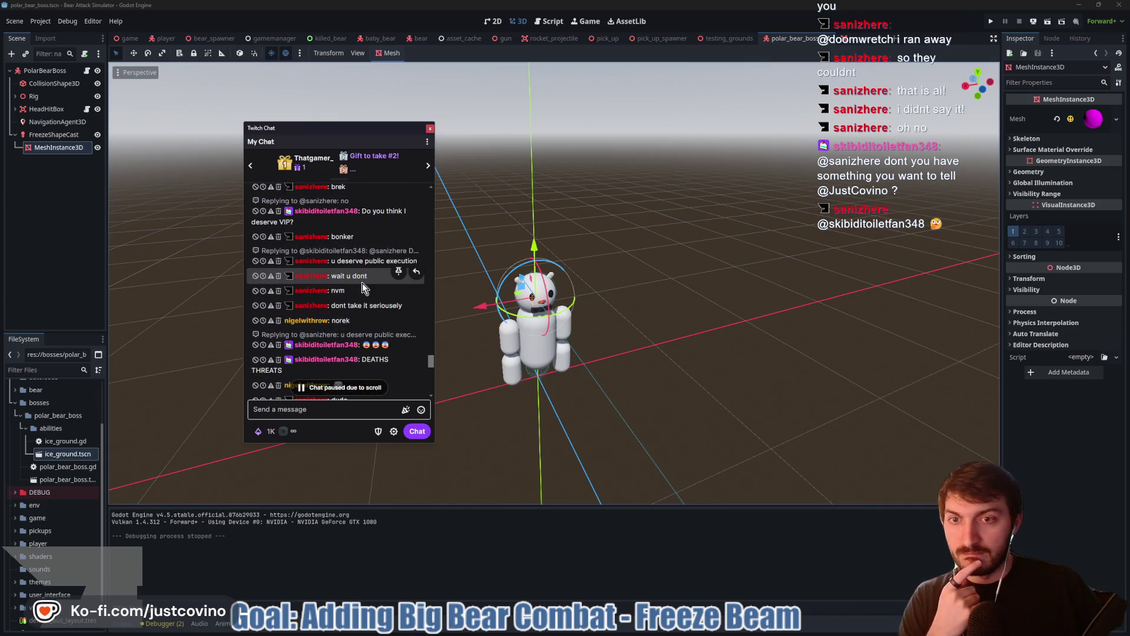
scroll(365, 288, up, 1)
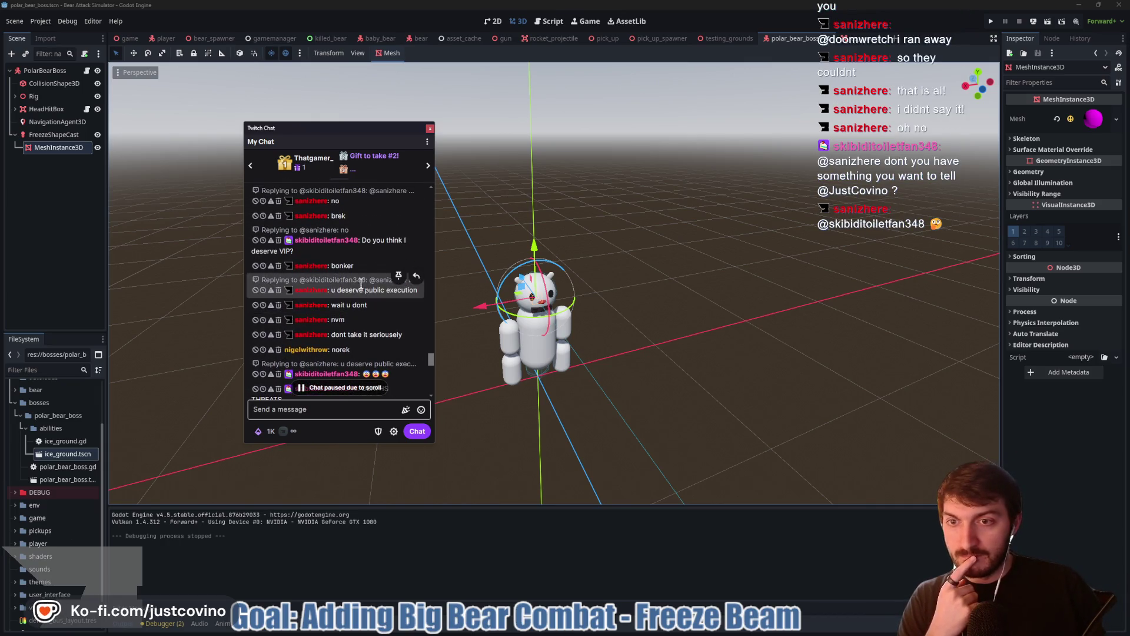
click(279, 290)
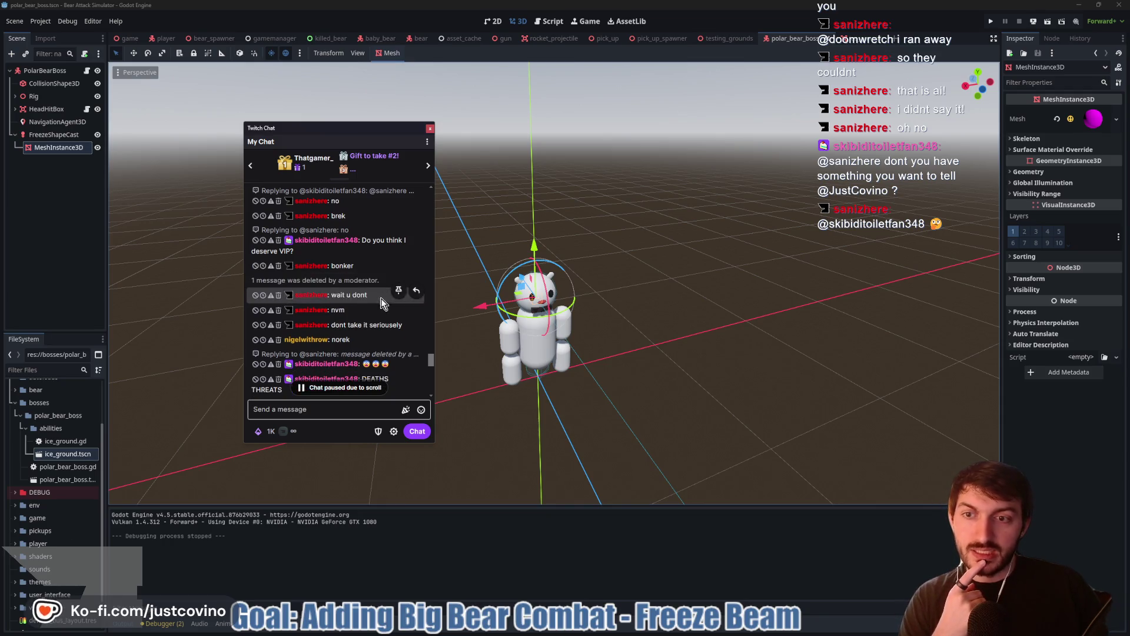
scroll(327, 306, up, 3)
scroll(328, 307, down, 5)
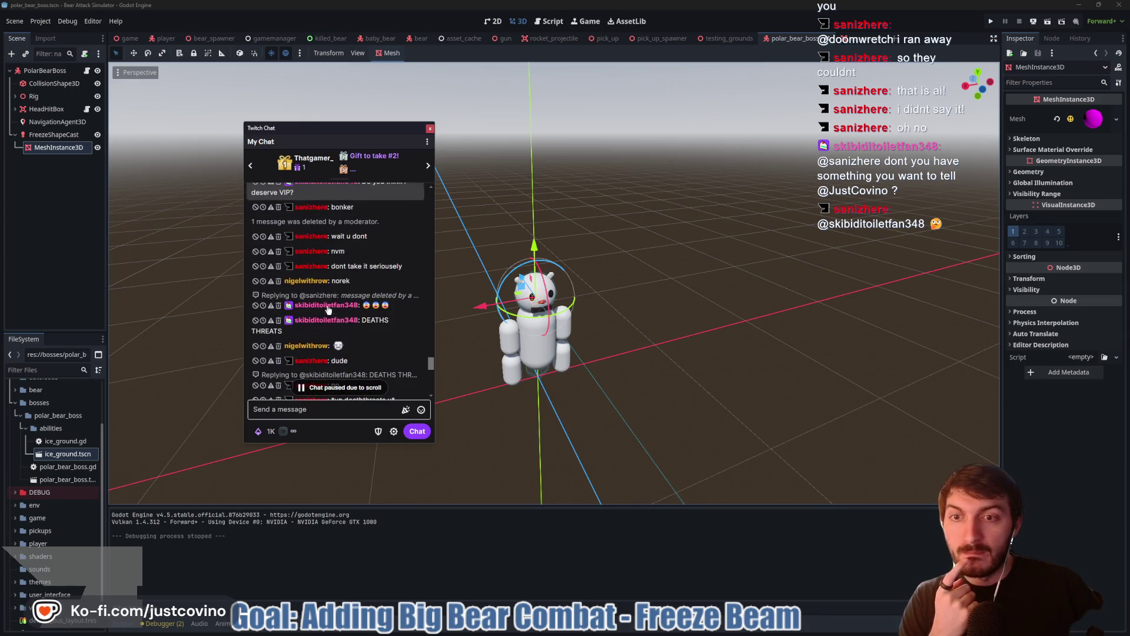
scroll(326, 309, down, 2)
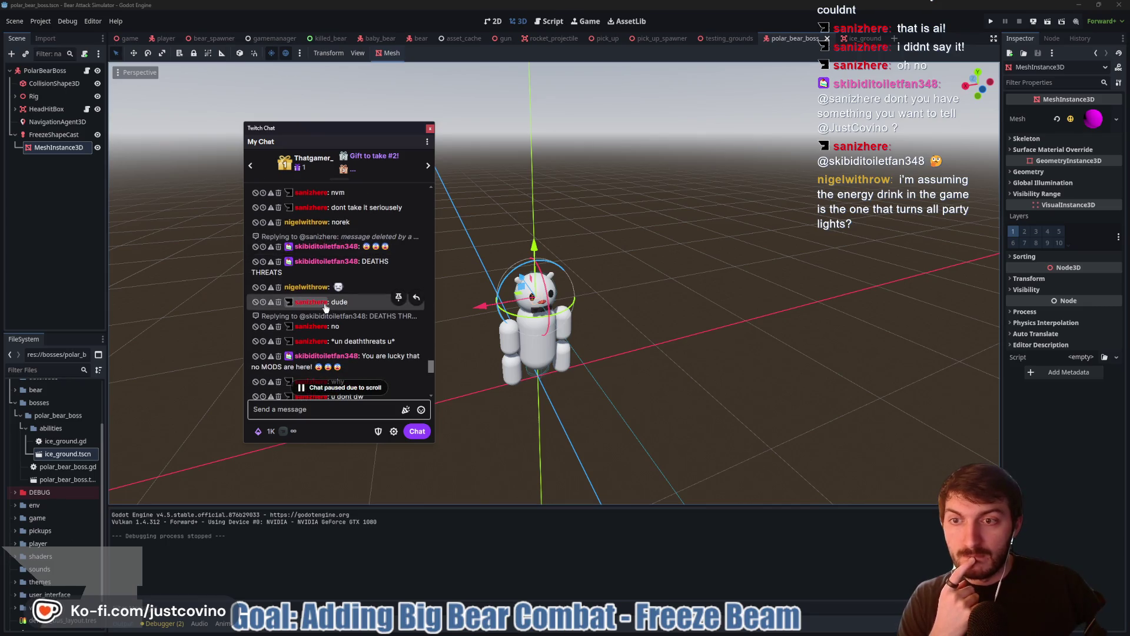
scroll(324, 306, down, 8)
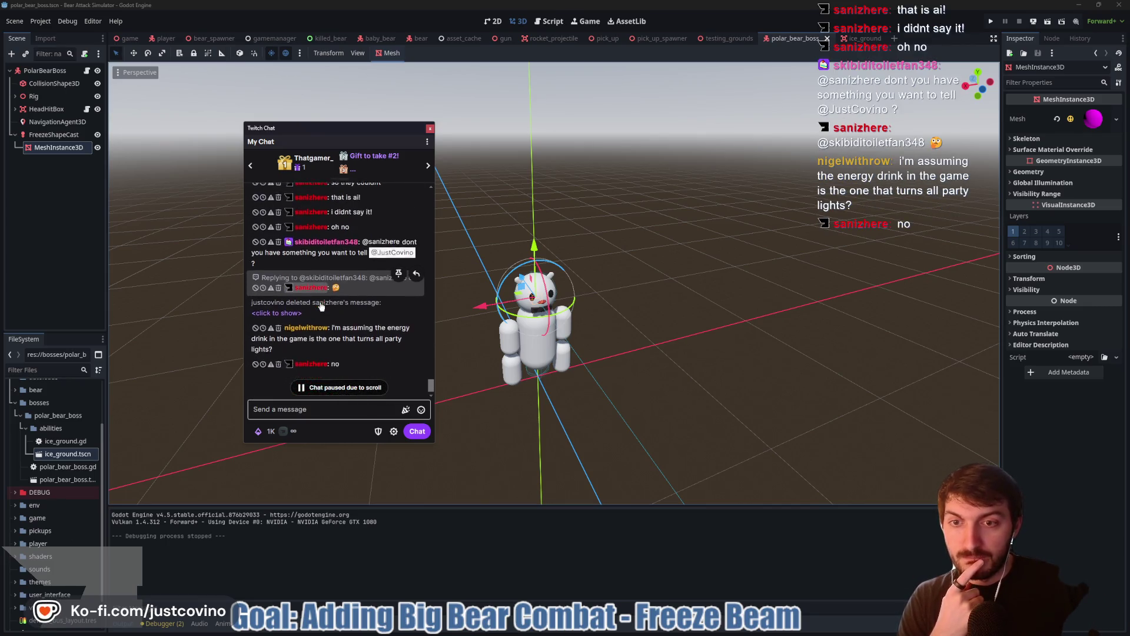
scroll(321, 306, down, 2)
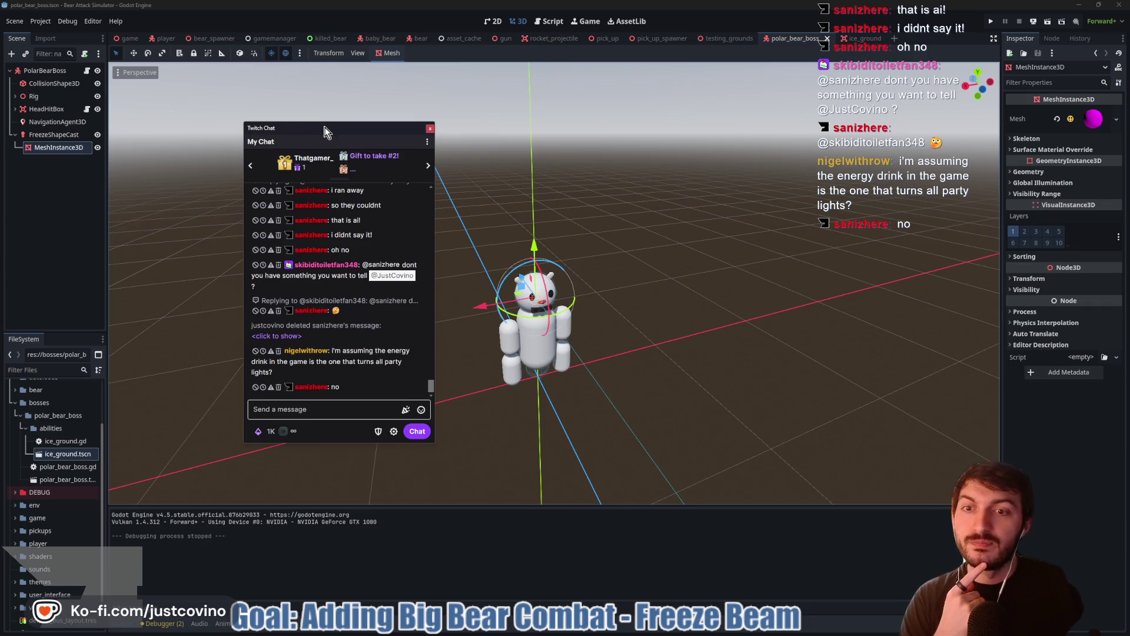
click(429, 128)
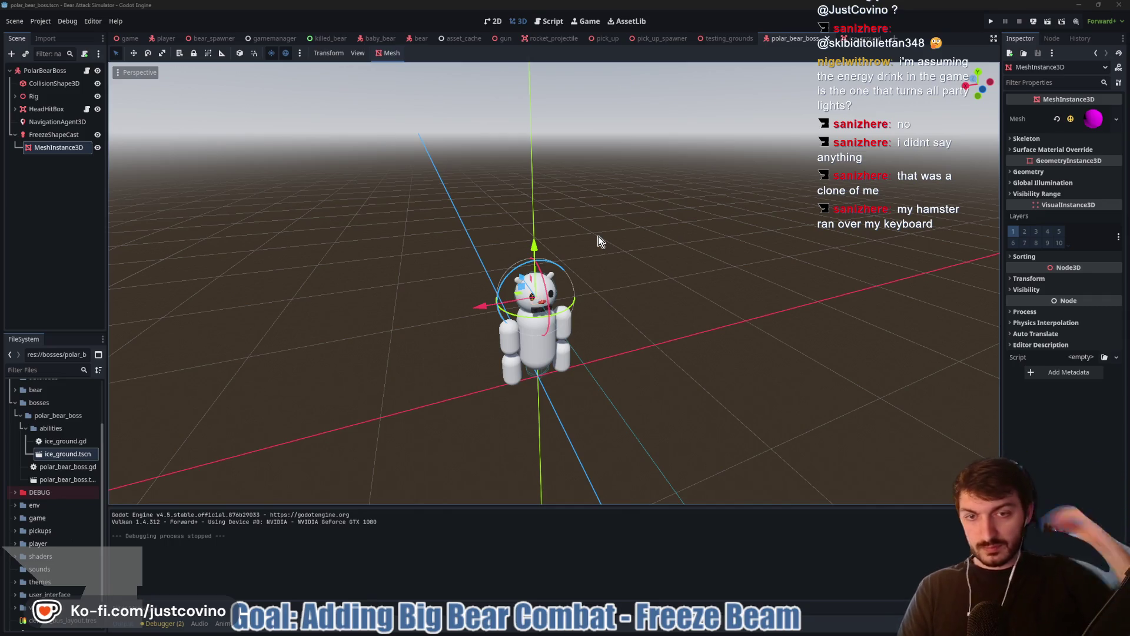
click(87, 70)
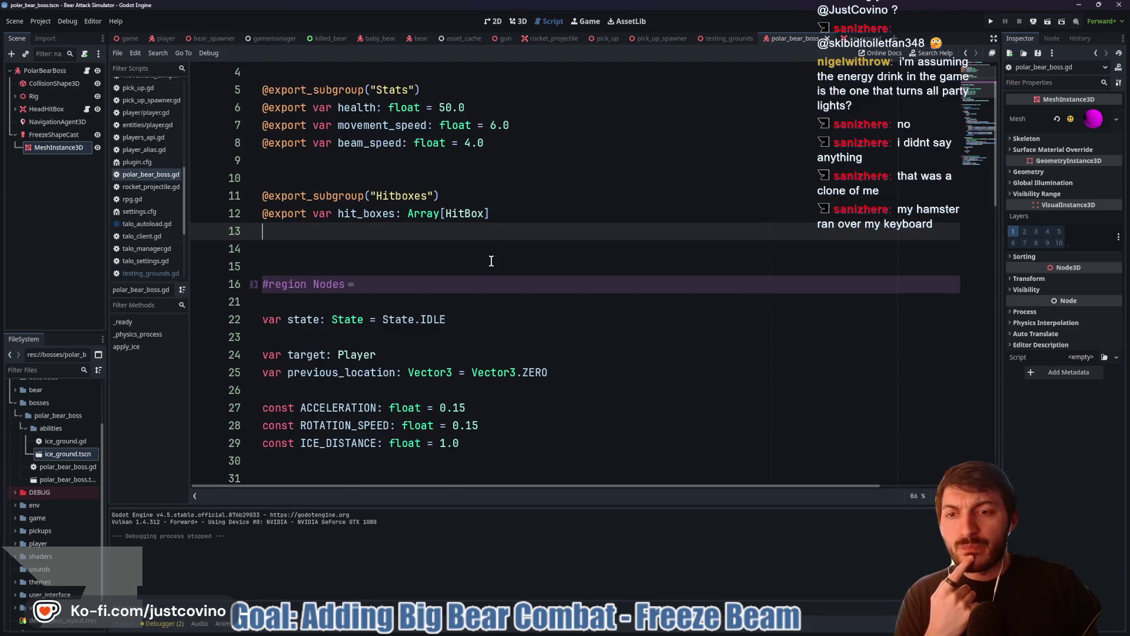
Scroll down polar_bear_boss.gd, then switch to the game.gd script.
scroll(491, 260, down, 2)
scroll(490, 266, down, 1)
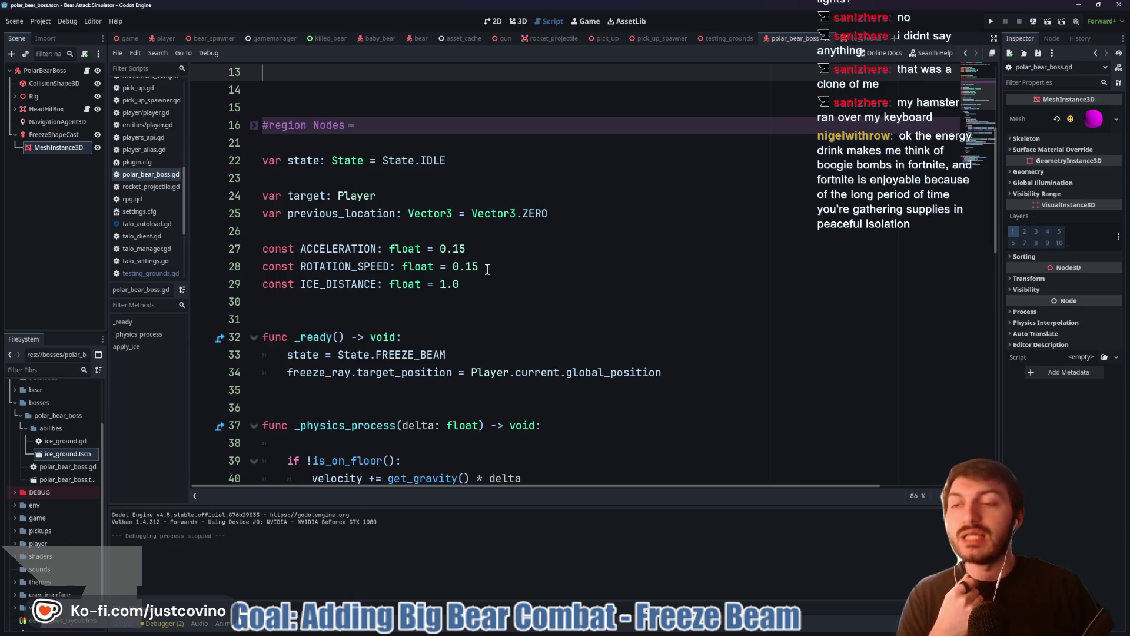
click(129, 40)
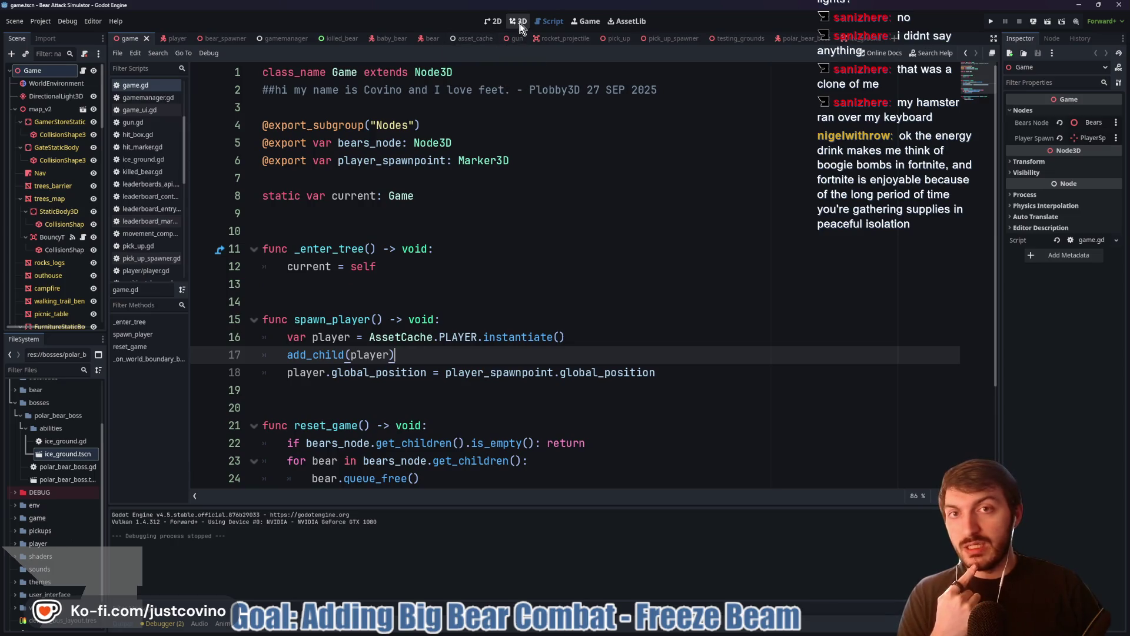
Orbit and zoom out the 3D view over the game map to include the store building.
click(518, 21)
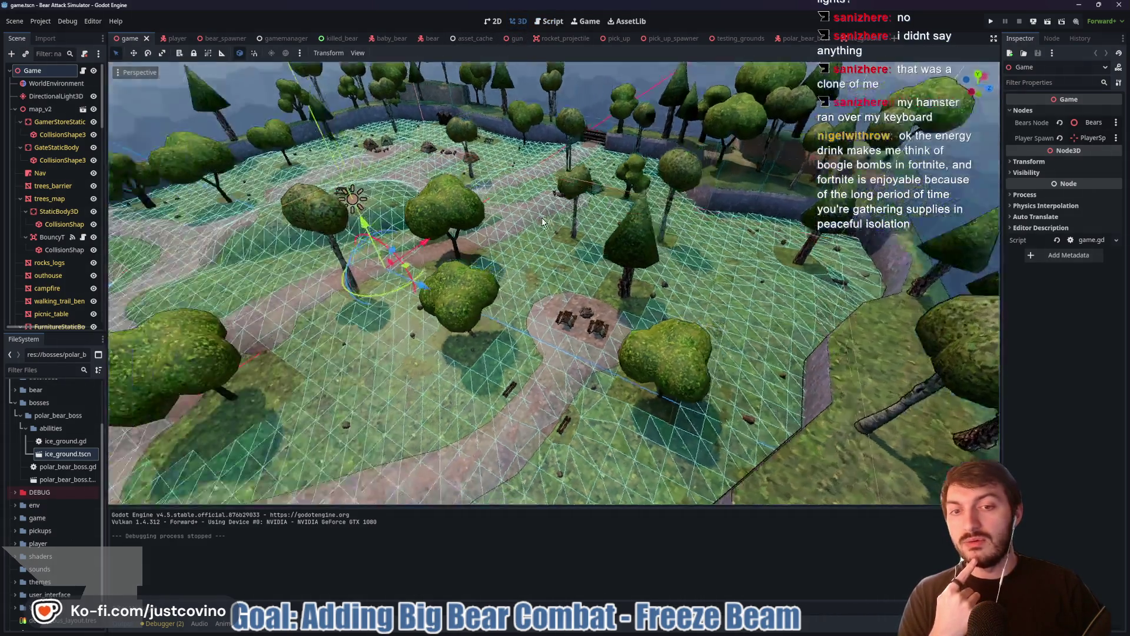
drag(543, 222, 476, 222)
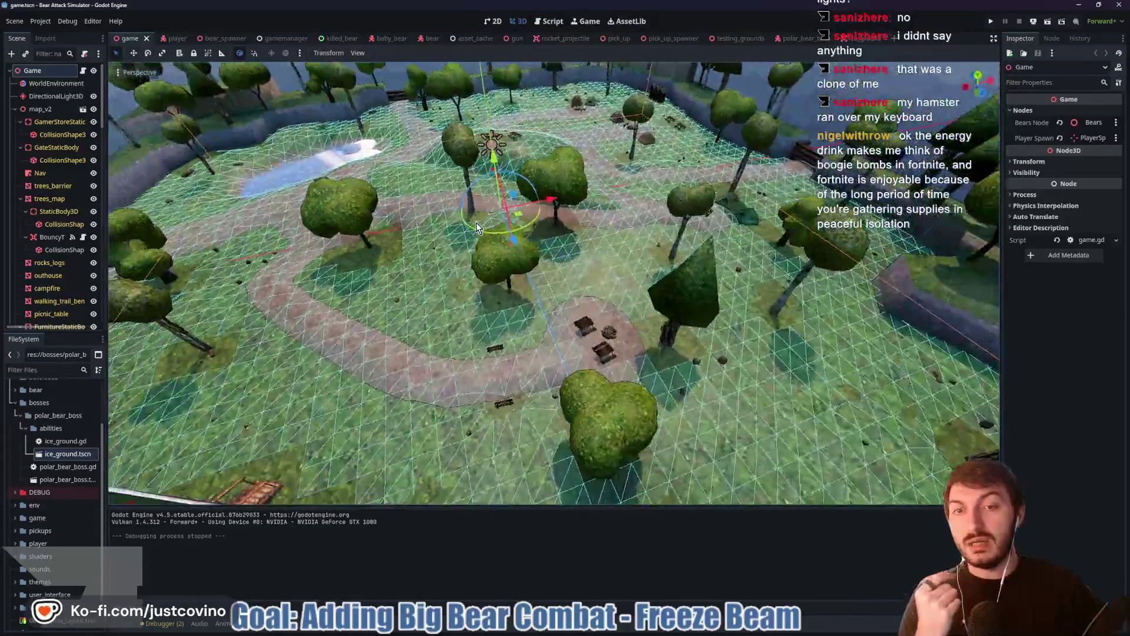
scroll(476, 226, down, 6)
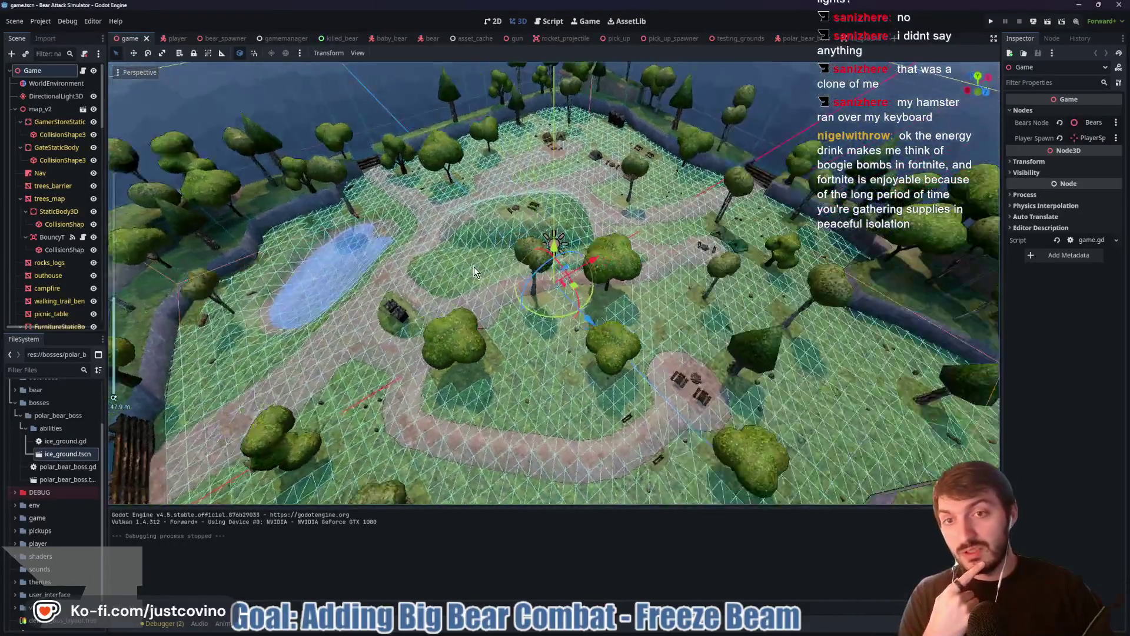
drag(475, 272, 591, 269)
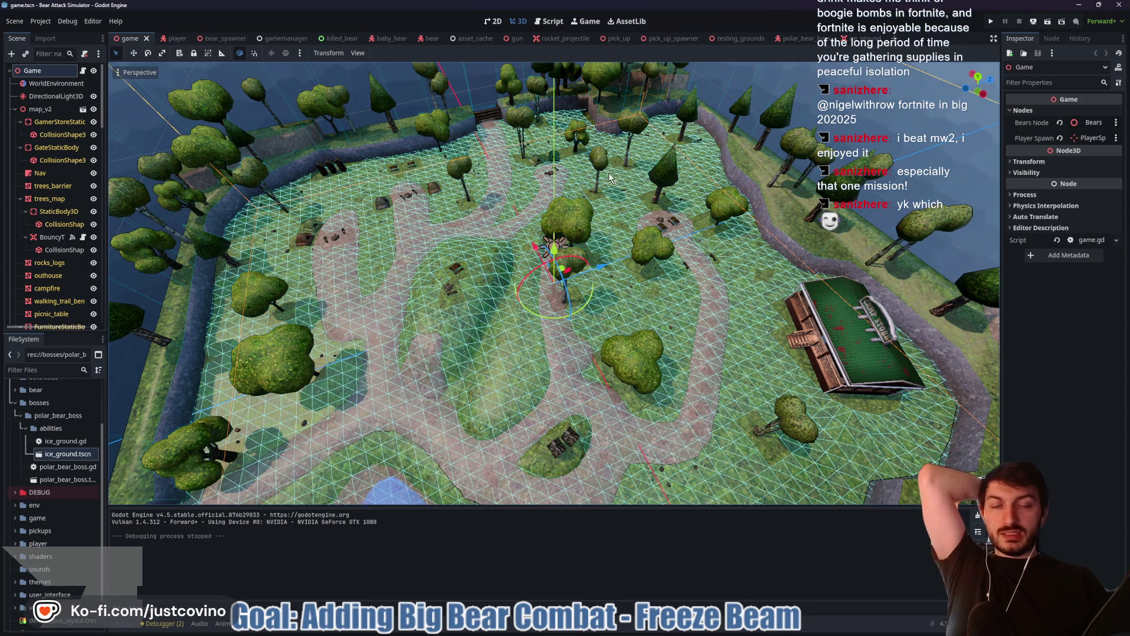
click(816, 38)
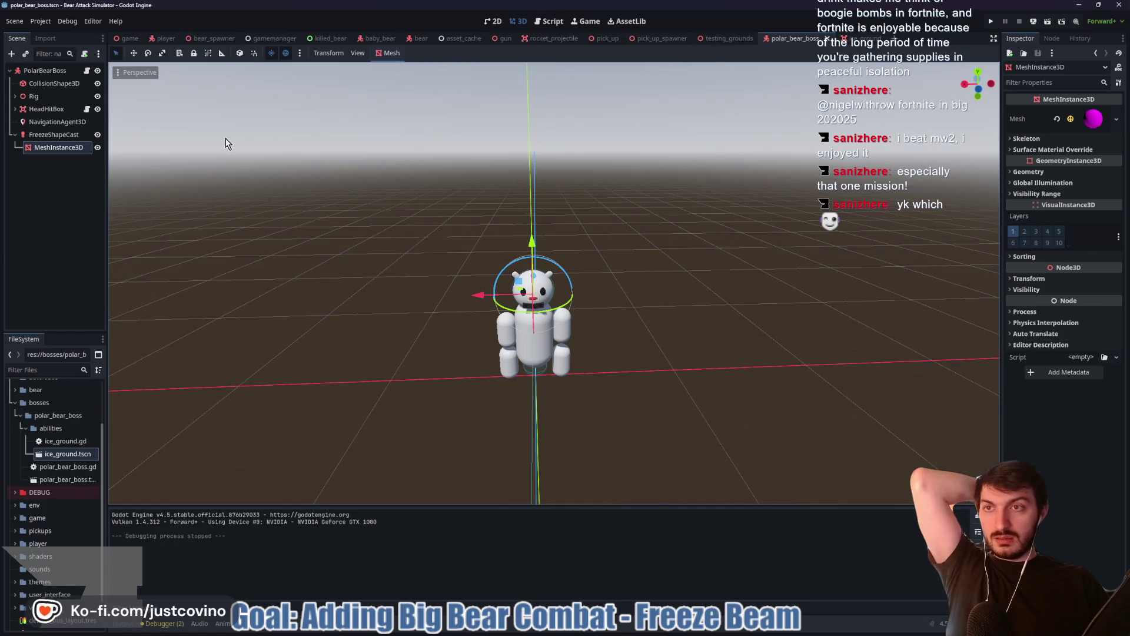
Return to the game map, orbit it from another side, and bring up the feedback tracker.
click(124, 40)
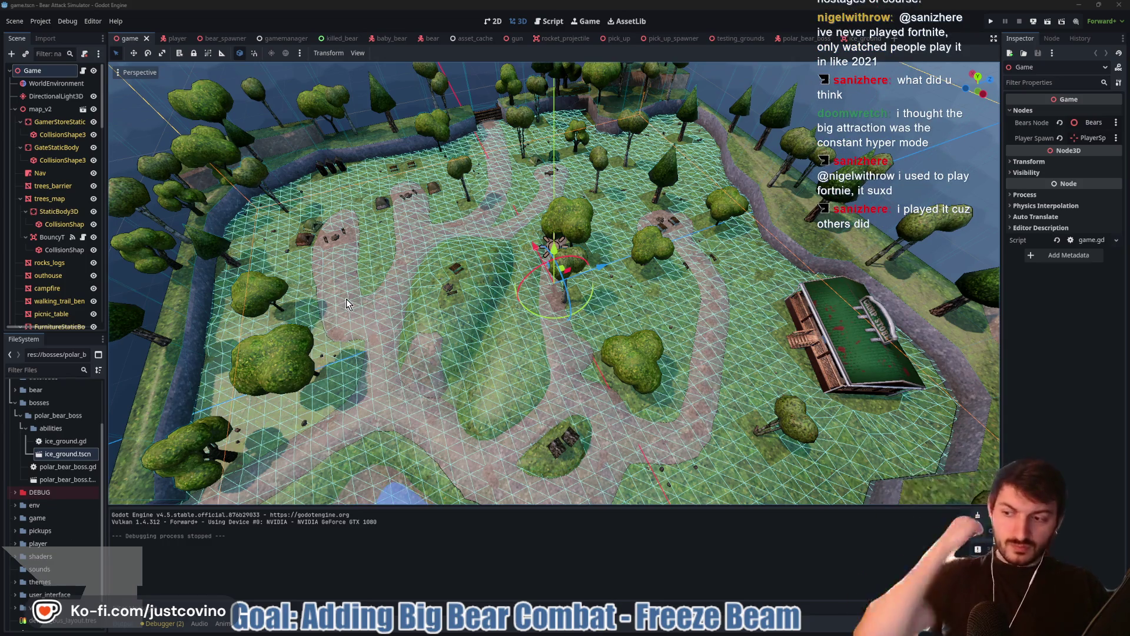
mouse_move(346, 299)
mouse_down()
mouse_move(504, 270)
mouse_move(512, 318)
mouse_up()
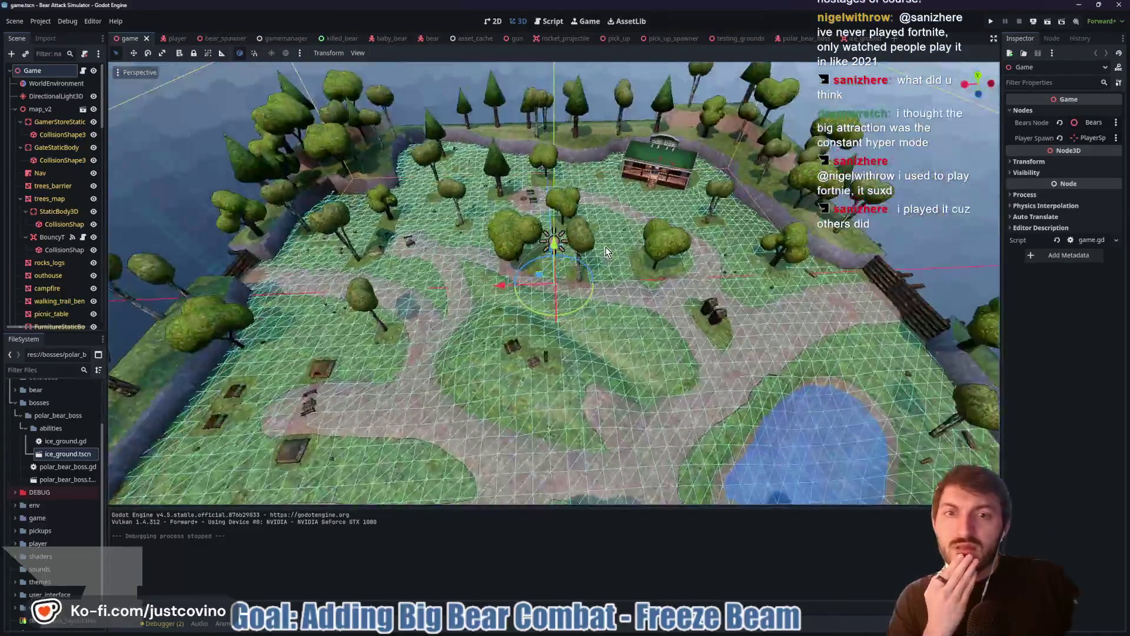
click(623, 627)
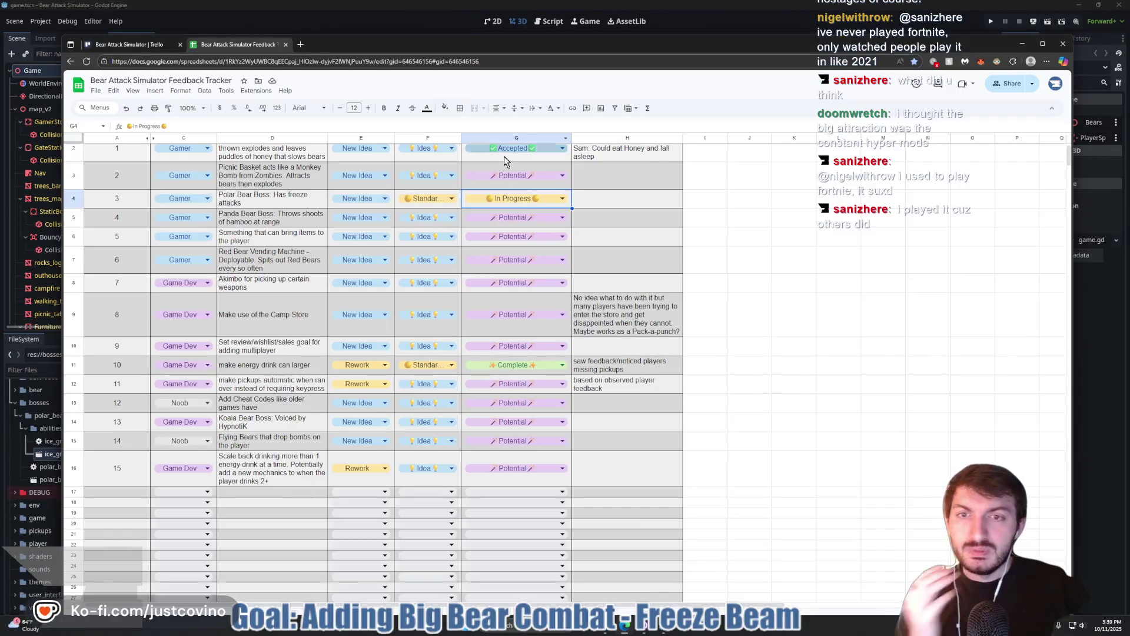
Start row 17 as entry 16 with player type Game Dev and the Bear Claws summary.
click(120, 490)
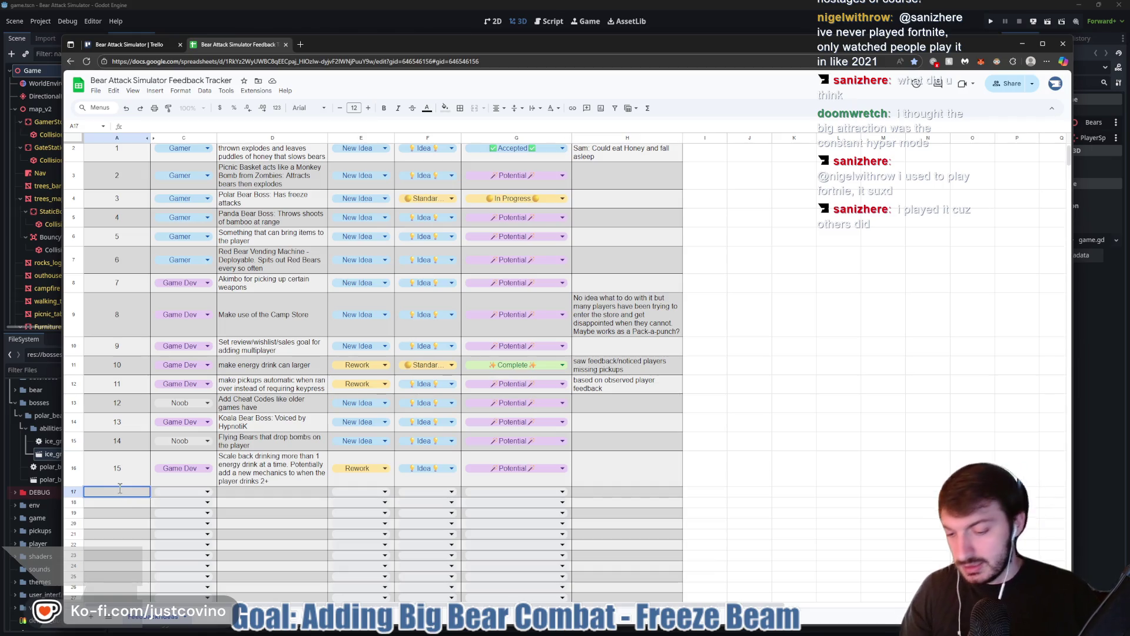
click(202, 492)
click(197, 519)
click(246, 492)
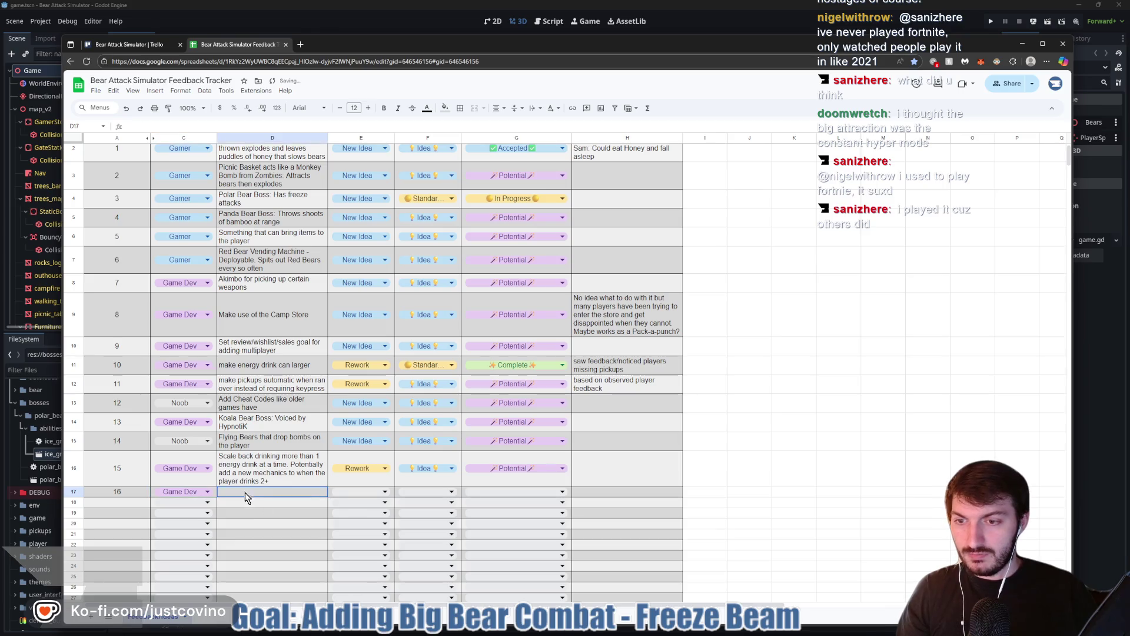
text(ears drop )
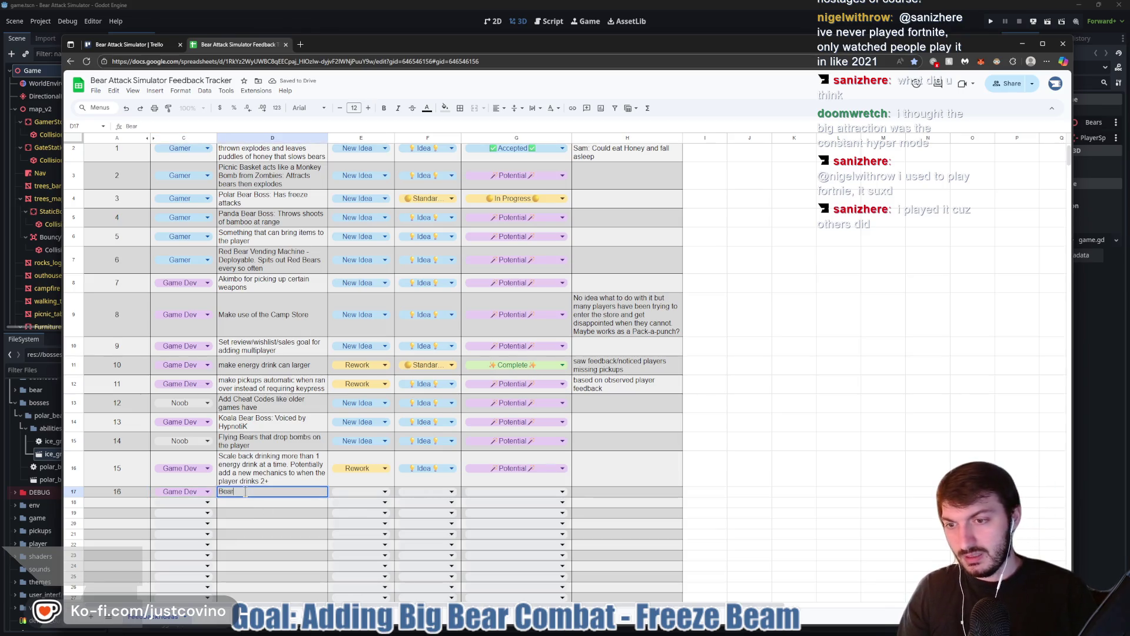
text(Bear Claws: used f)
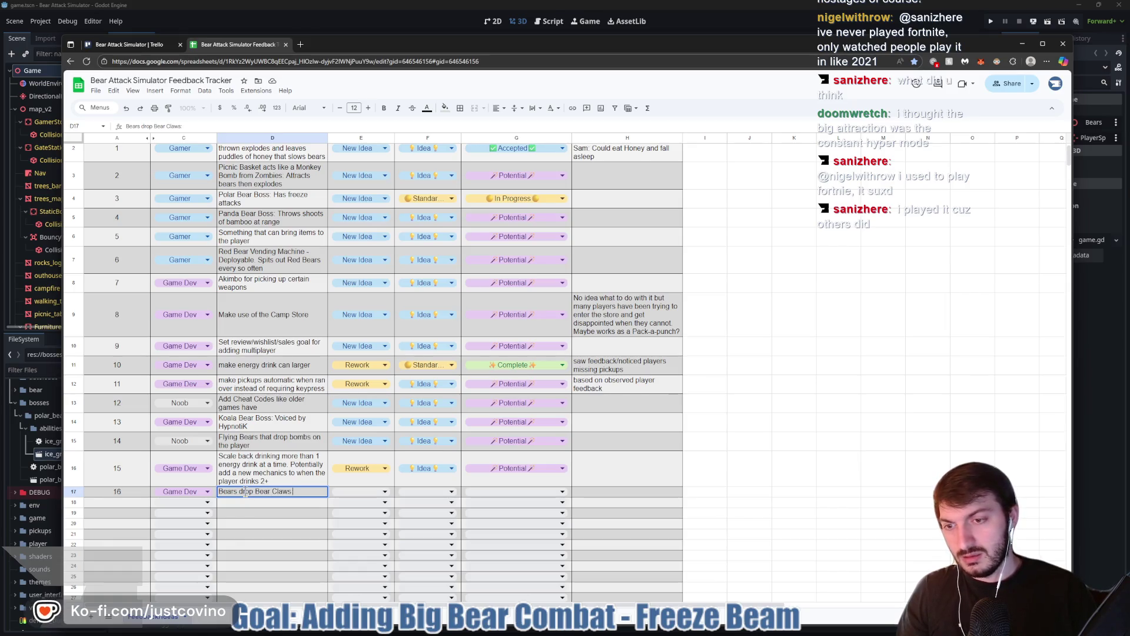
text(or purchasing ite)
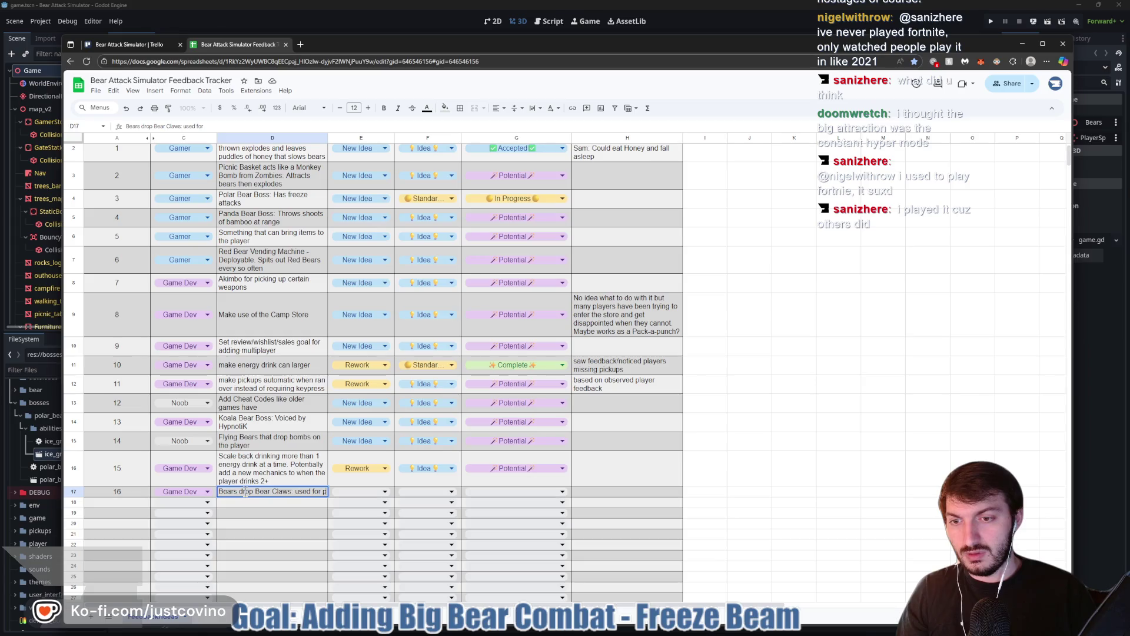
text(ms within the Camp Store)
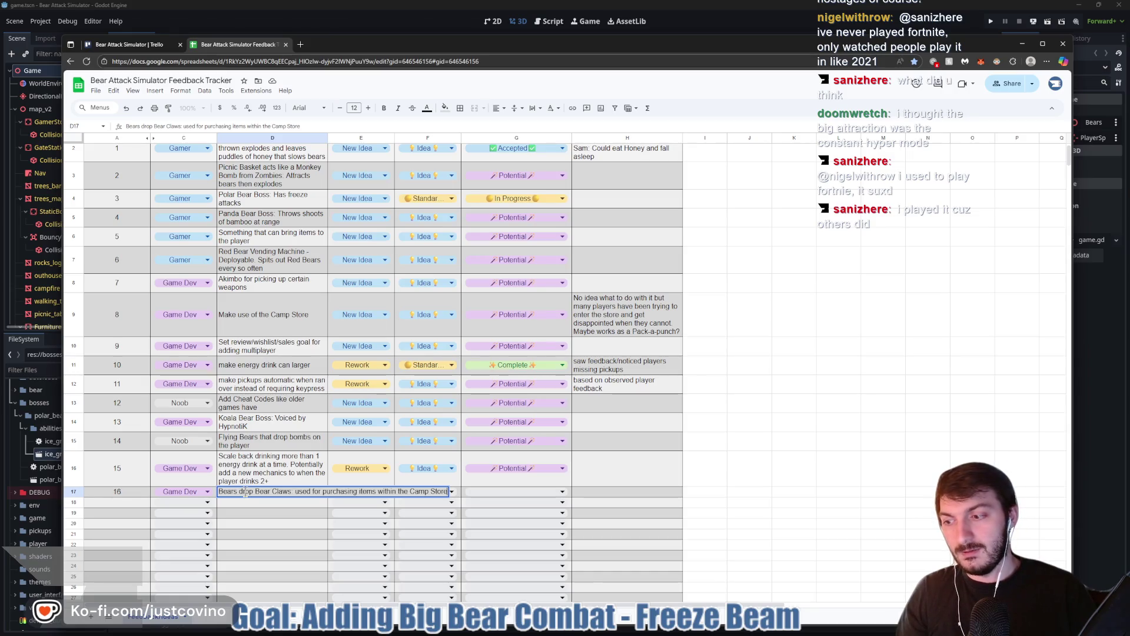
key(Tab)
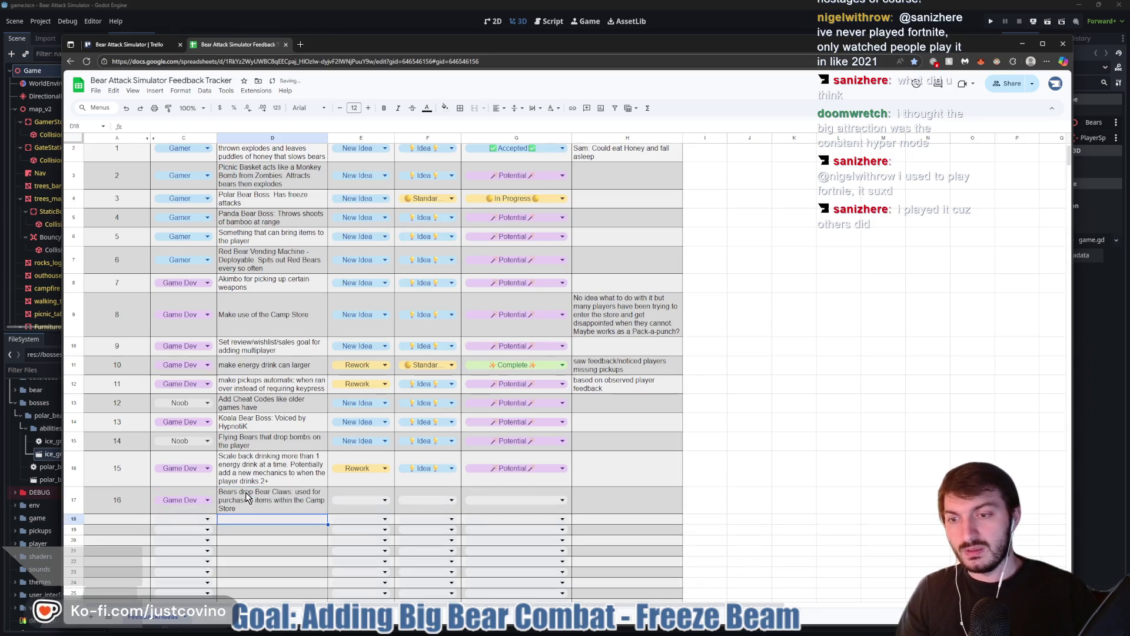
Set row 17's category to Rework, priority to Idea and status to Potential.
click(365, 502)
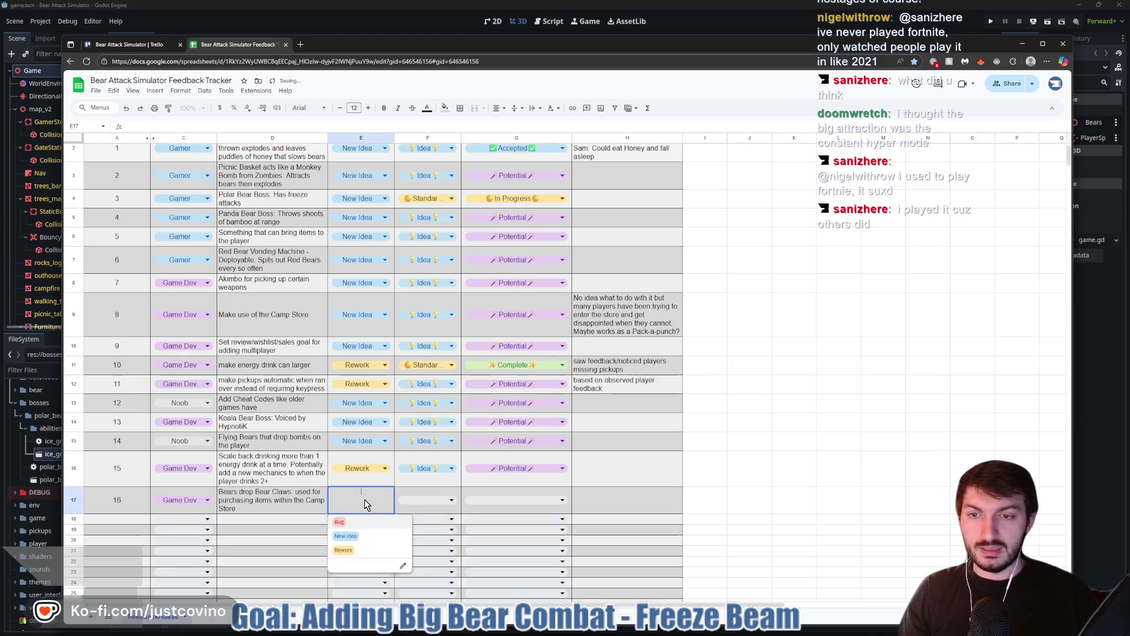
click(344, 550)
click(447, 506)
click(413, 550)
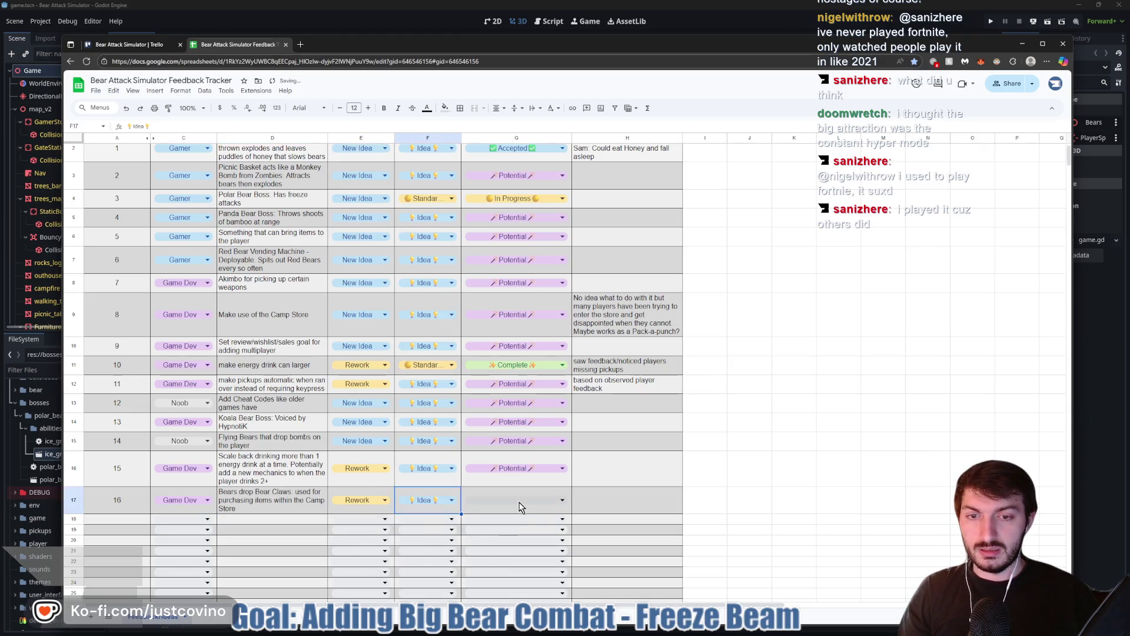
click(520, 506)
click(522, 537)
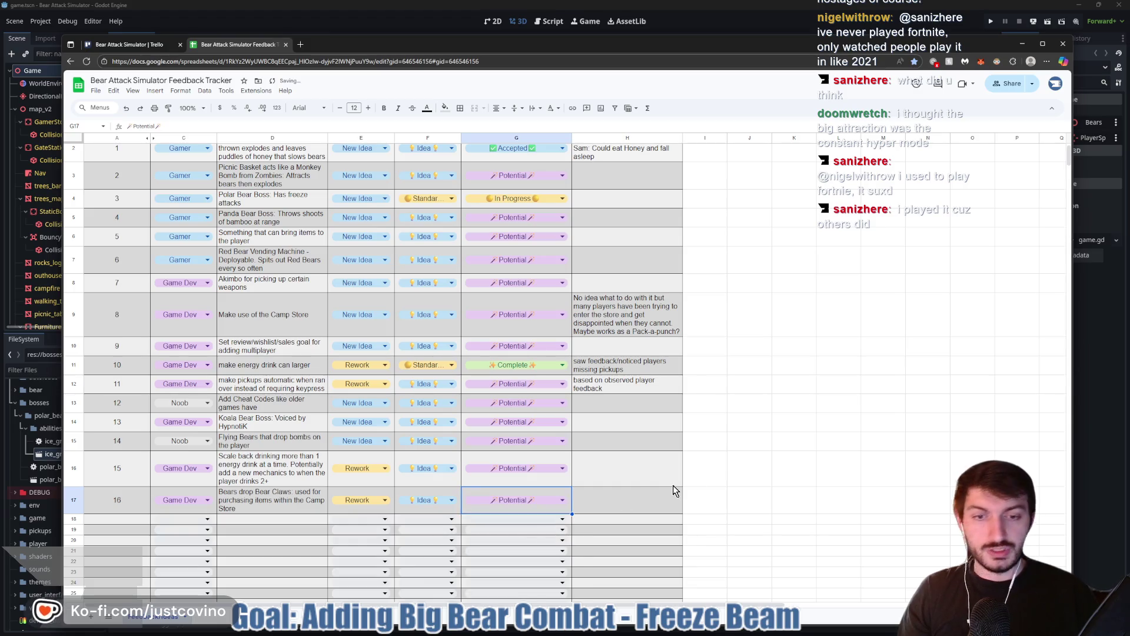
scroll(590, 355, up, 1)
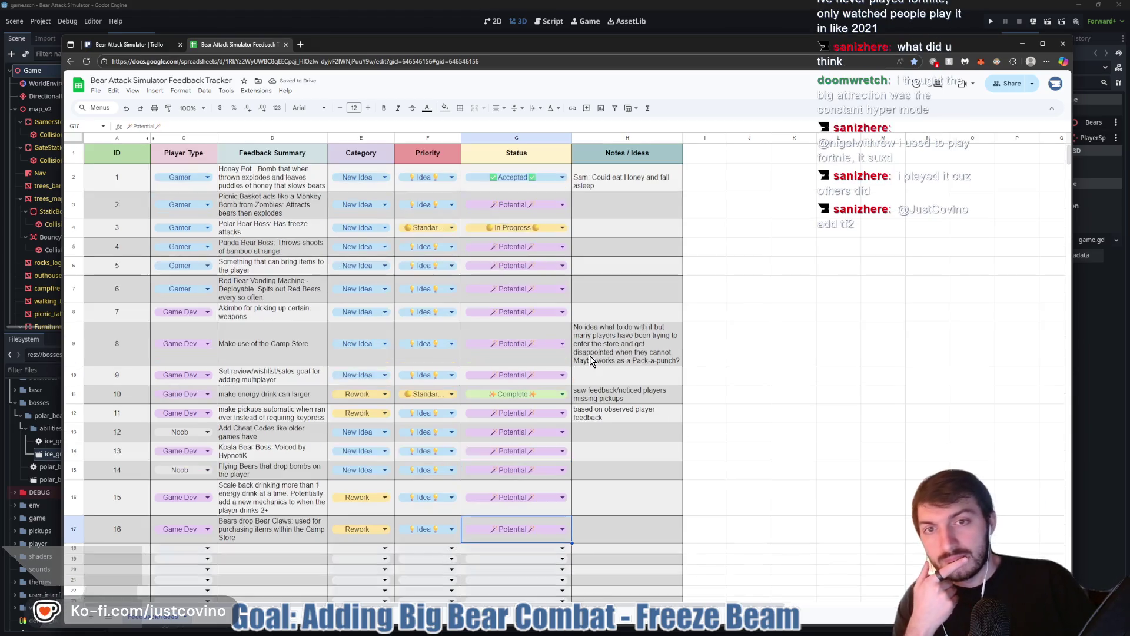
scroll(590, 356, down, 1)
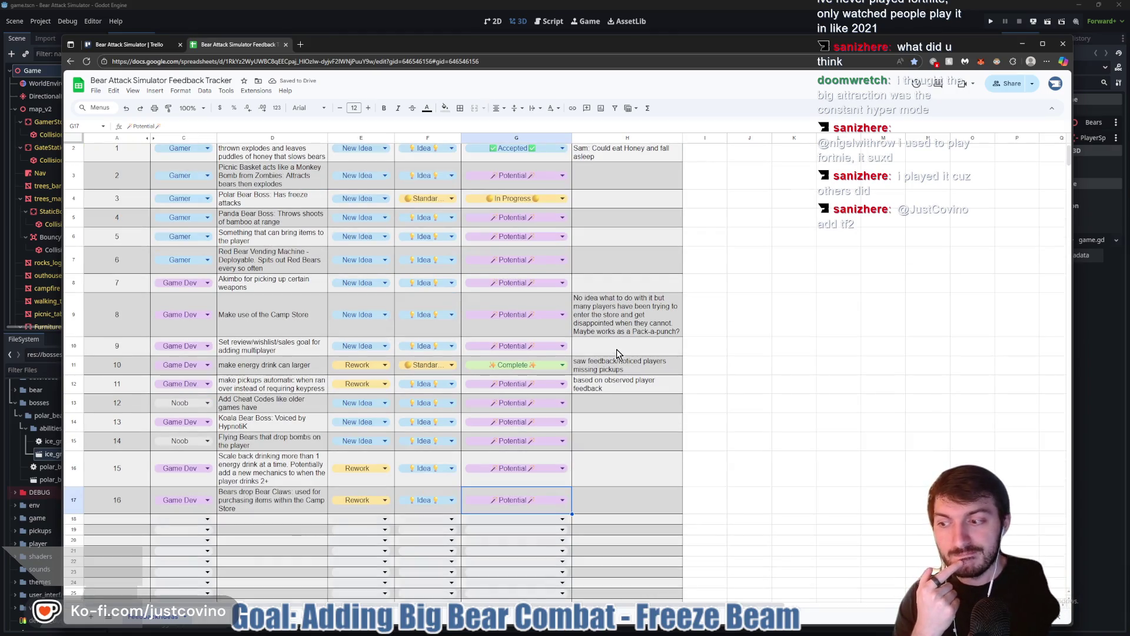
key(alt+Tab)
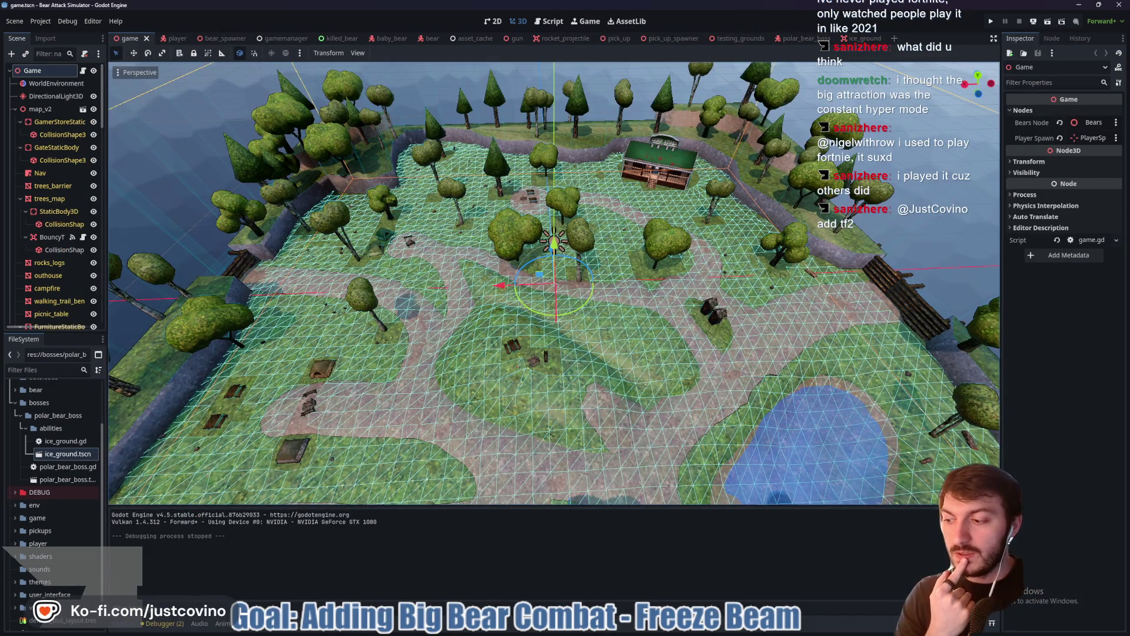
Orbit the game map so the camp store sits right, then open the polar bear boss scene.
drag(645, 358, 553, 344)
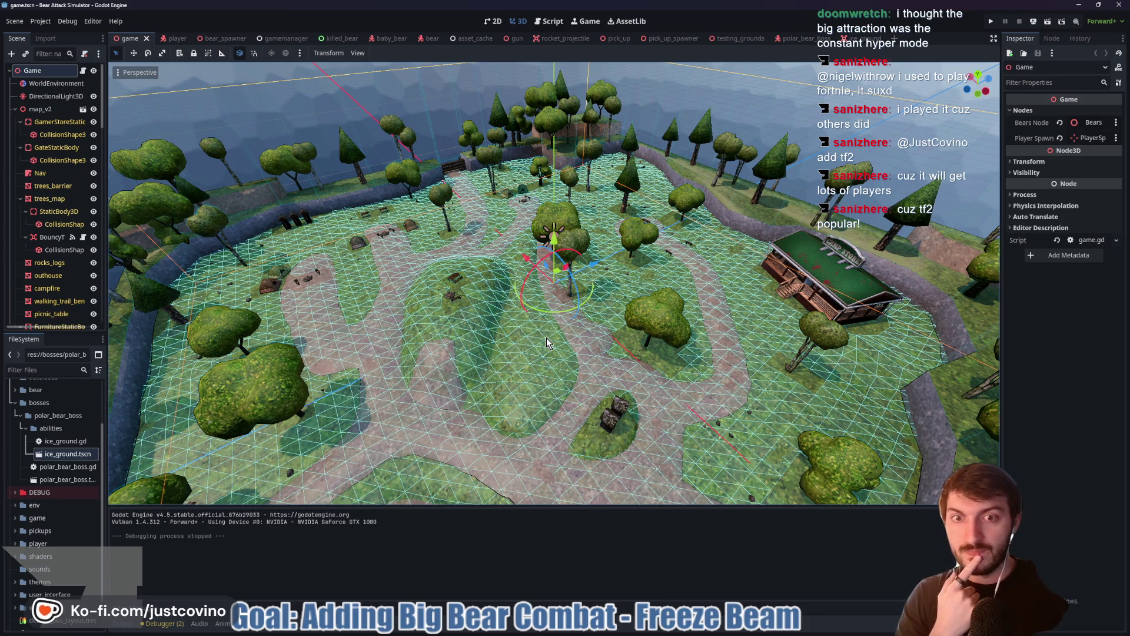
click(818, 40)
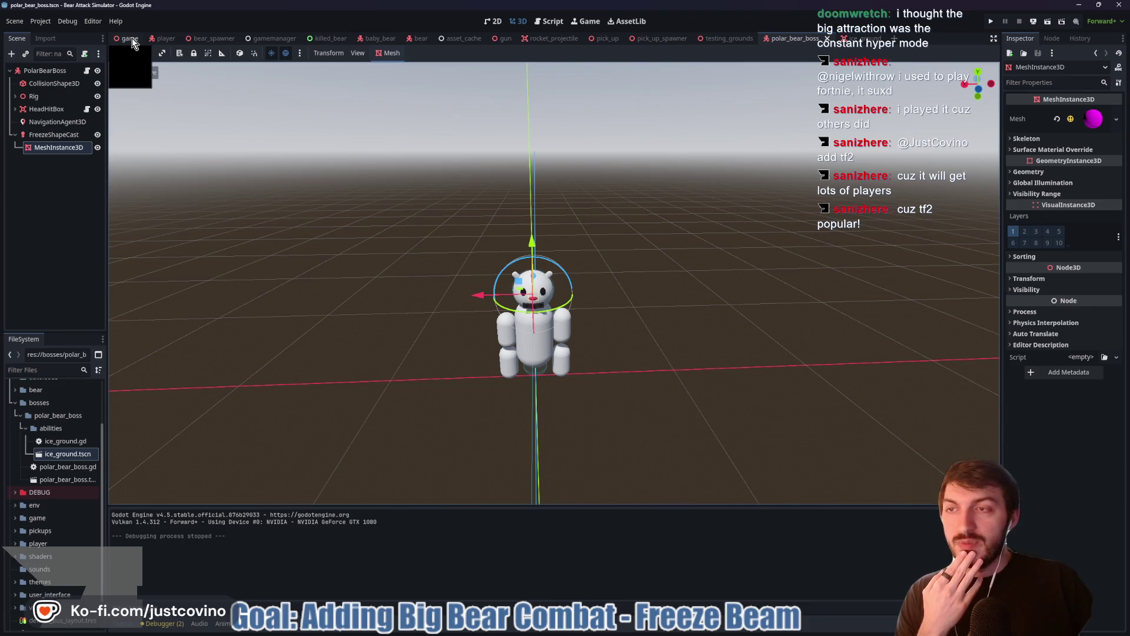
Read through polar_bear_boss.gd from lines 9–23 down to apply_ice, then open testing_grounds.
click(87, 71)
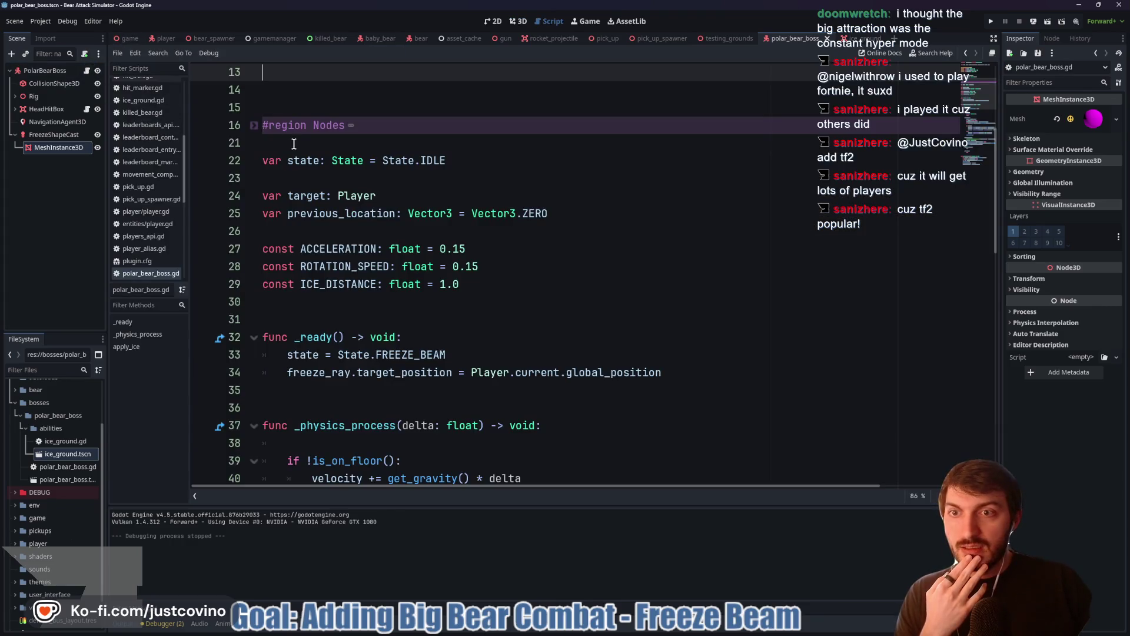
click(320, 182)
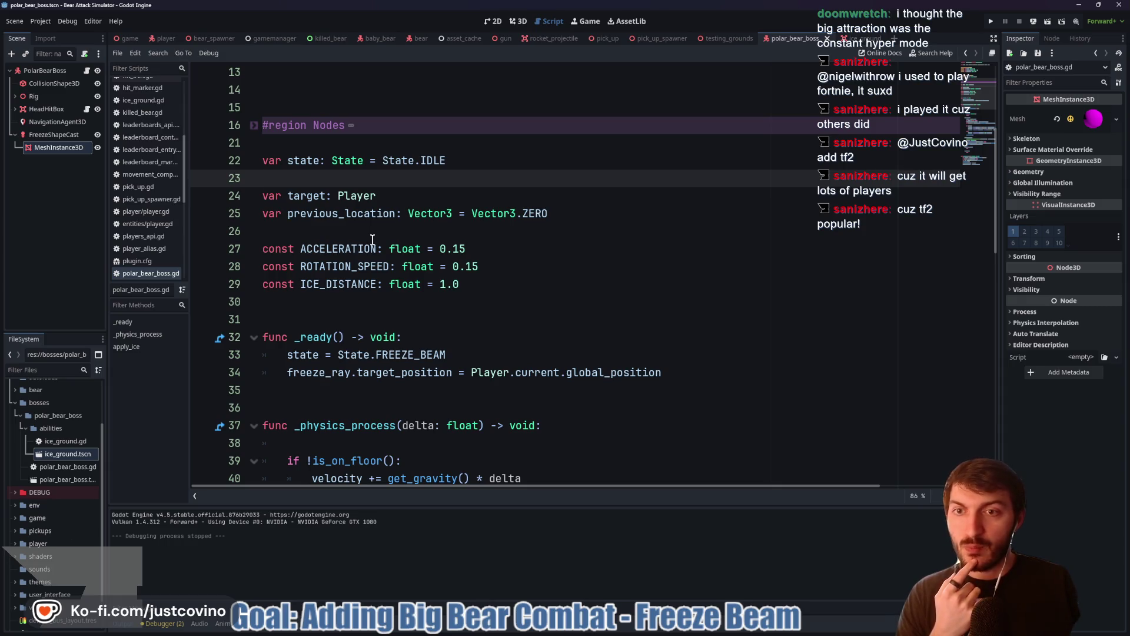
scroll(373, 240, up, 4)
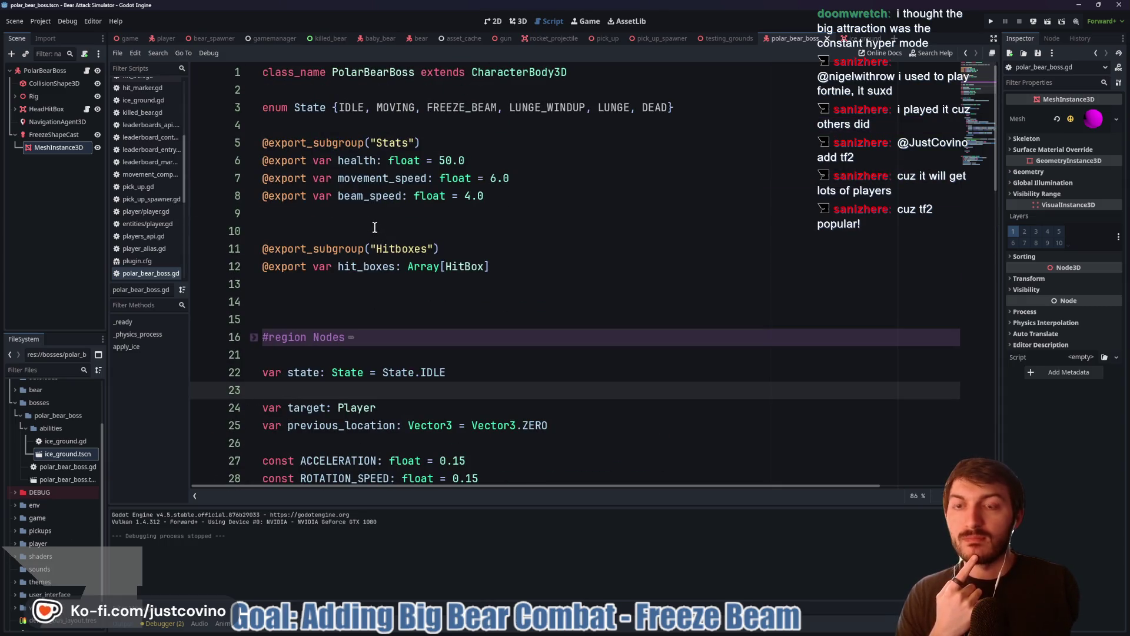
click(374, 228)
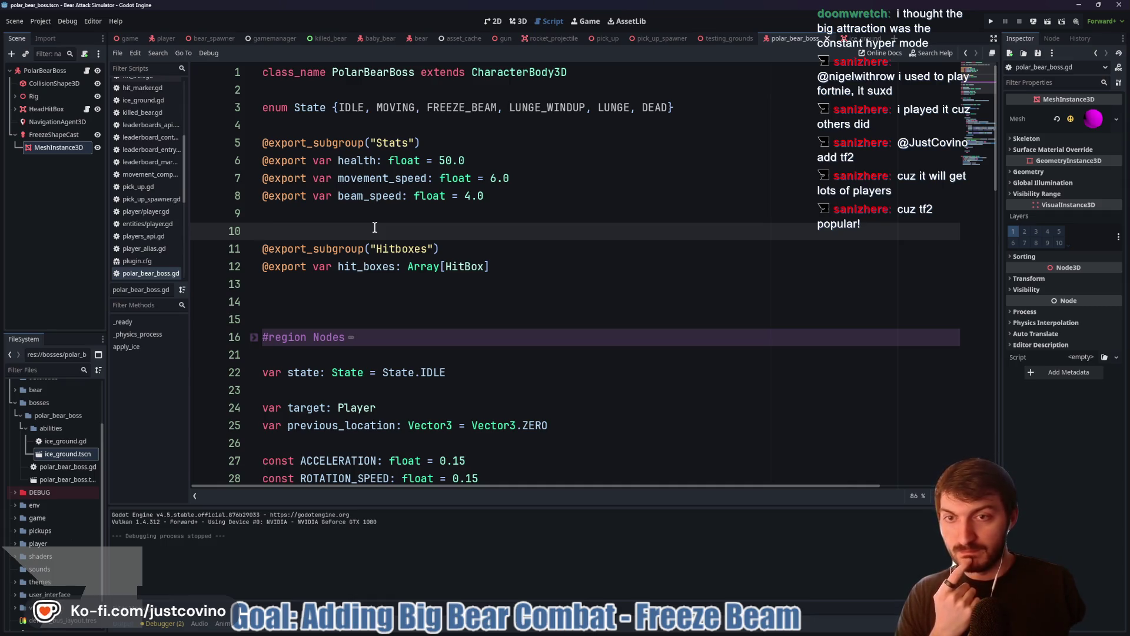
right_click(374, 228)
click(346, 224)
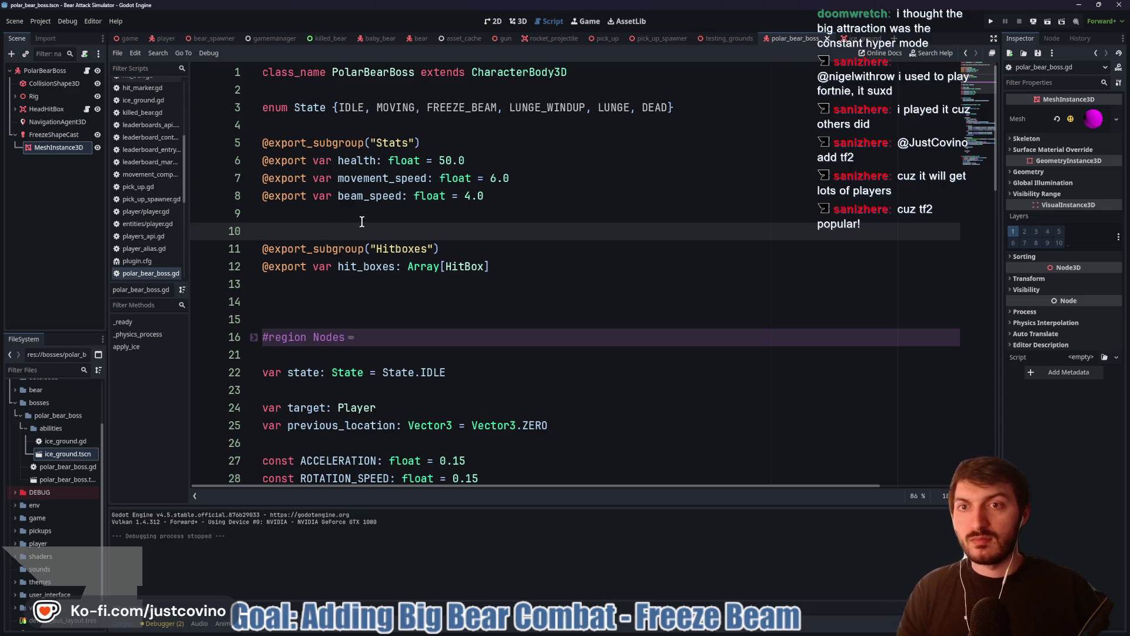
key(Up)
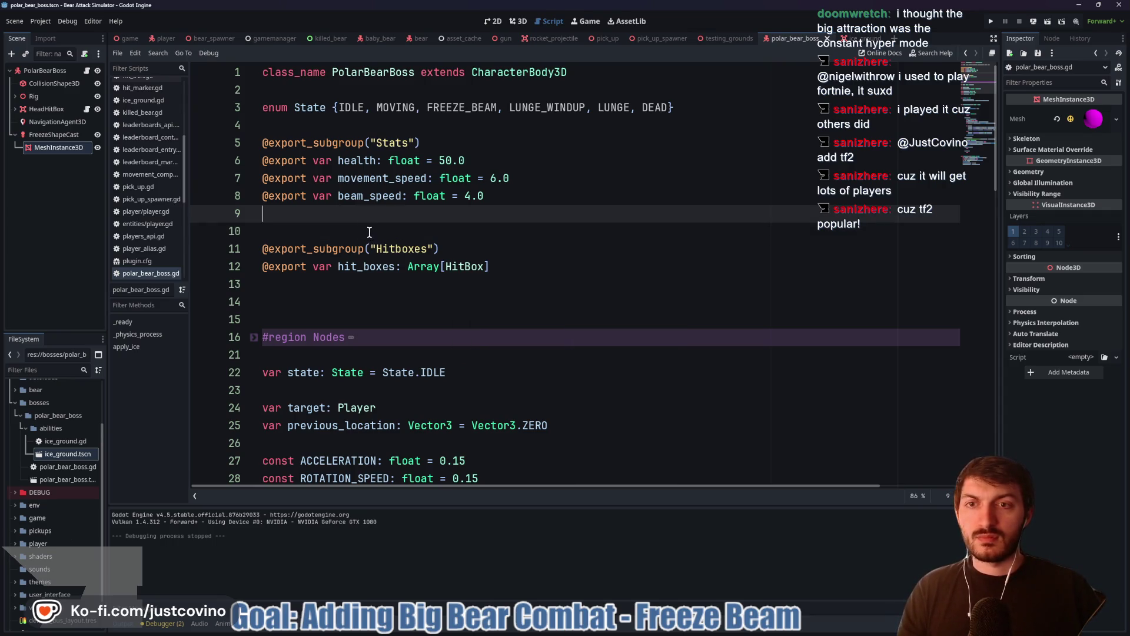
scroll(379, 229, down, 9)
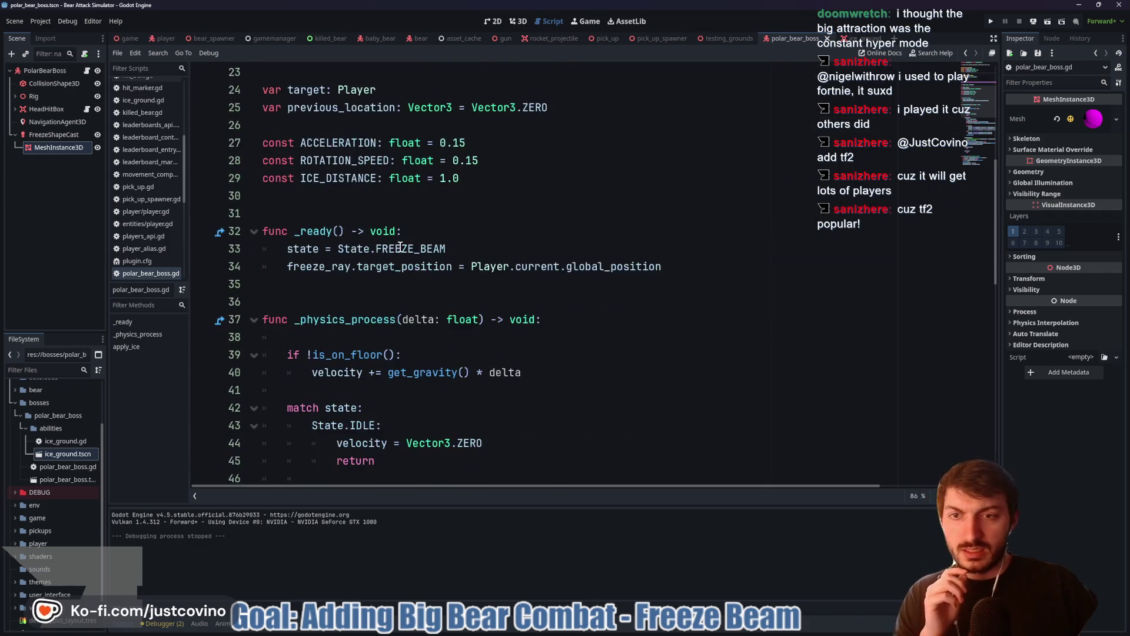
scroll(471, 252, down, 10)
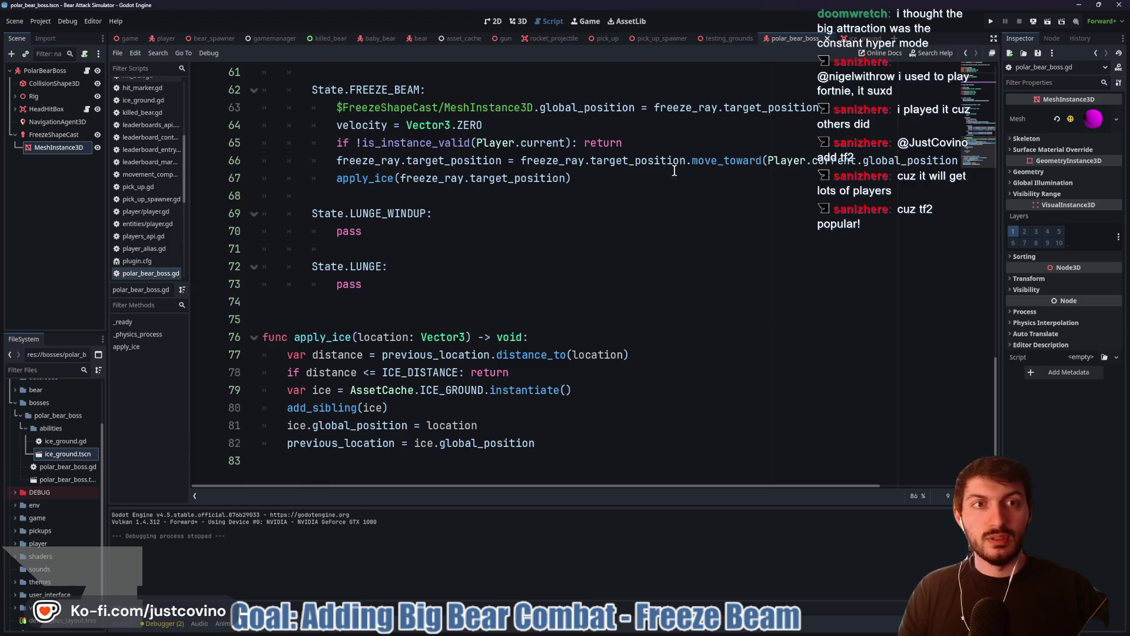
click(748, 38)
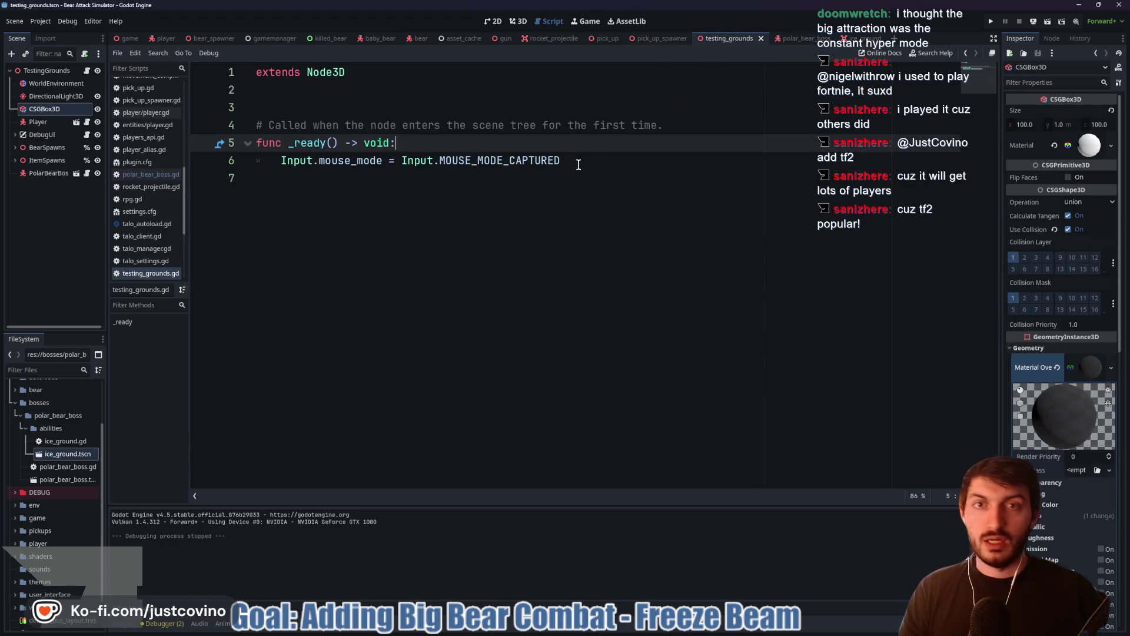
Open player.gd and go to the ICED_MOVEMENT_SETTINGS line.
click(162, 38)
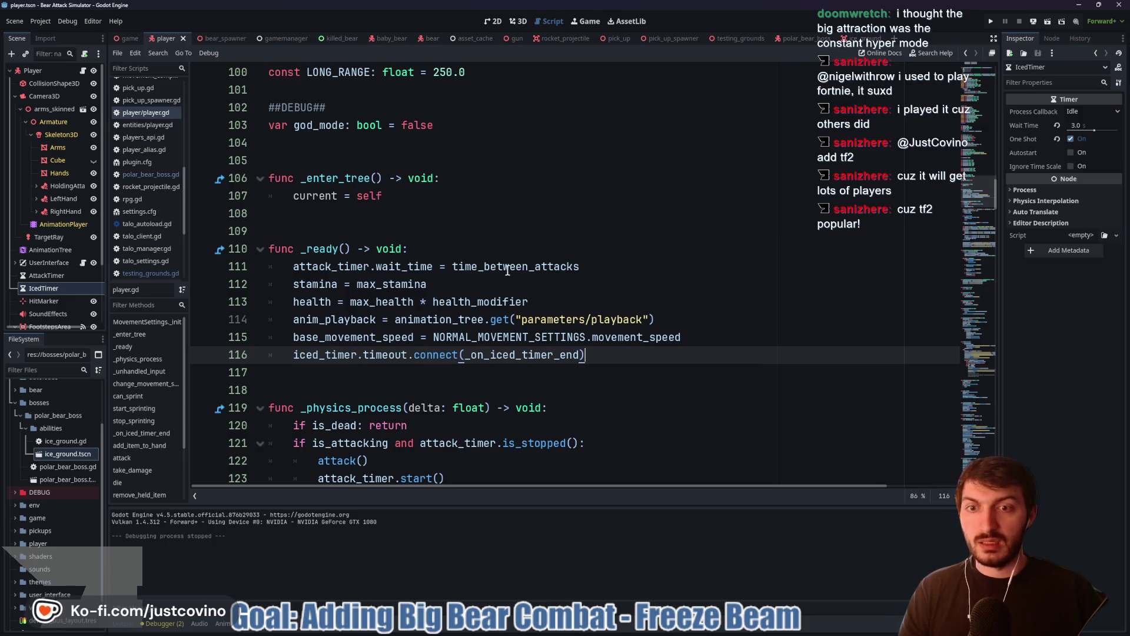
scroll(528, 306, up, 15)
scroll(528, 314, up, 4)
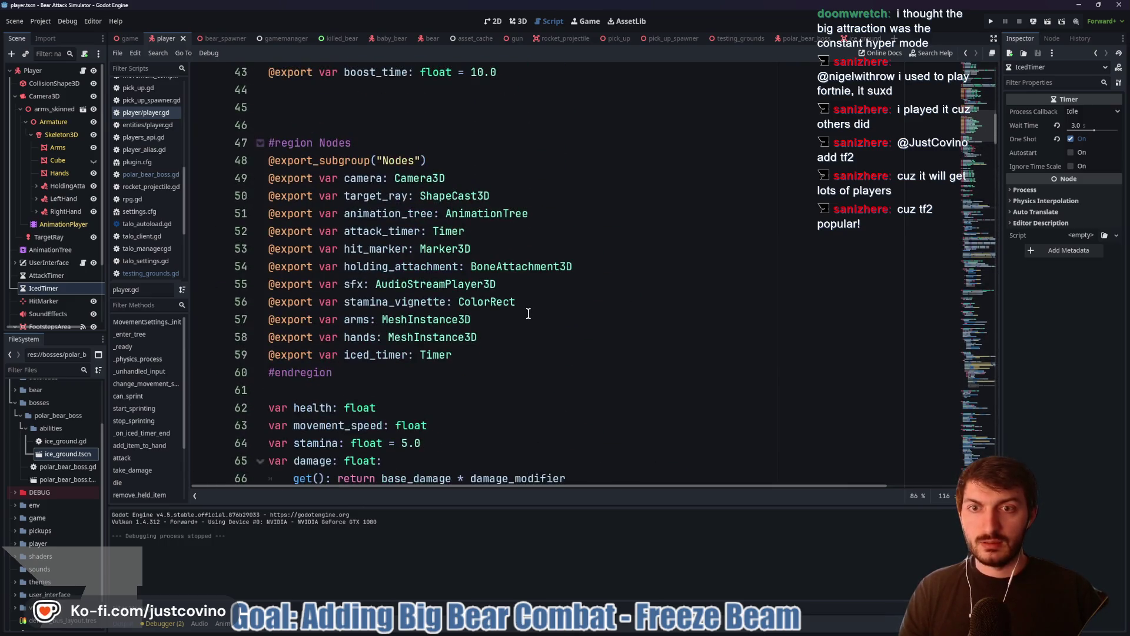
scroll(450, 345, up, 6)
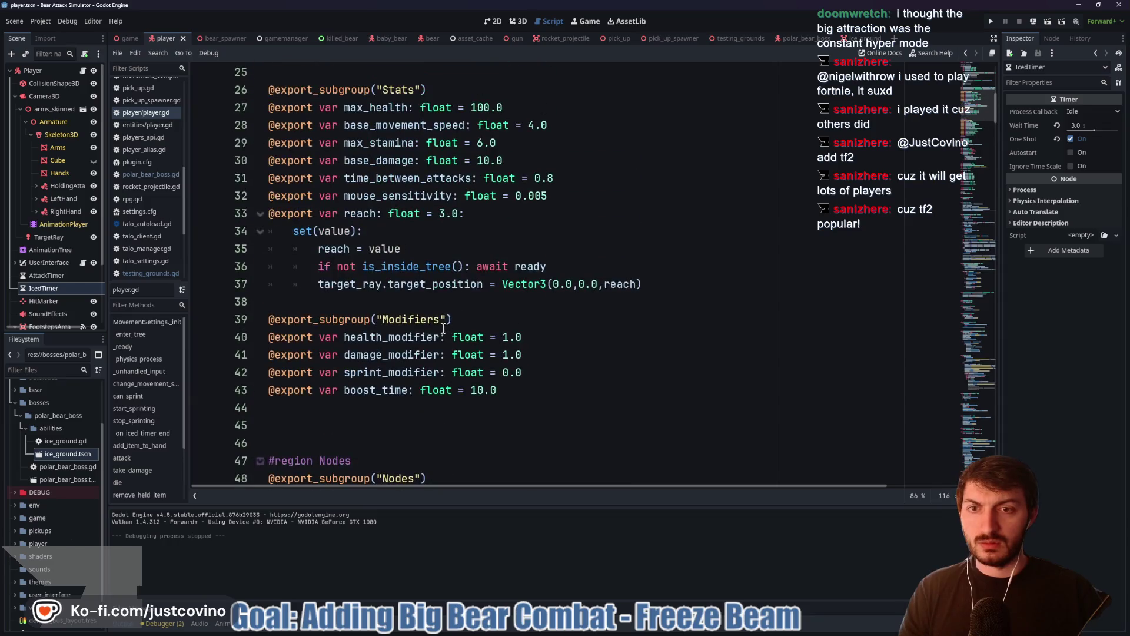
scroll(562, 321, up, 1)
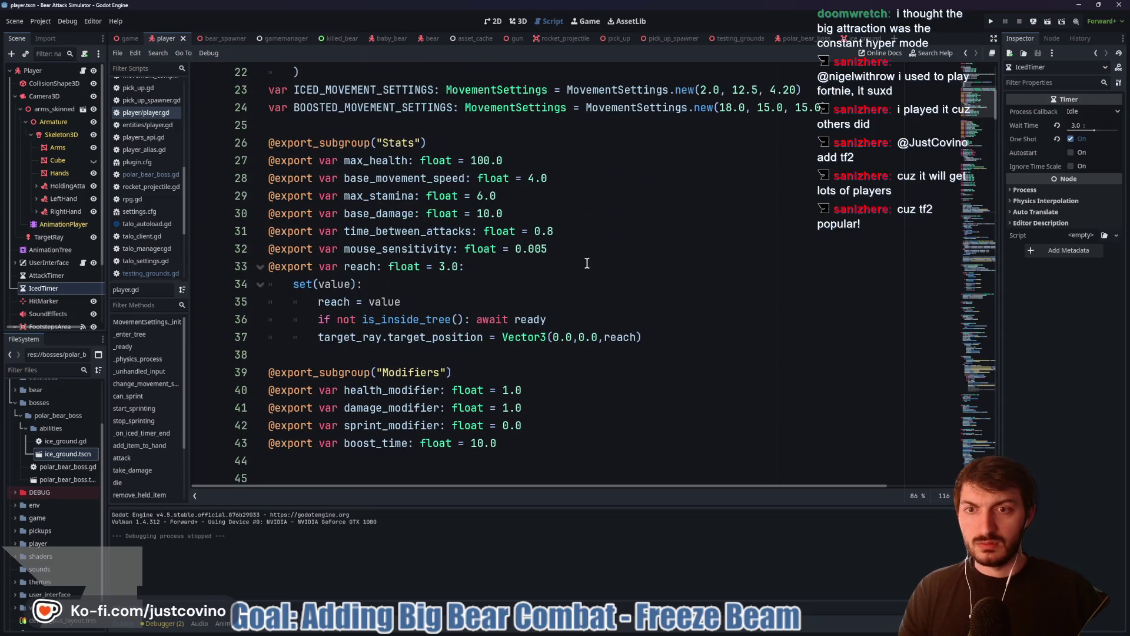
scroll(579, 269, up, 3)
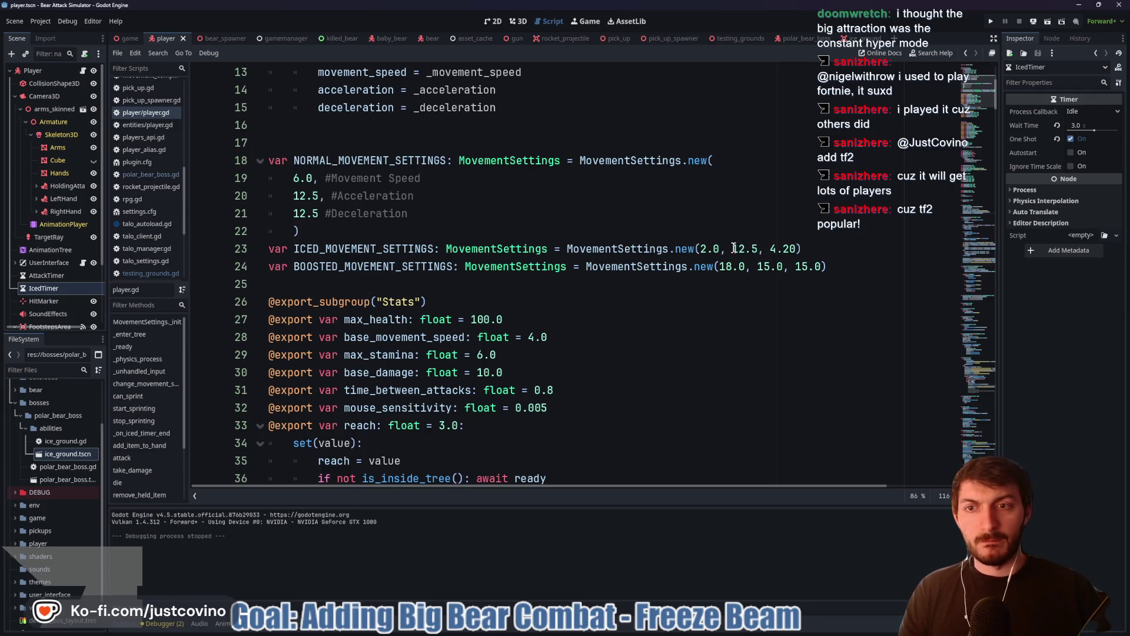
click(733, 248)
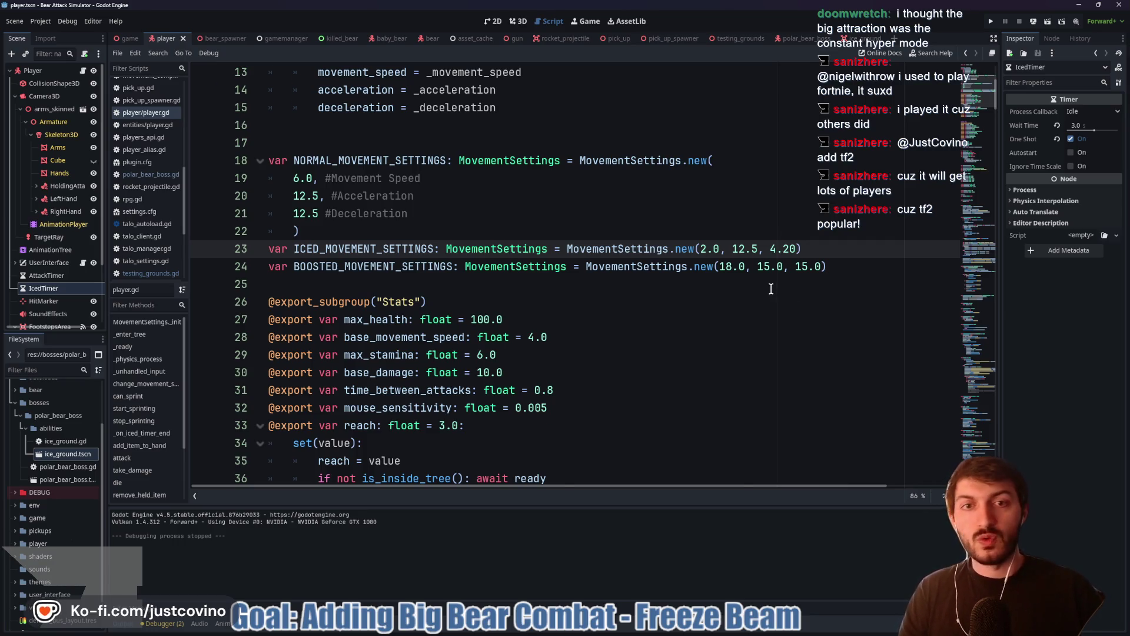
scroll(771, 288, up, 4)
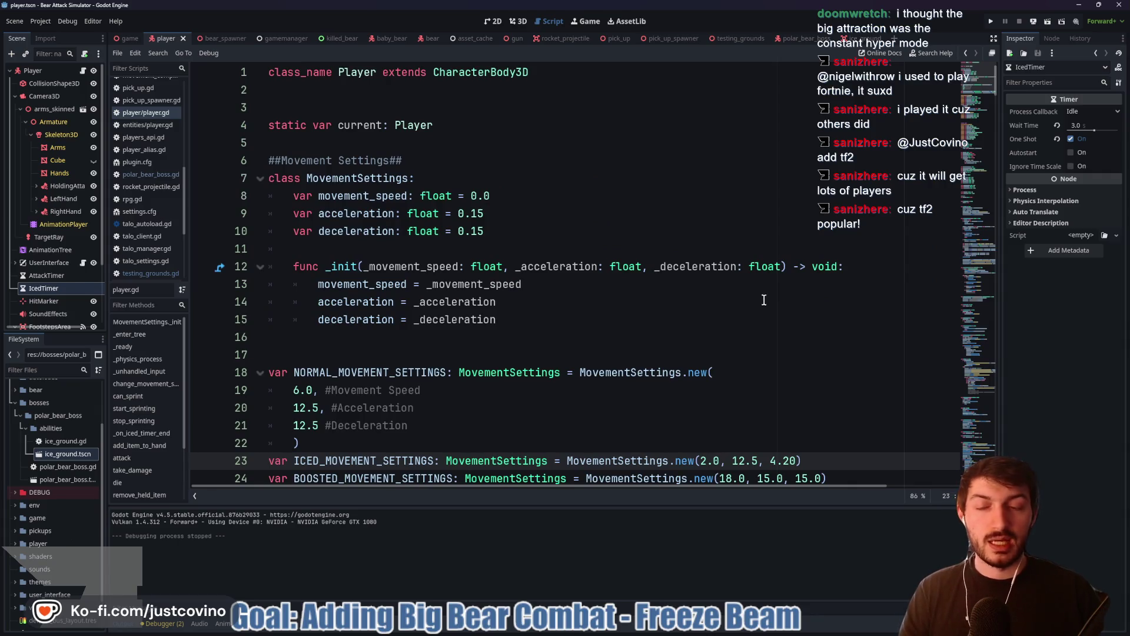
scroll(757, 304, down, 3)
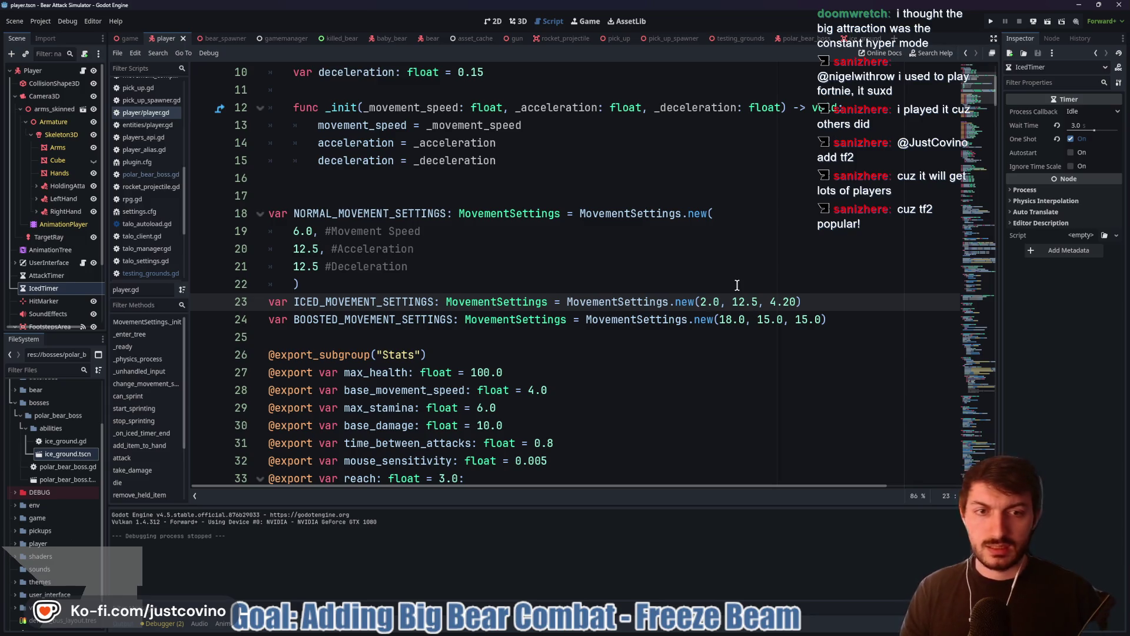
Change iced speed to 5.0 and acceleration to 12.0, save player.gd, and run testing grounds.
key(BackSpace)
text(5)
click(757, 303)
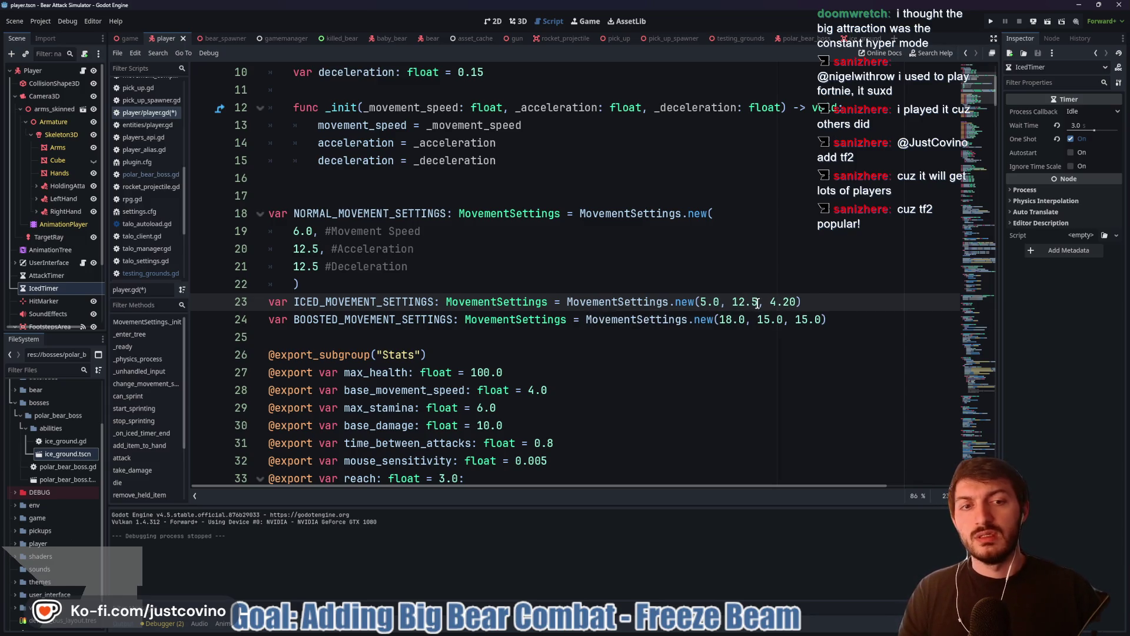
drag(757, 302, 737, 303)
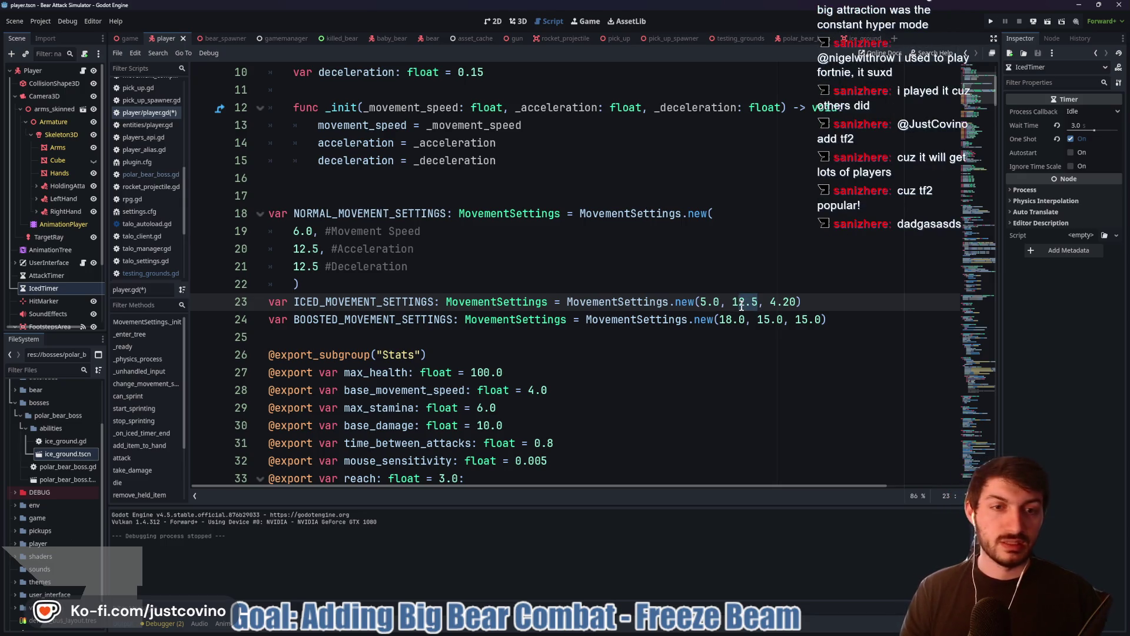
click(757, 303)
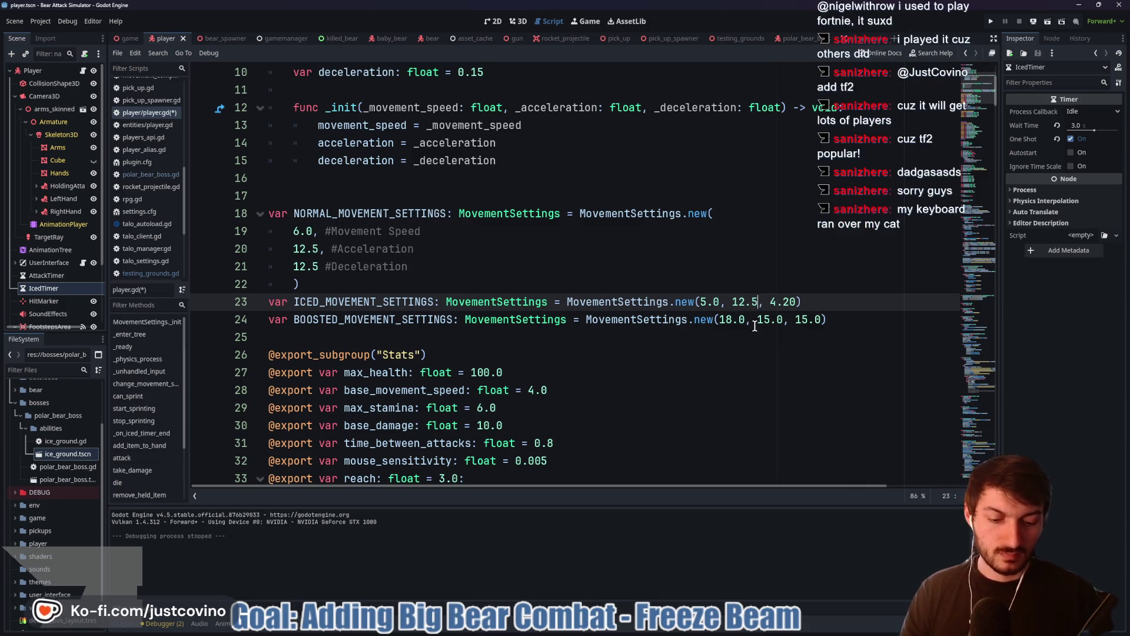
text(0)
key(ctrl+s)
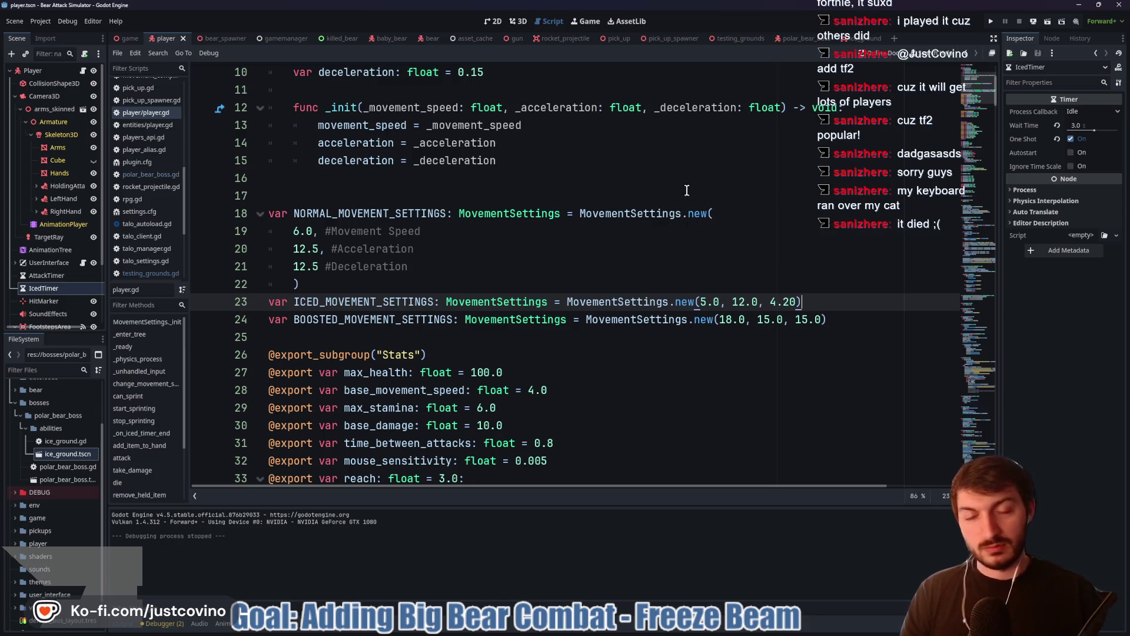
click(730, 39)
key(F6)
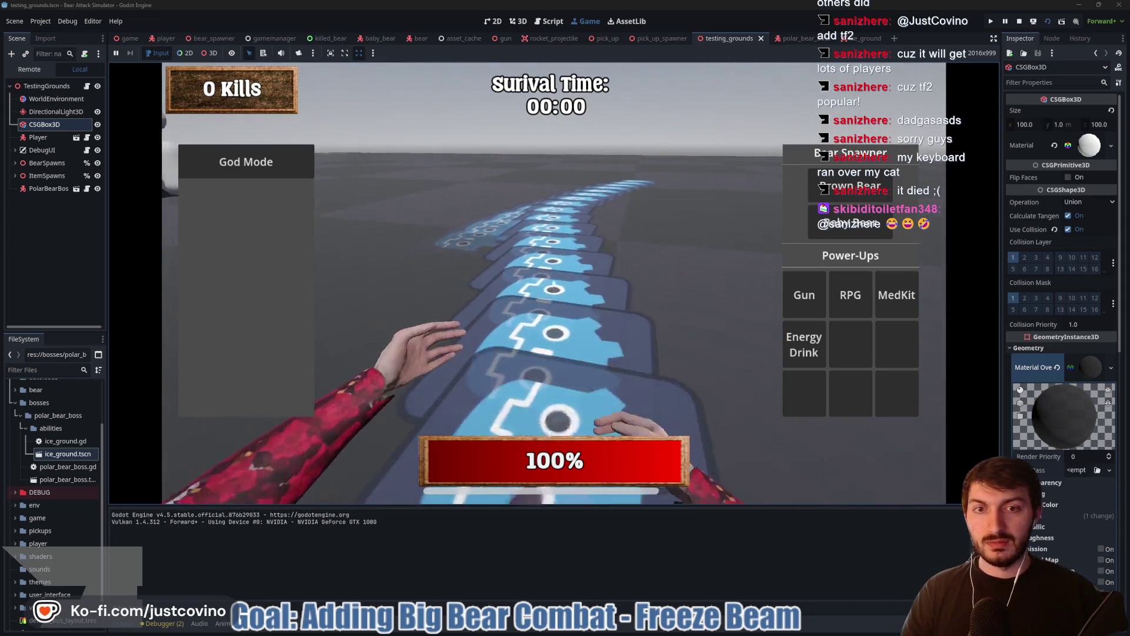
key(F8)
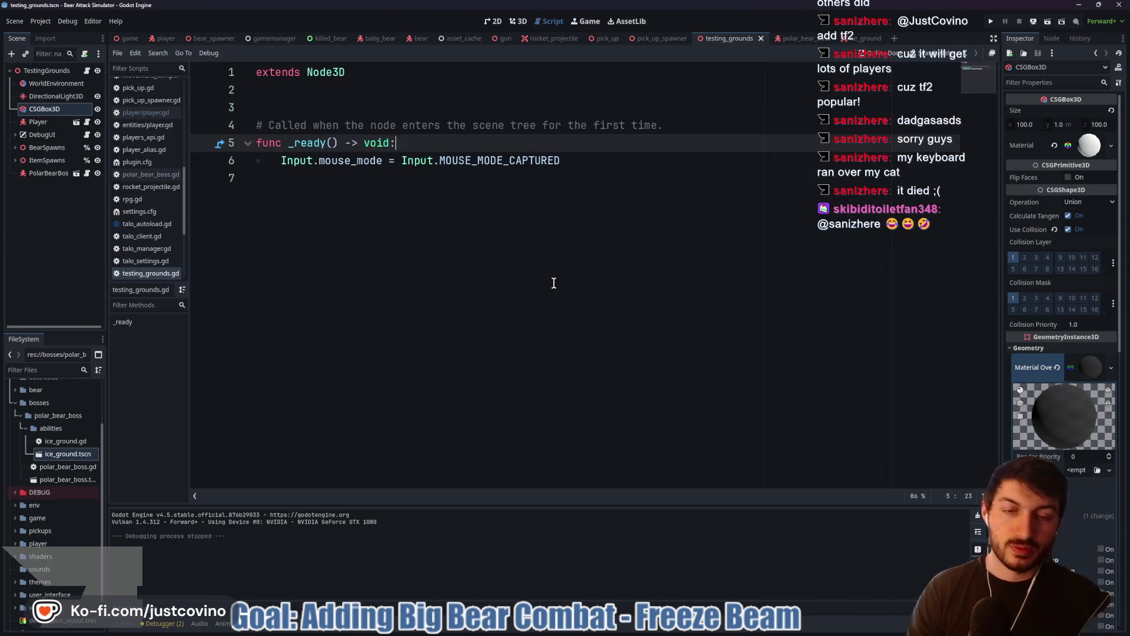
Change the polar bear boss's beam_speed on line 8 from 4.0 to 5.0.
click(796, 39)
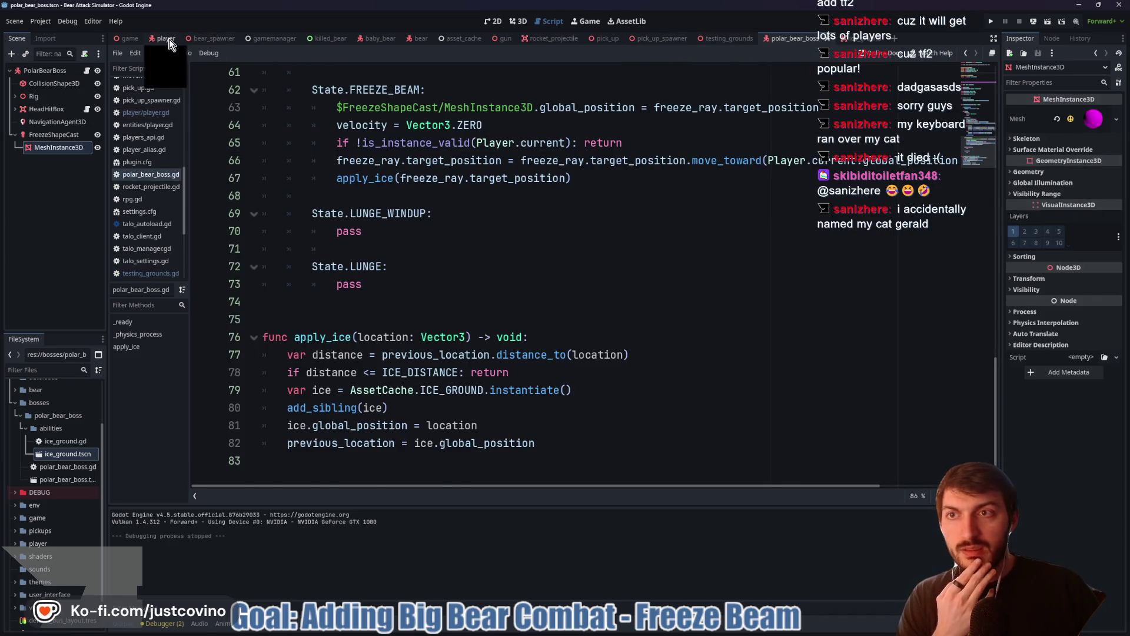
click(164, 38)
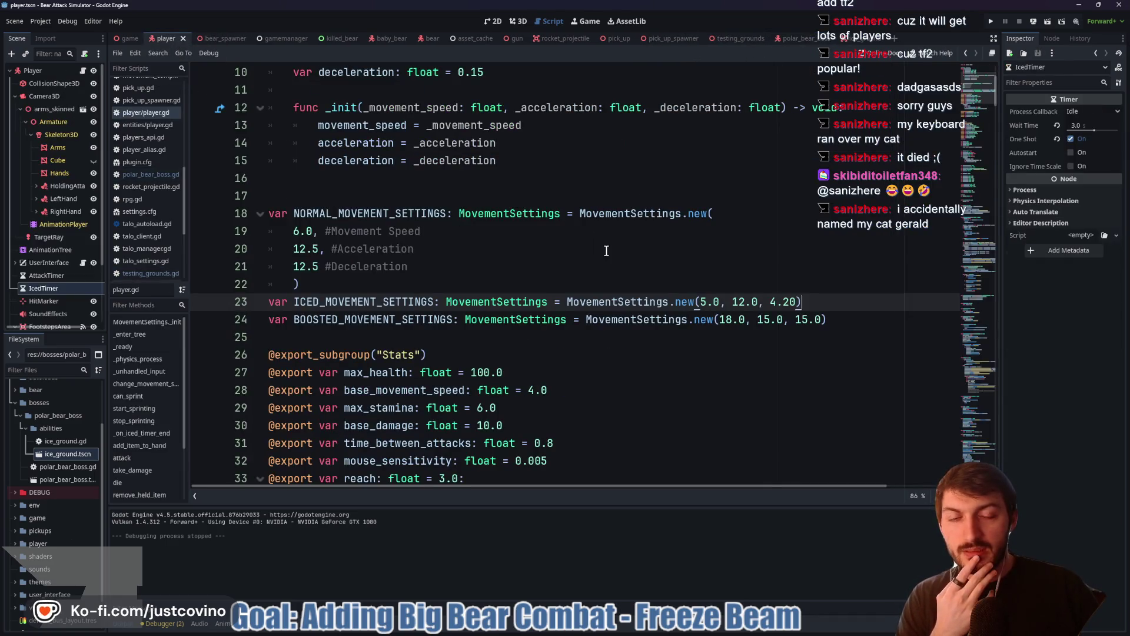
click(793, 40)
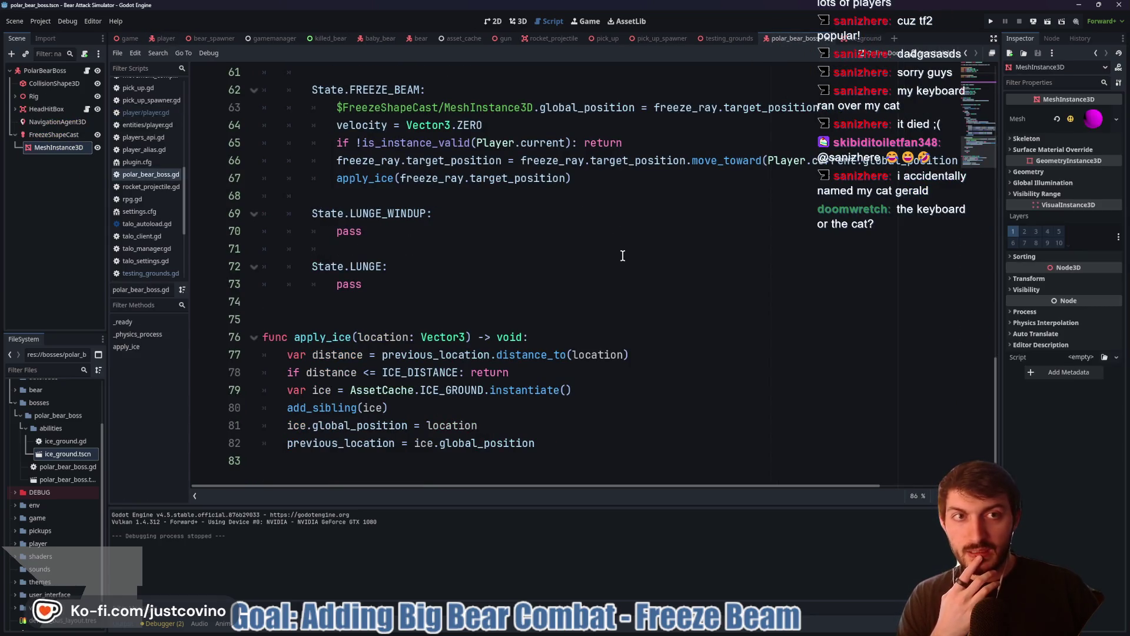
scroll(573, 280, up, 19)
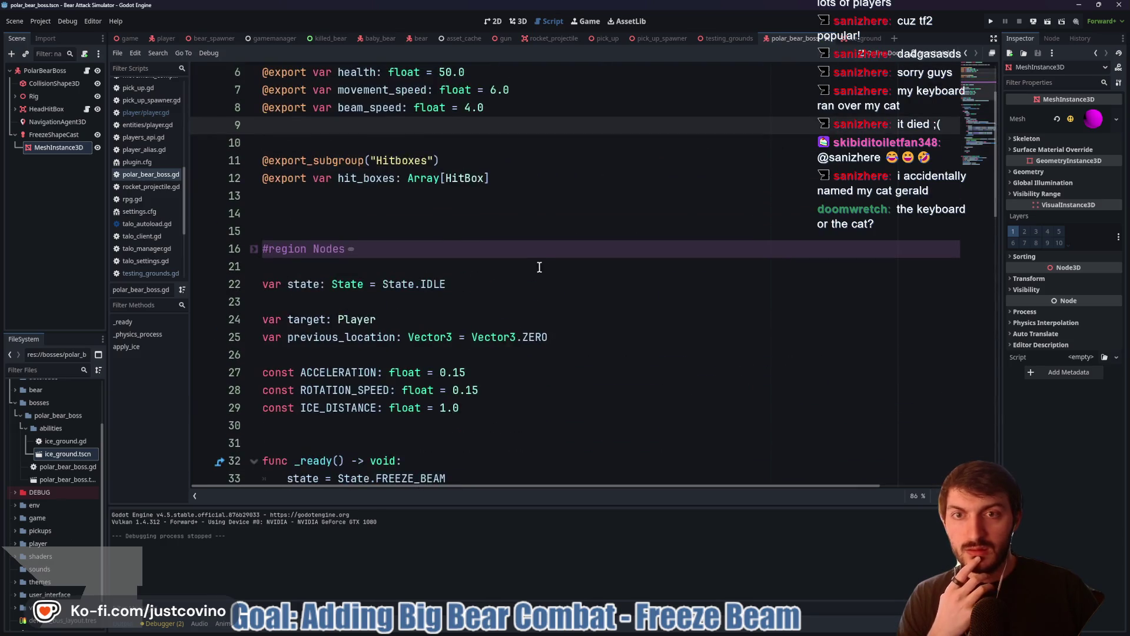
scroll(522, 291, up, 1)
click(473, 200)
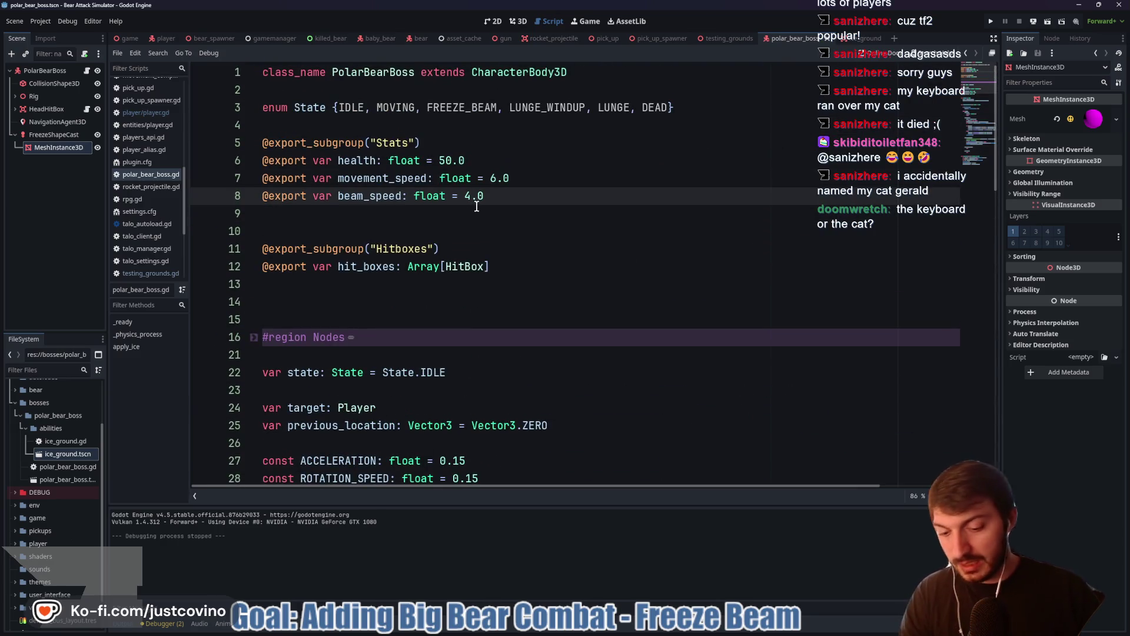
key(BackSpace)
text(5)
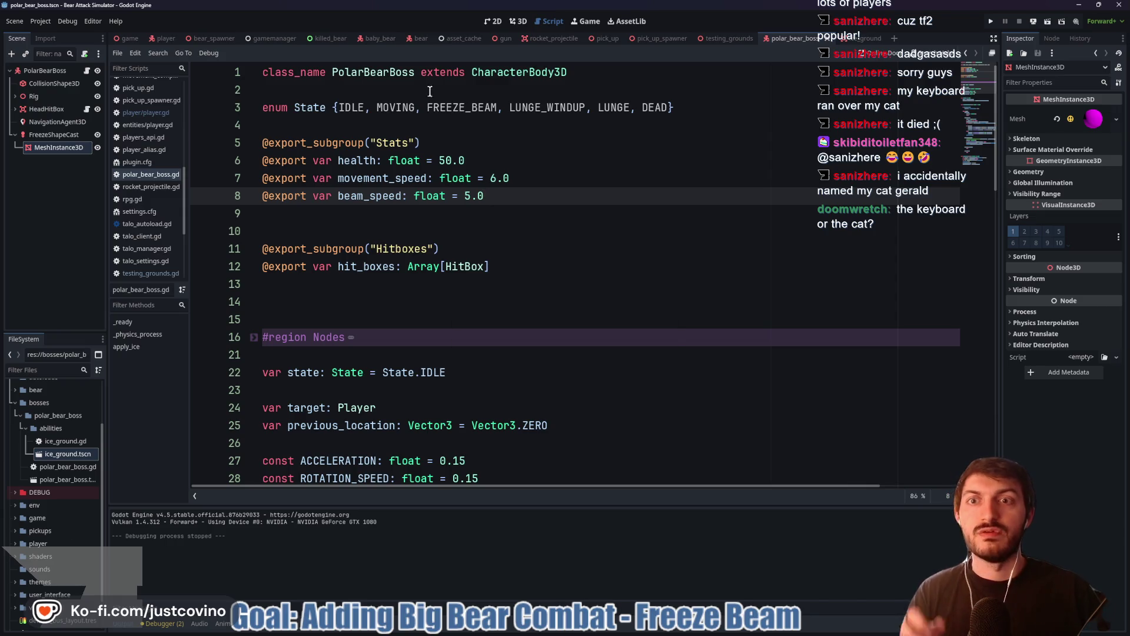
click(165, 39)
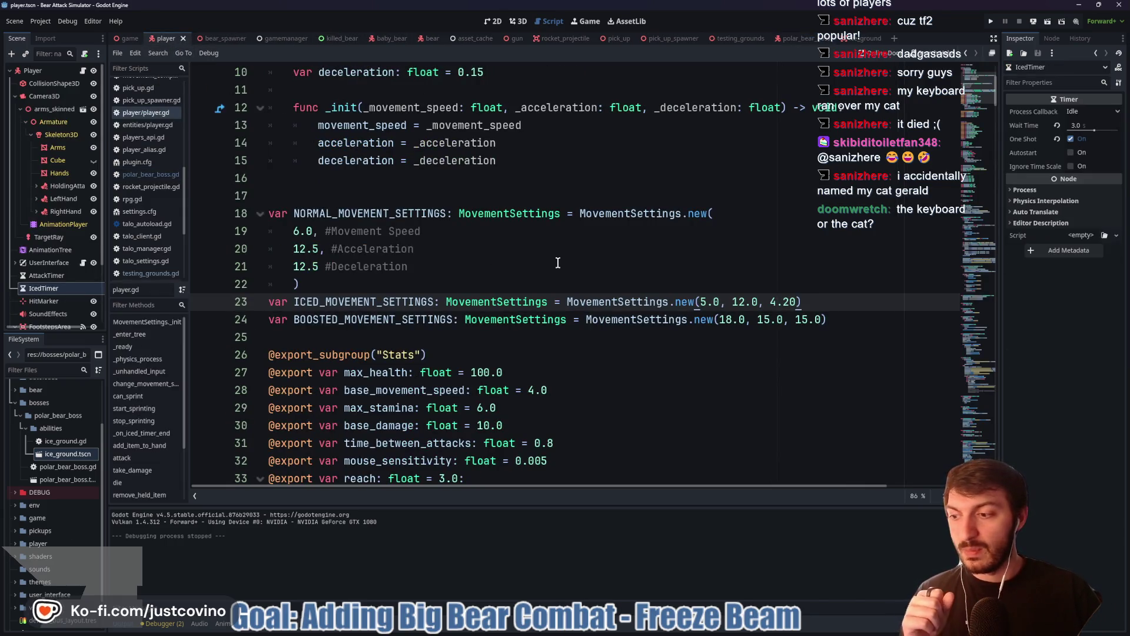
Lower the player's iced deceleration value on line 23 from 4.20 to 1.0.
scroll(472, 247, down, 2)
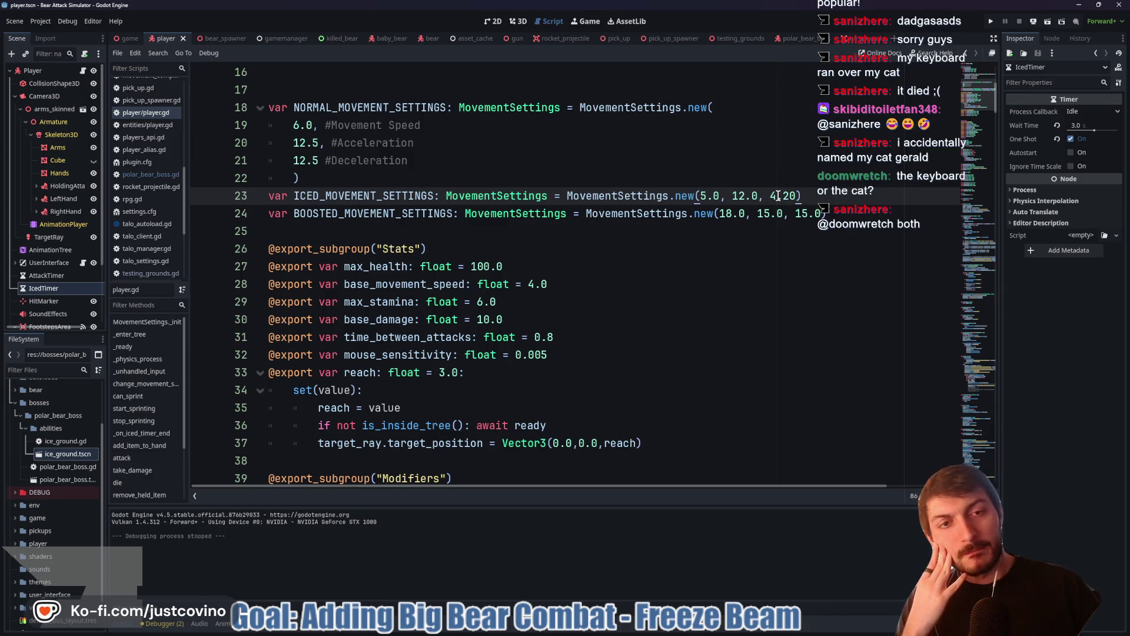
drag(775, 196, 769, 194)
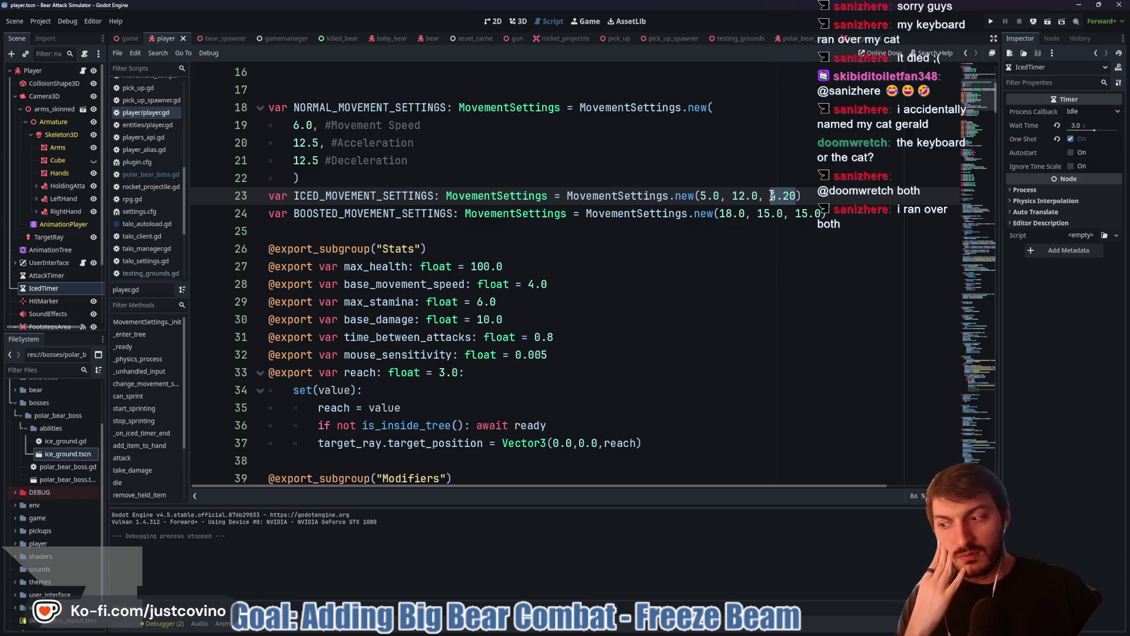
text(1)
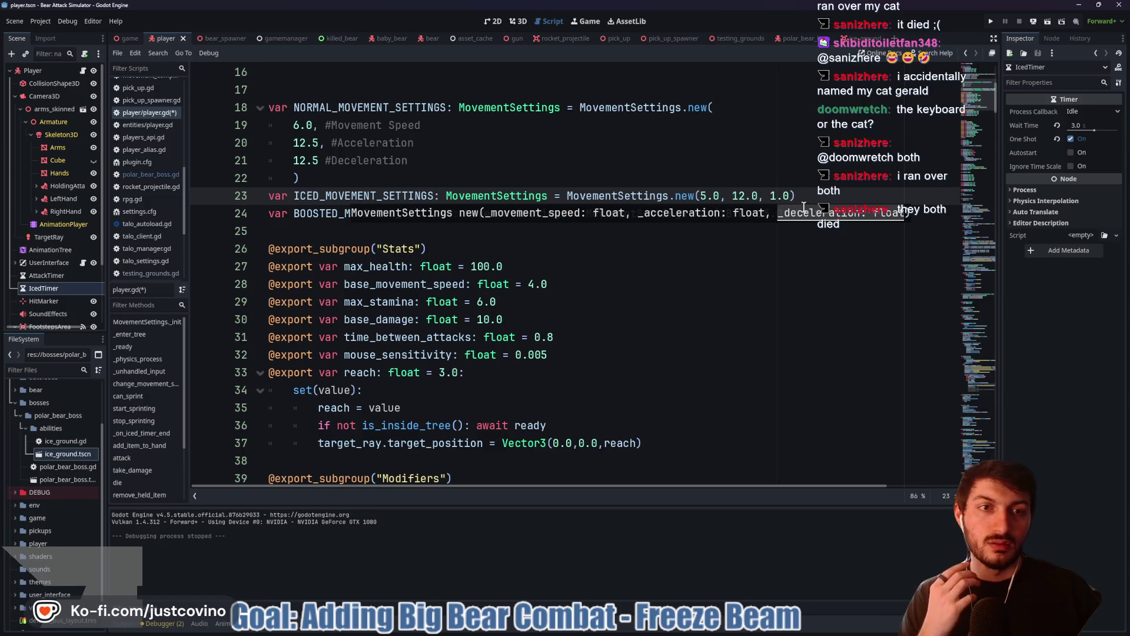
click(804, 196)
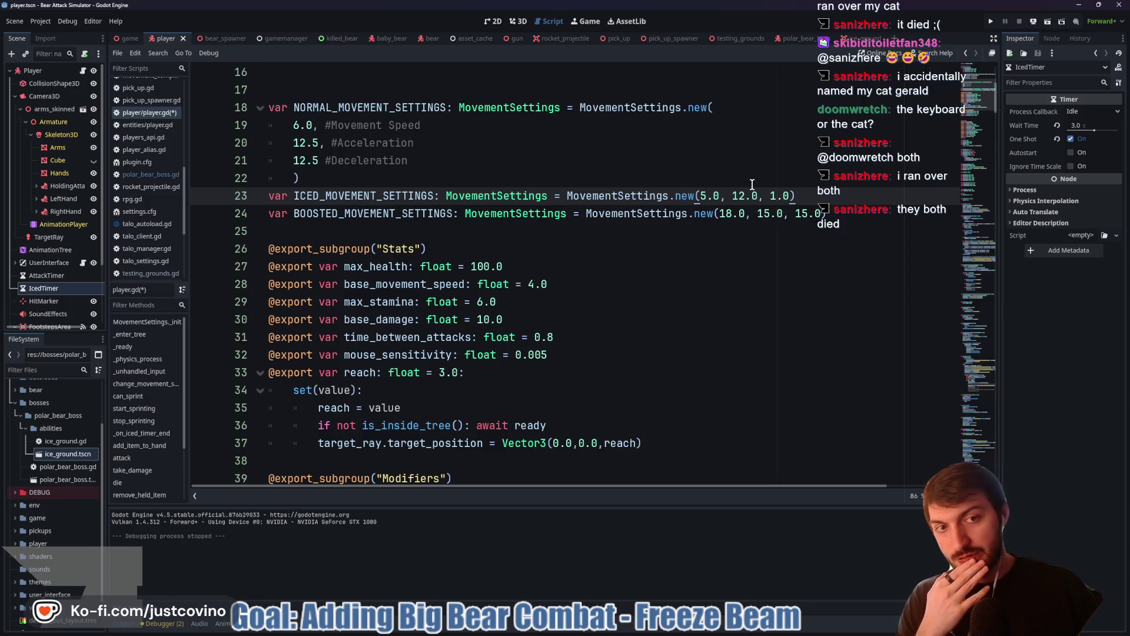
Review the deceleration lerp lines in _physics_process, then go to the testing grounds scene.
scroll(724, 212, down, 20)
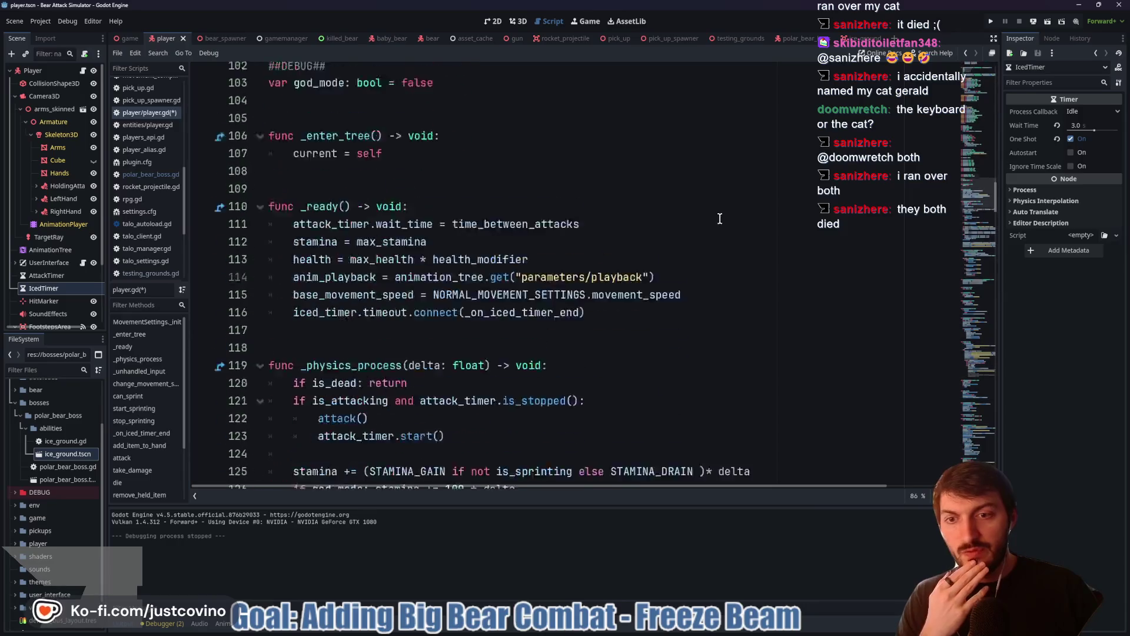
scroll(712, 230, down, 7)
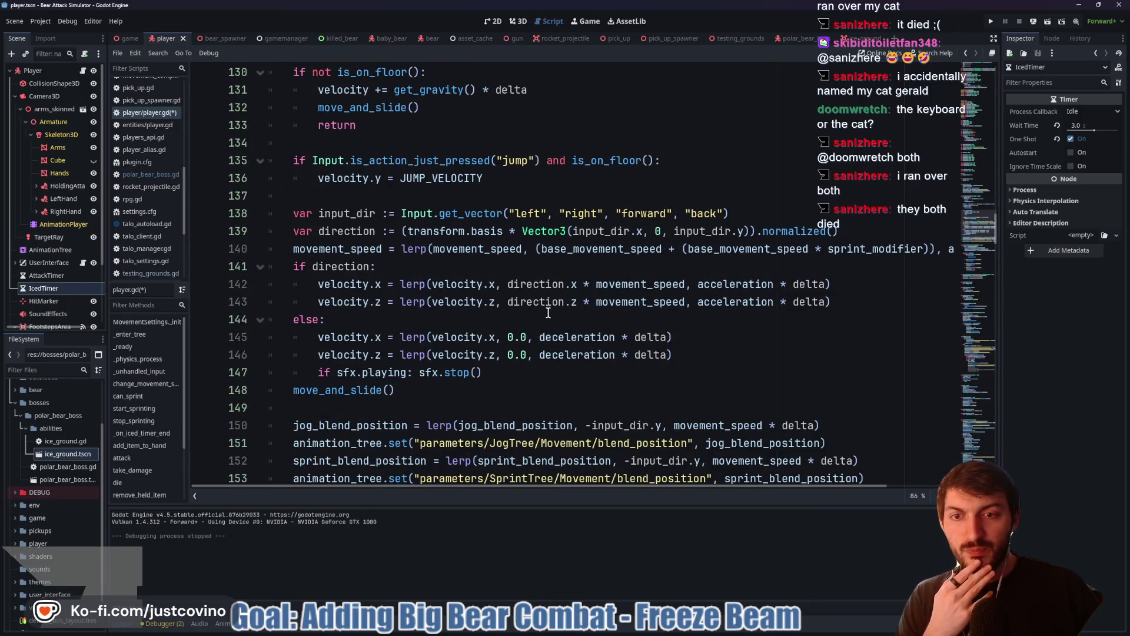
drag(537, 339, 665, 336)
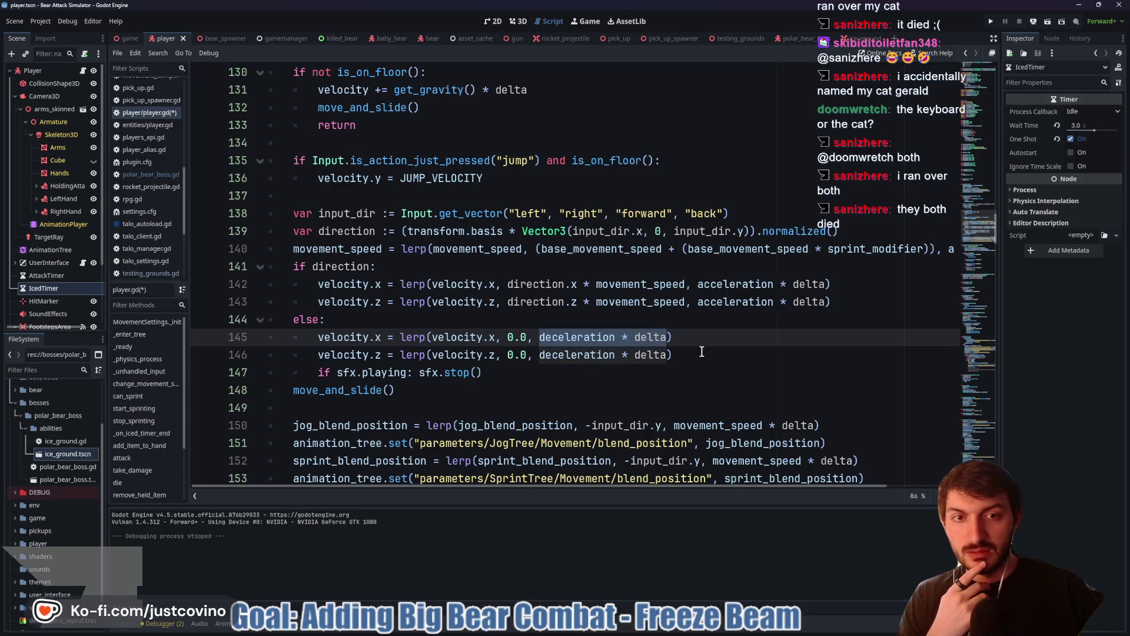
click(671, 353)
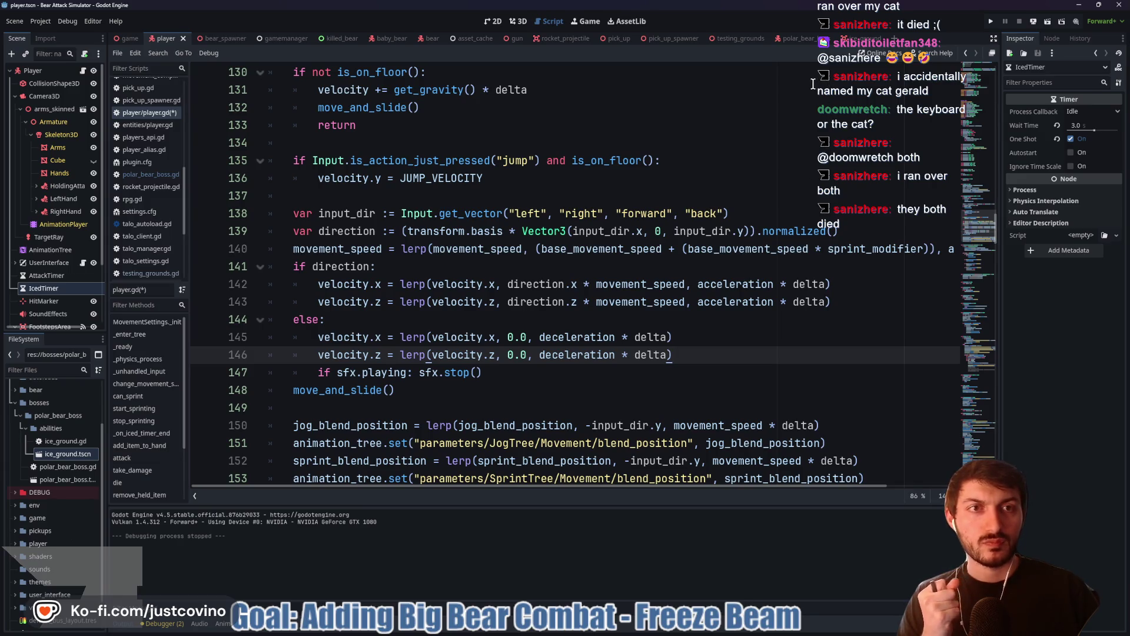
click(766, 38)
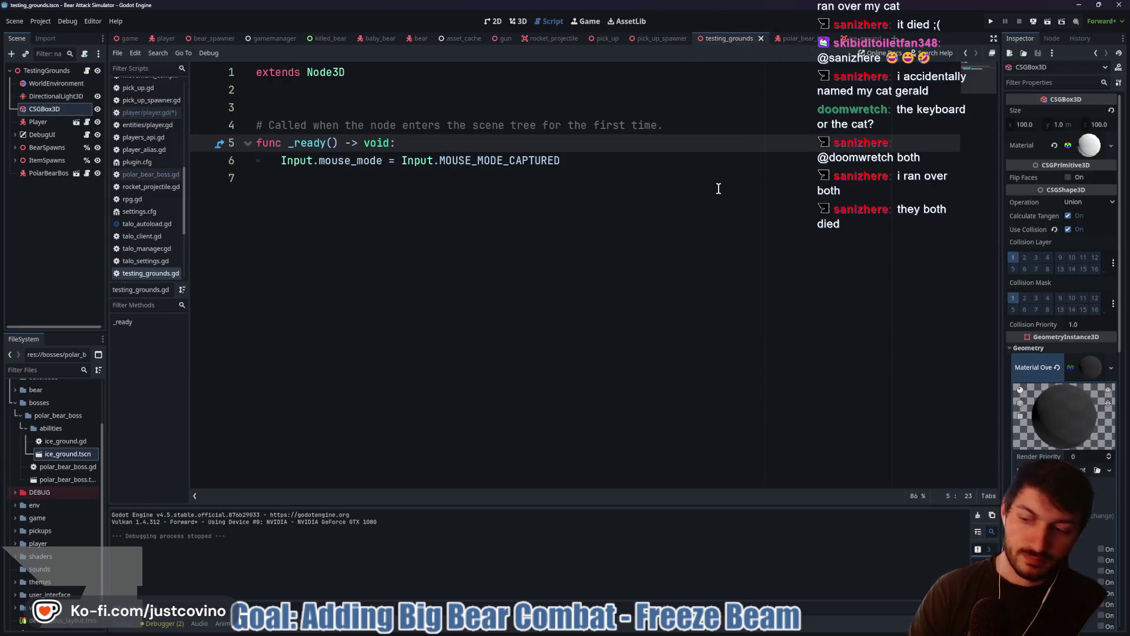
key(F6)
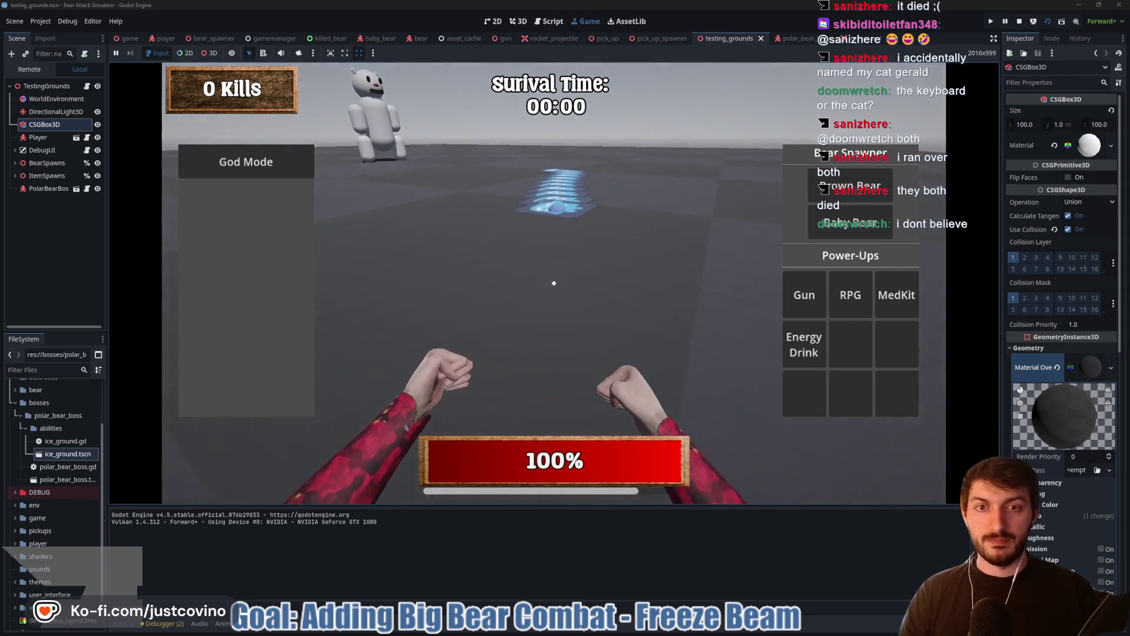
click(553, 283)
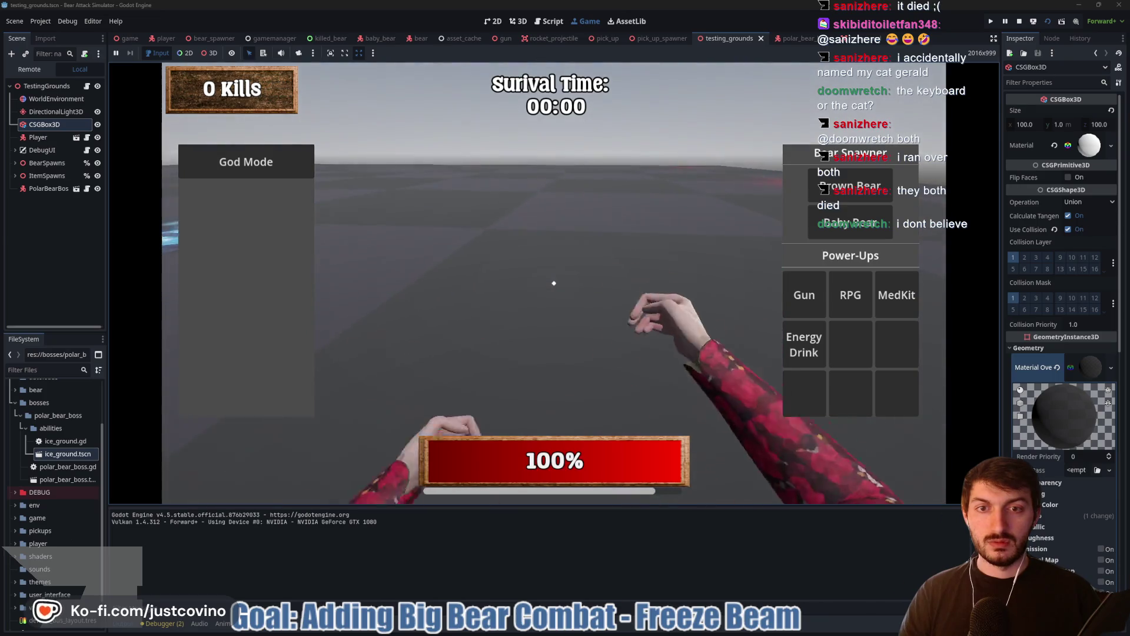
click(554, 283)
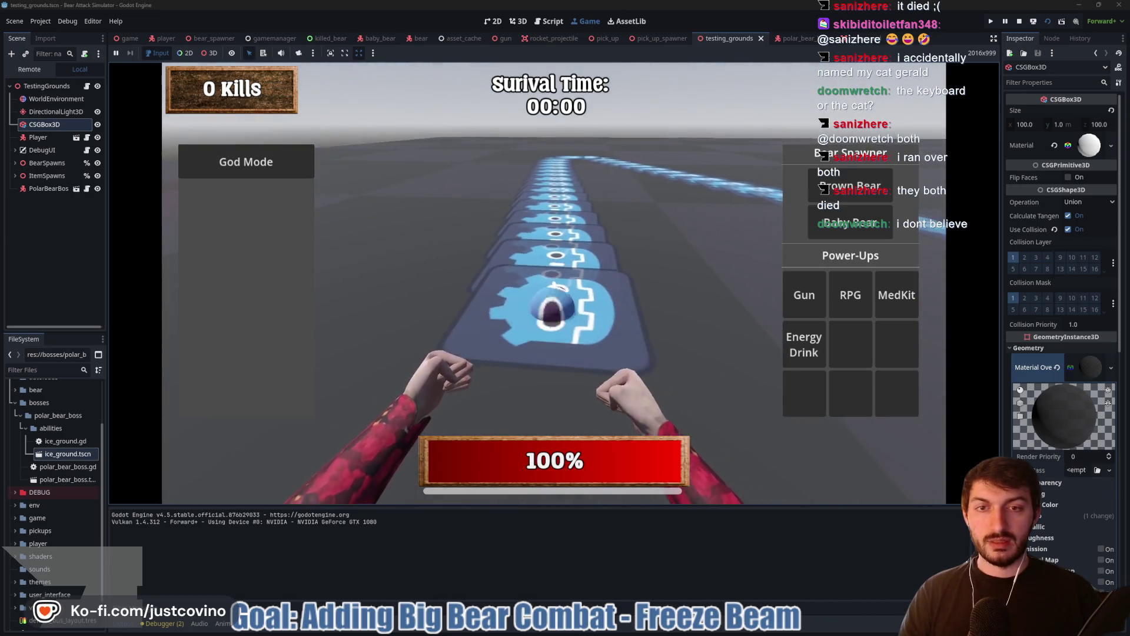
click(553, 283)
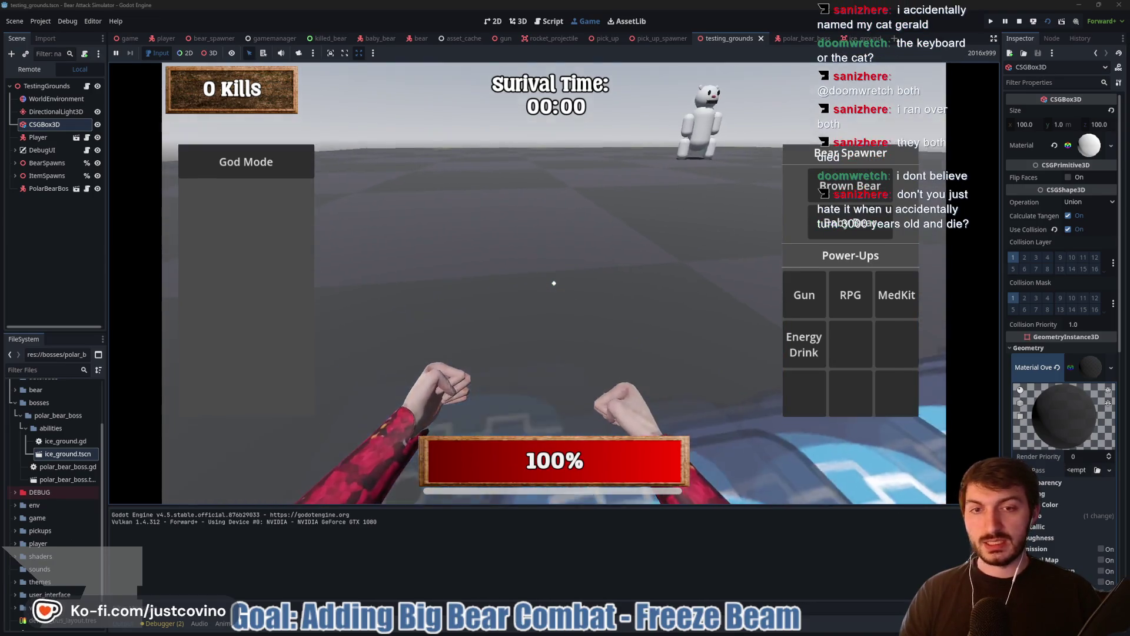
click(553, 283)
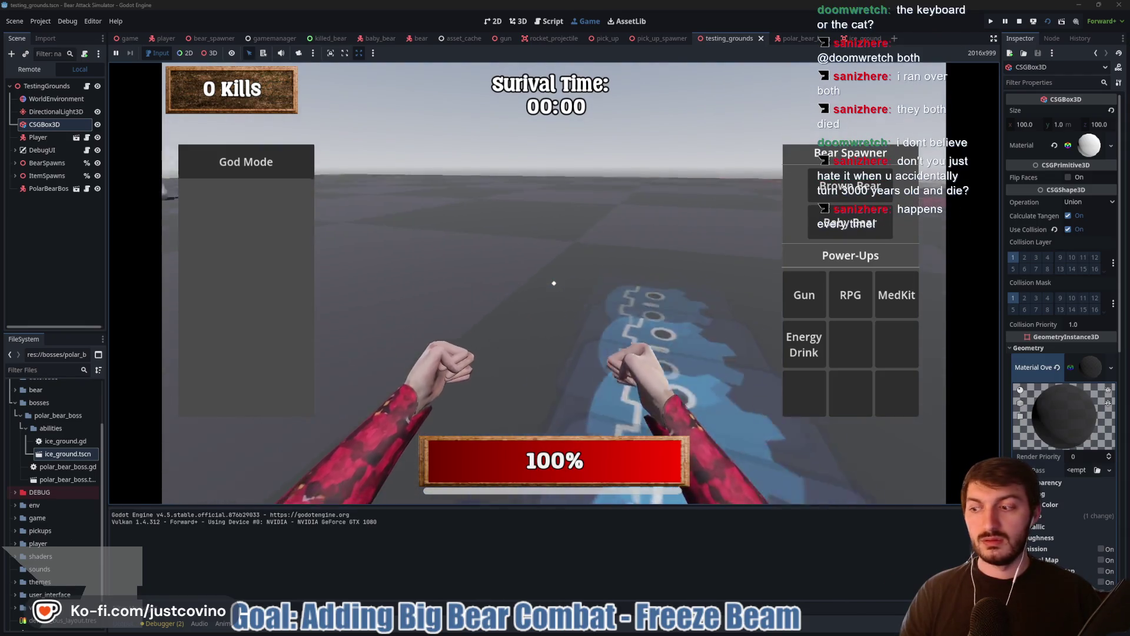
click(553, 283)
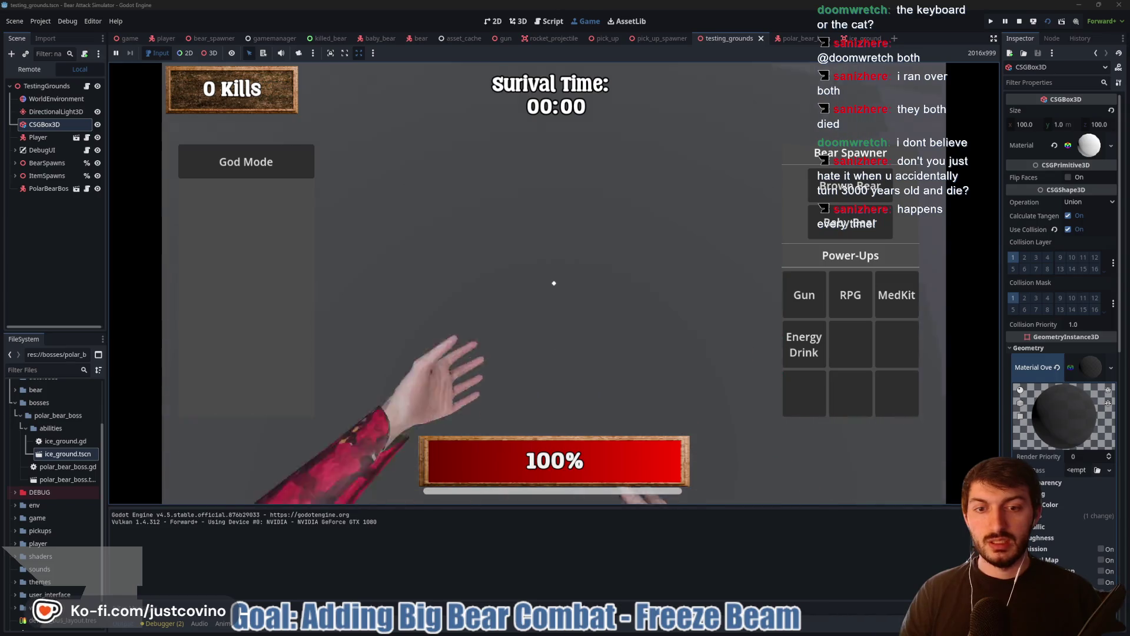
click(553, 283)
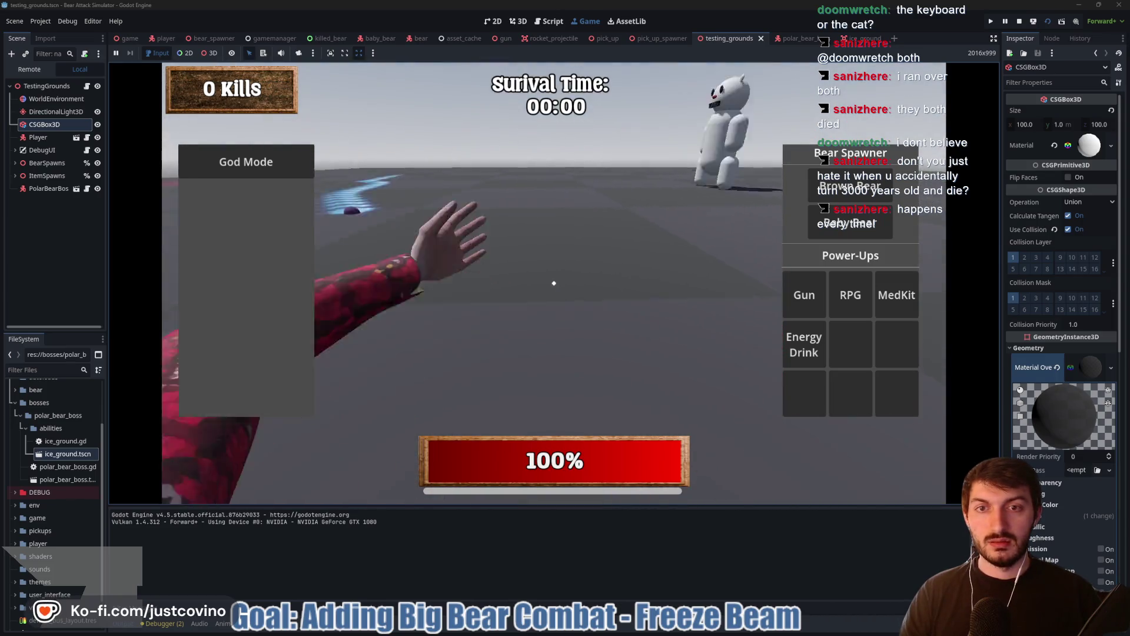
click(553, 283)
click(553, 283)
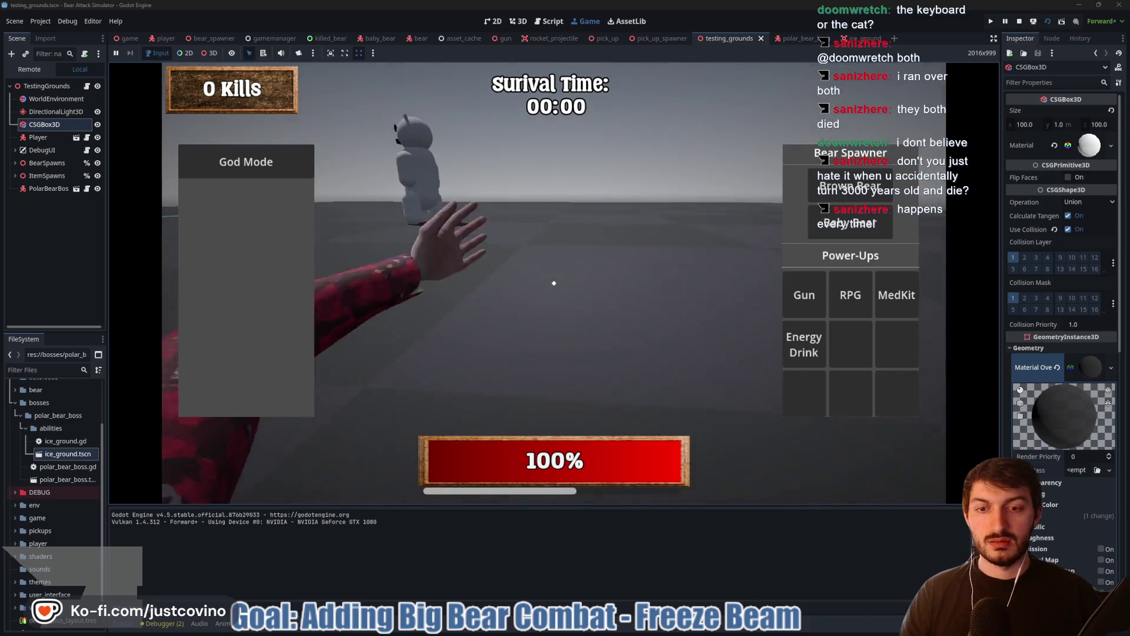
click(553, 283)
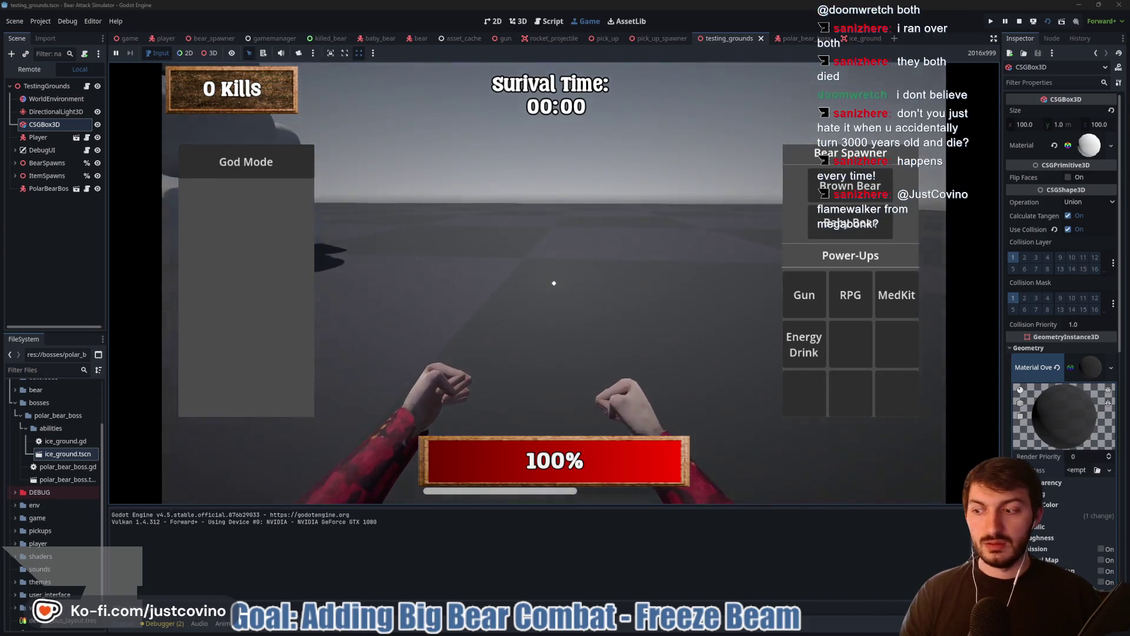
click(553, 283)
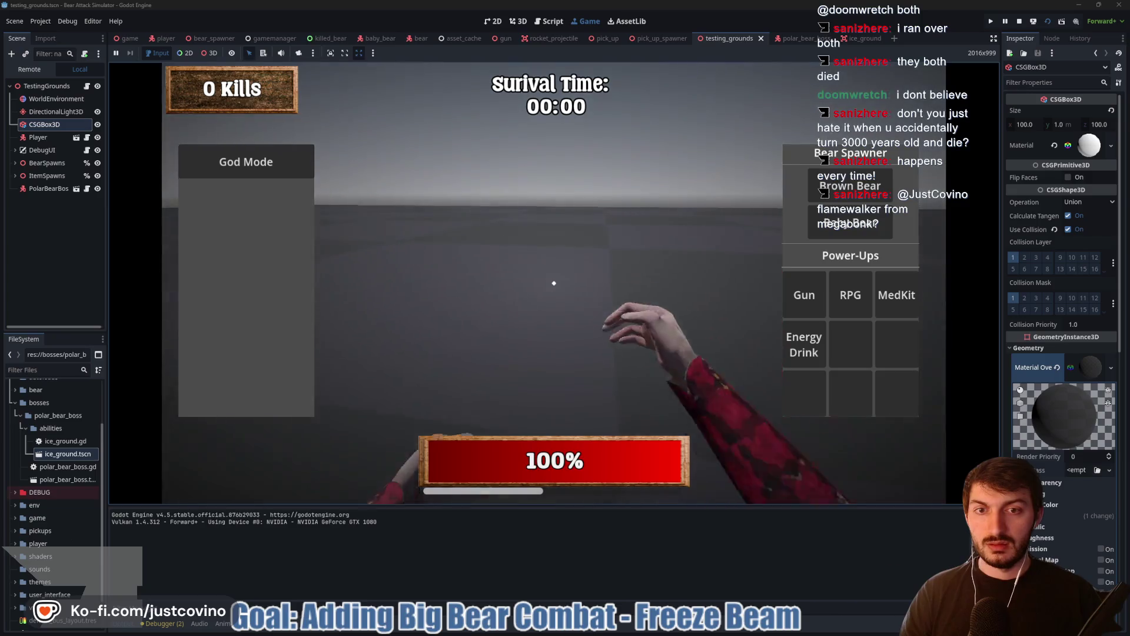
click(553, 284)
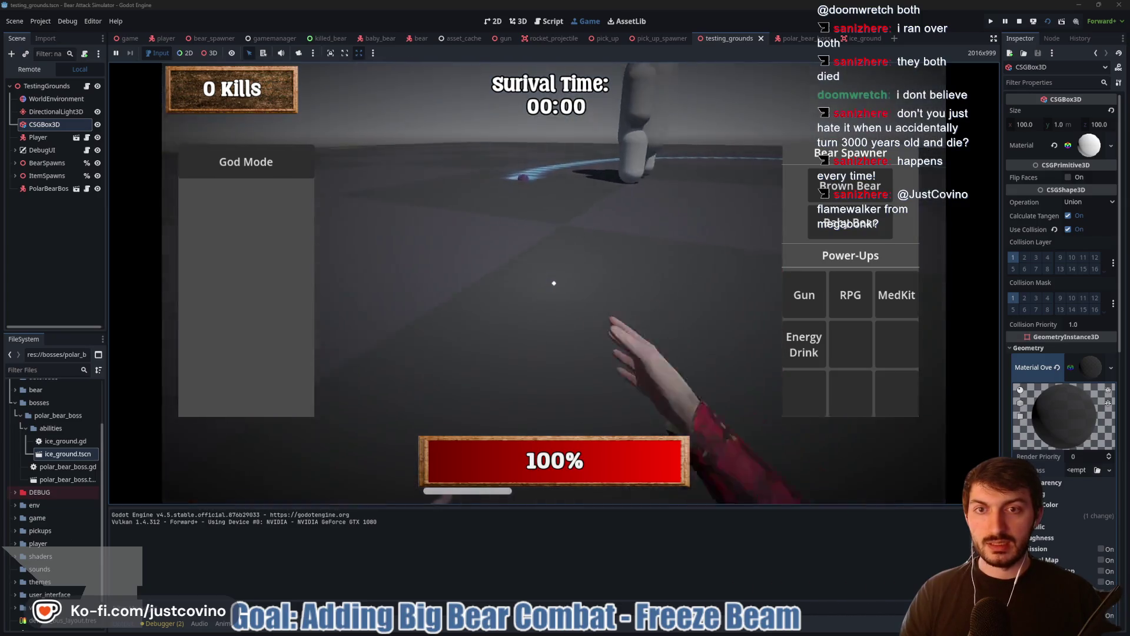
key(F8)
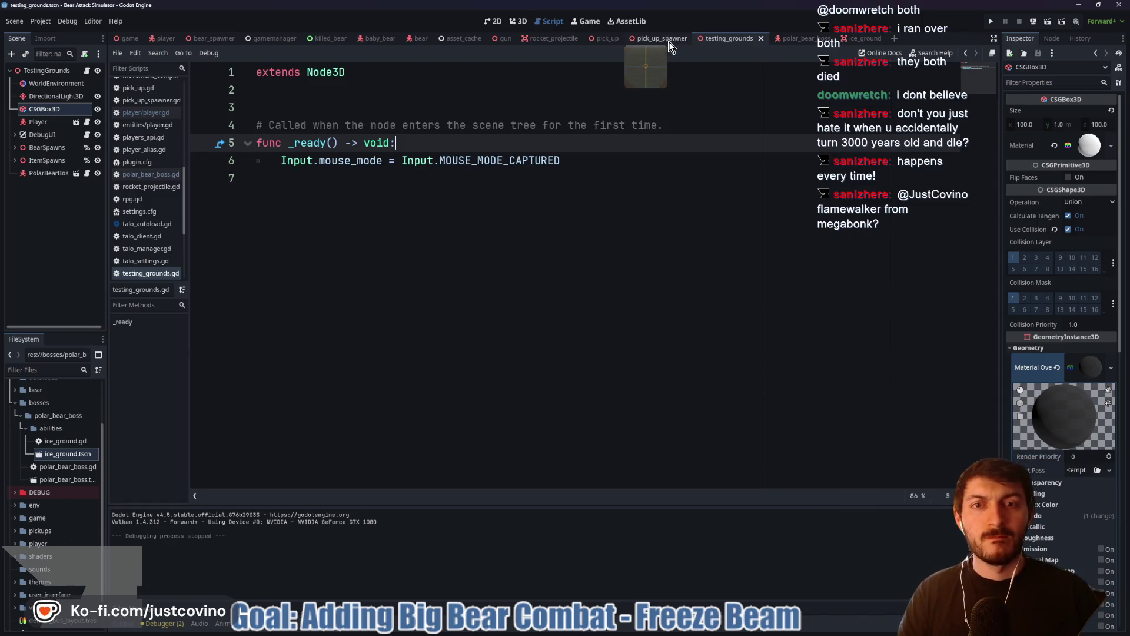
Show the polar_bear_boss scene with its script scrolled toward the State.FREEZE_BEAM branch.
click(806, 41)
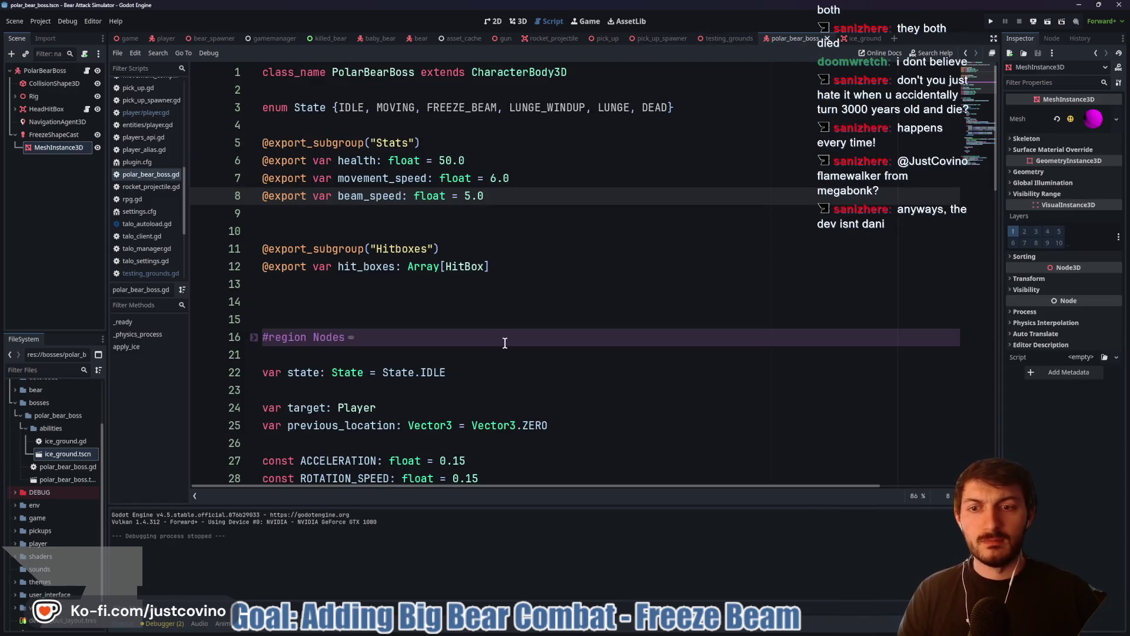
scroll(505, 342, down, 15)
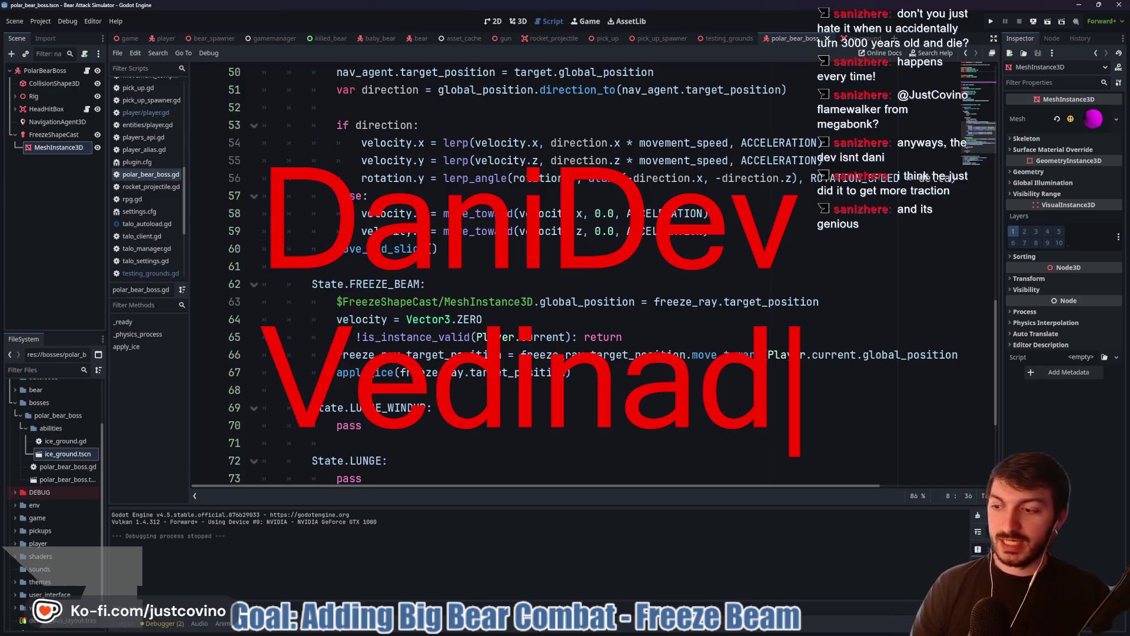
drag(178, 293, 870, 294)
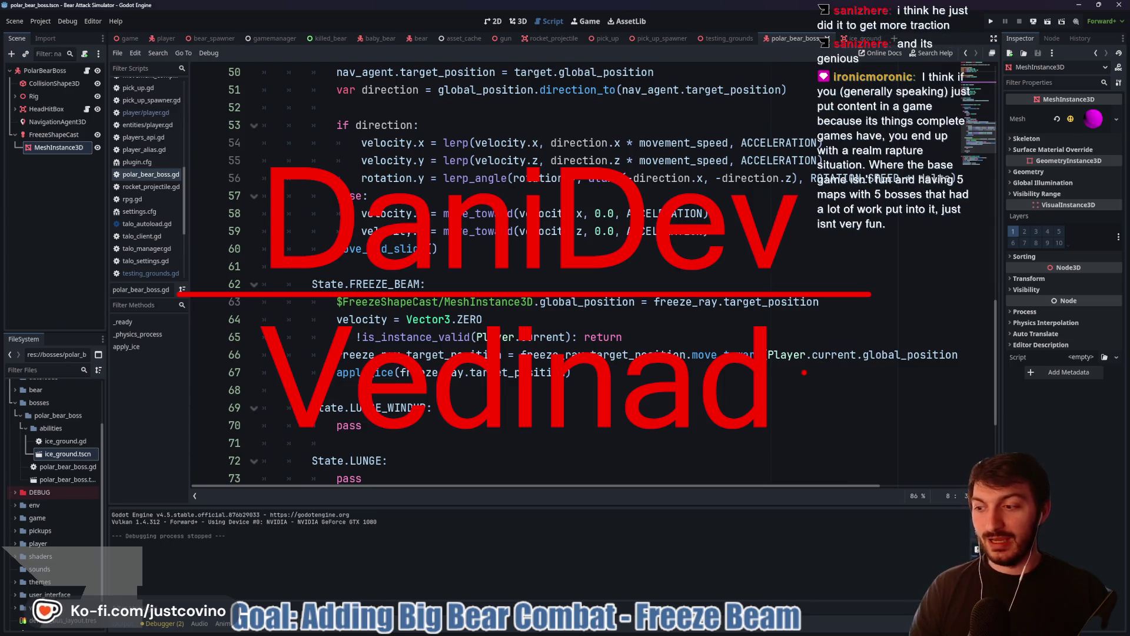
key(Escape)
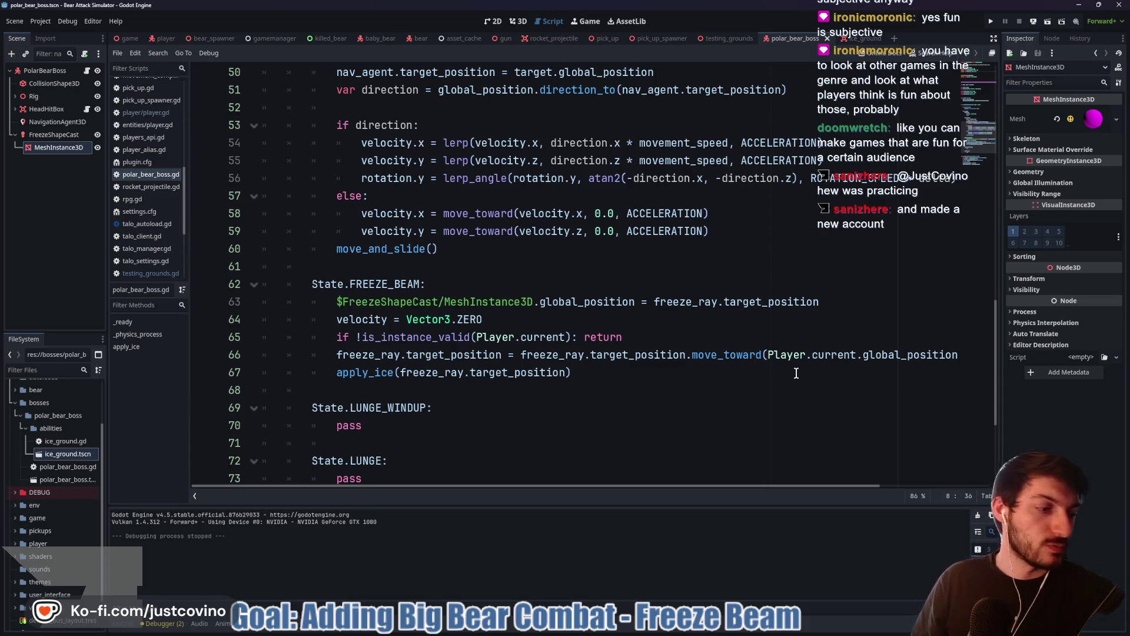
click(476, 268)
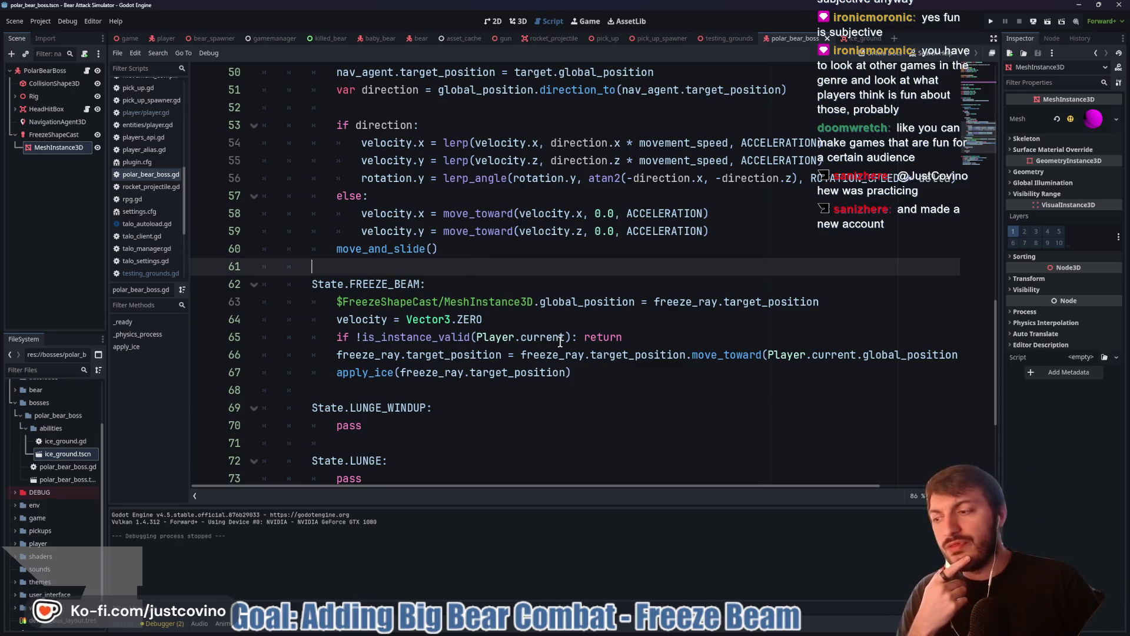
mouse_move(625, 624)
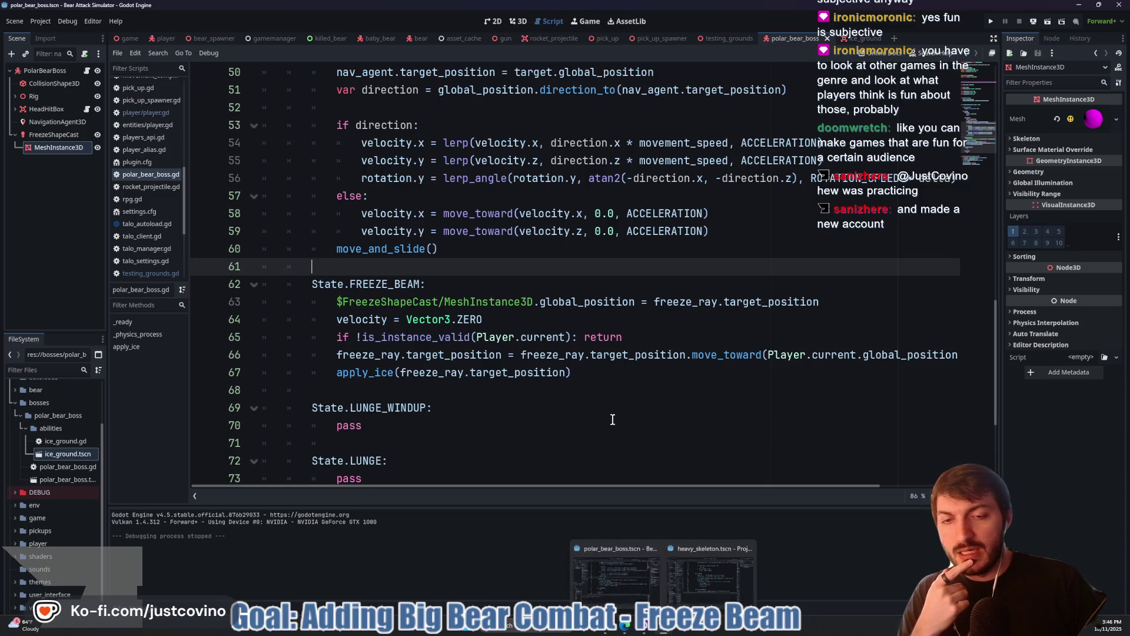
click(546, 393)
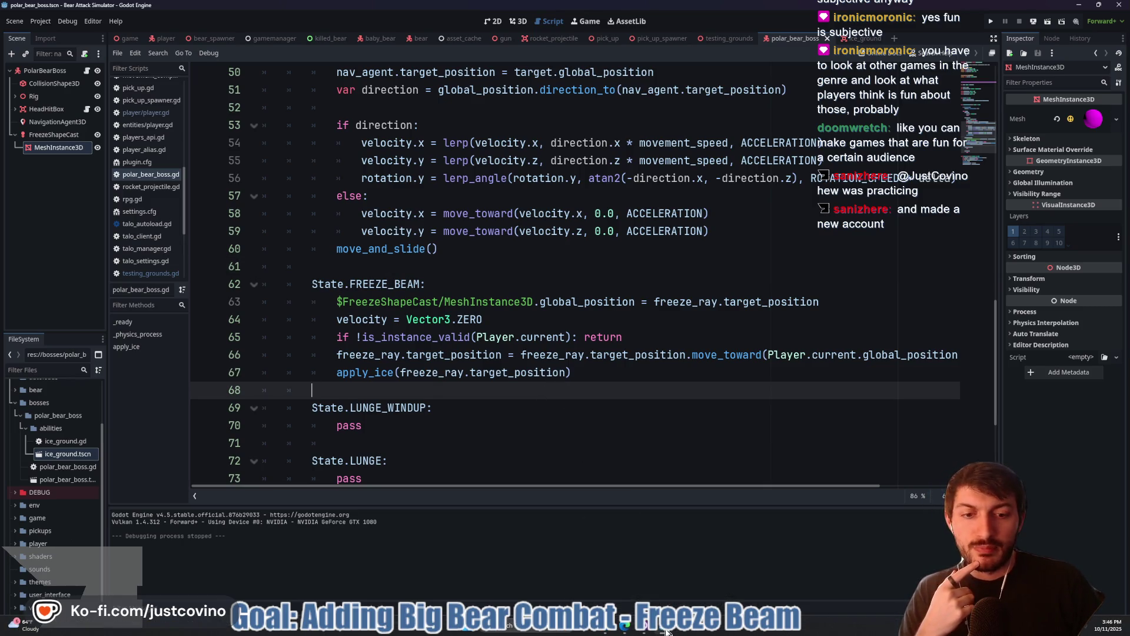
mouse_move(669, 630)
click(711, 560)
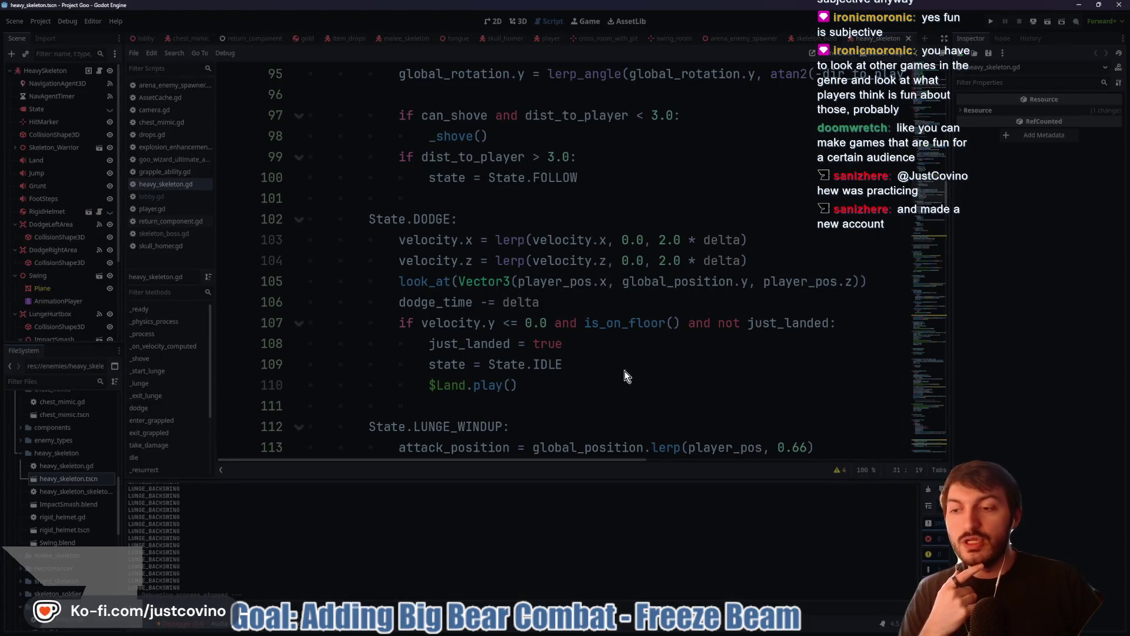
key(alt+Tab)
click(532, 302)
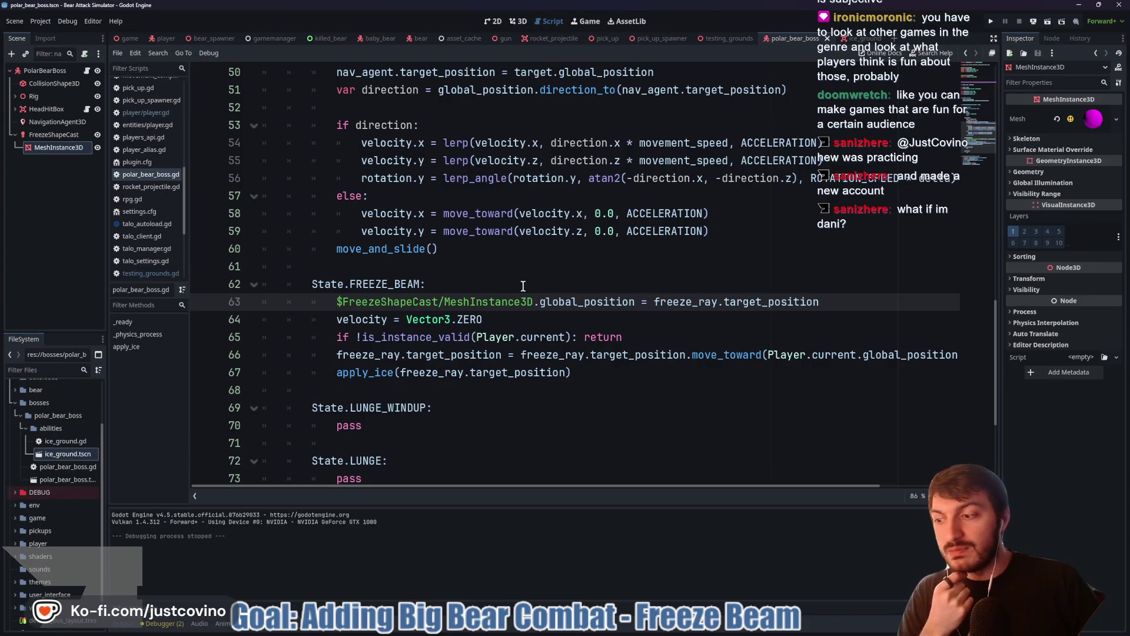
mouse_move(522, 296)
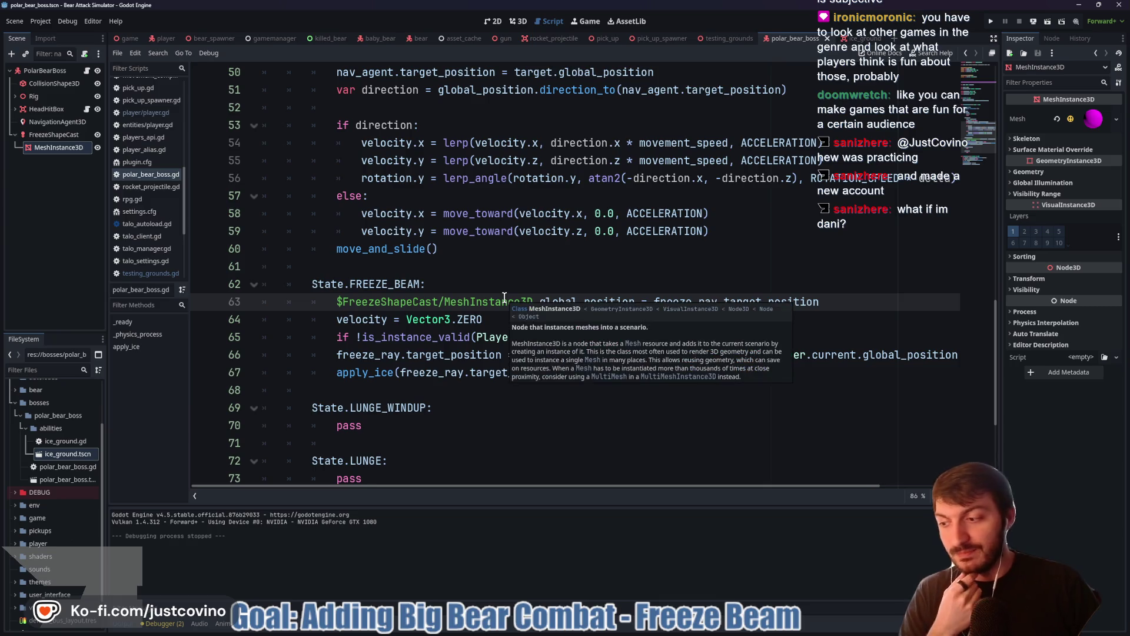
click(505, 318)
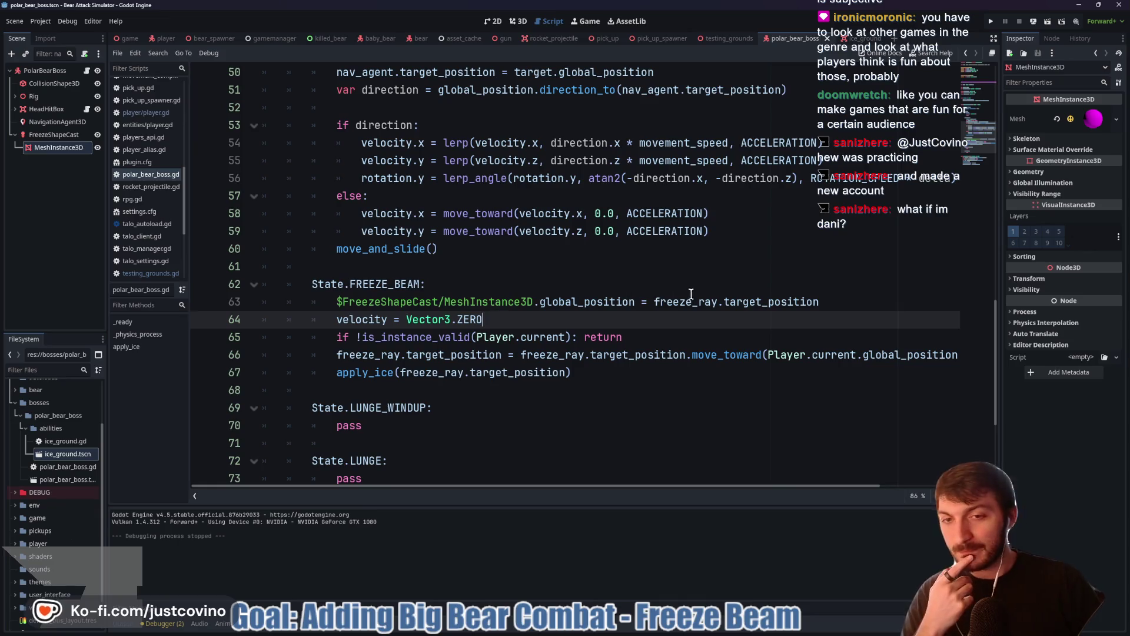
click(653, 340)
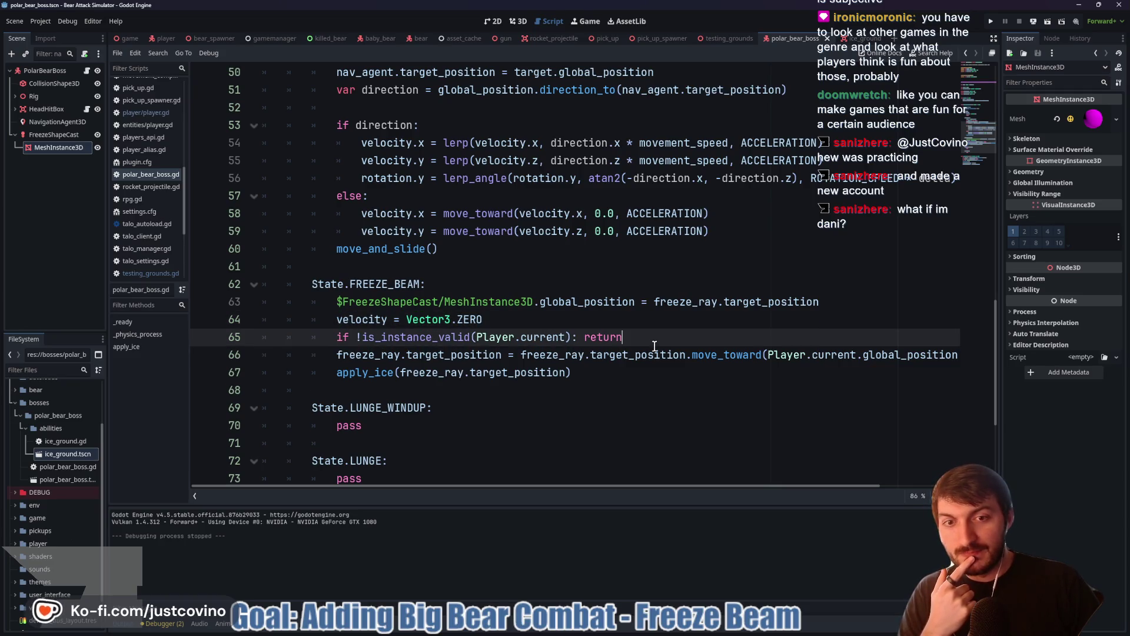
click(551, 322)
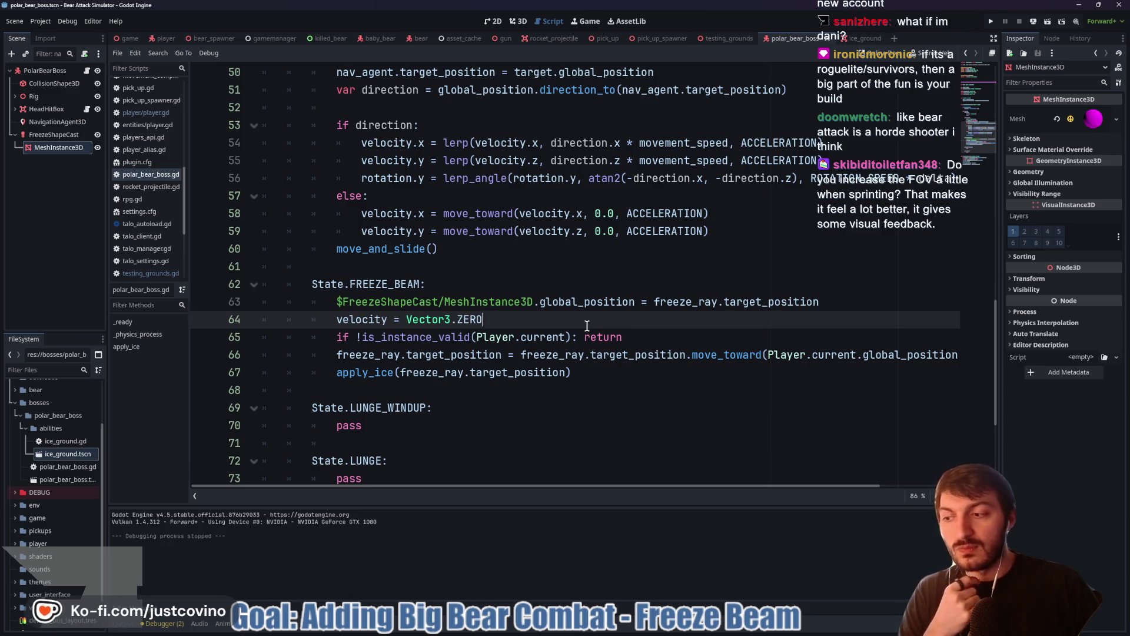
Display the game scene's map in 3D and orbit until the cabin sits on the left.
click(130, 38)
click(518, 21)
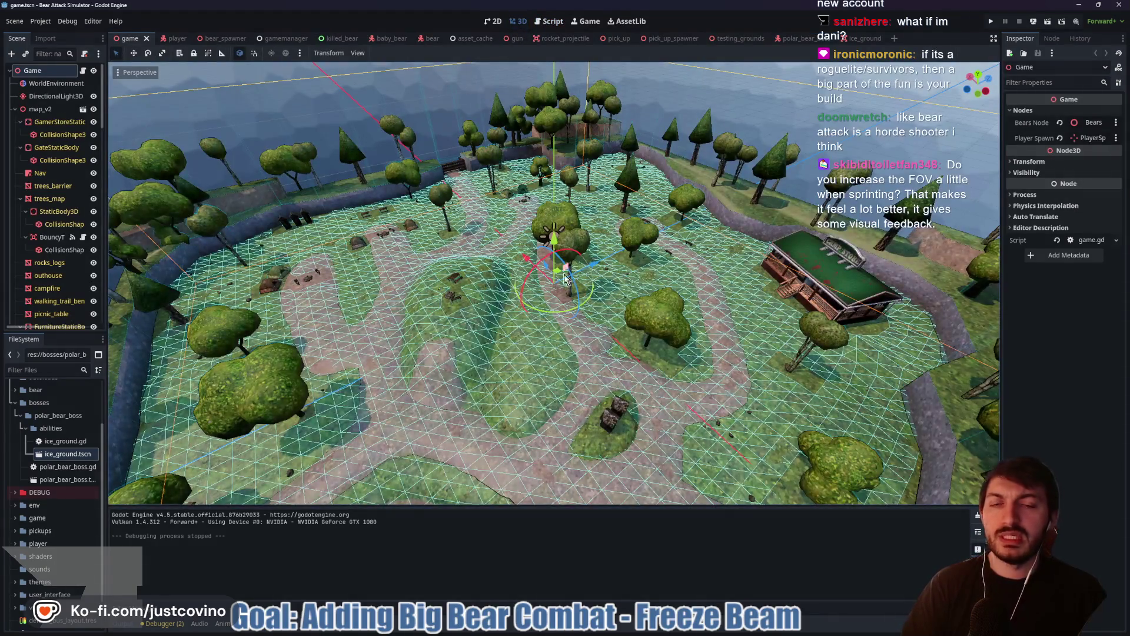
scroll(547, 331, up, 3)
scroll(546, 331, down, 3)
mouse_move(546, 331)
mouse_down()
mouse_move(669, 256)
mouse_move(600, 240)
mouse_move(526, 276)
mouse_up()
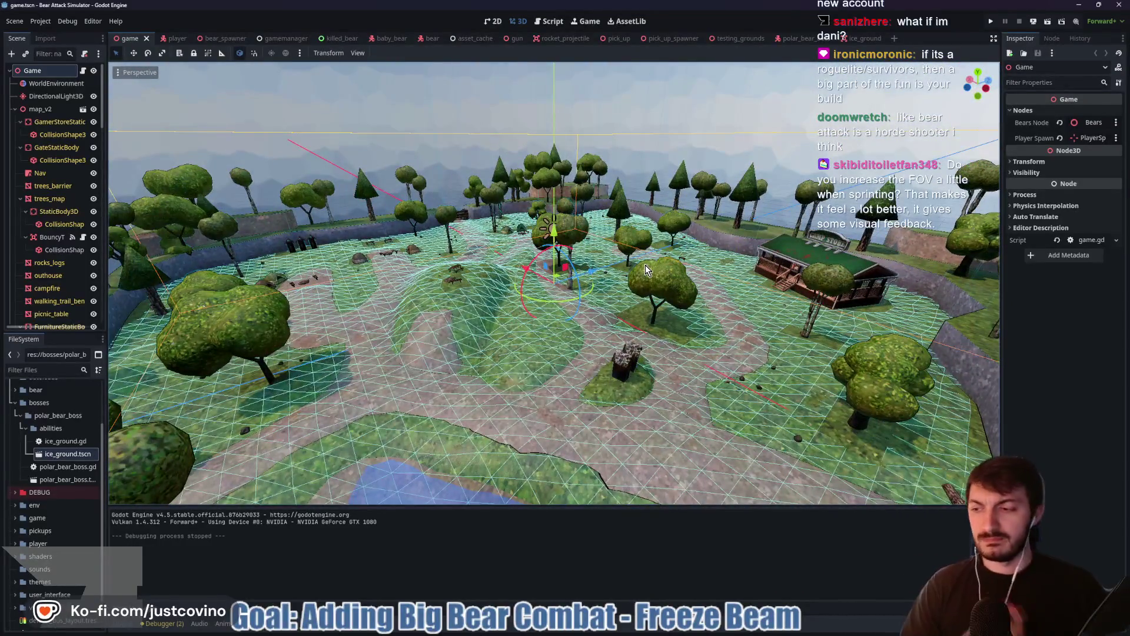
mouse_move(650, 246)
mouse_down()
mouse_move(469, 257)
mouse_move(526, 244)
mouse_up()
mouse_move(478, 242)
mouse_down()
mouse_move(398, 248)
mouse_move(693, 254)
mouse_up()
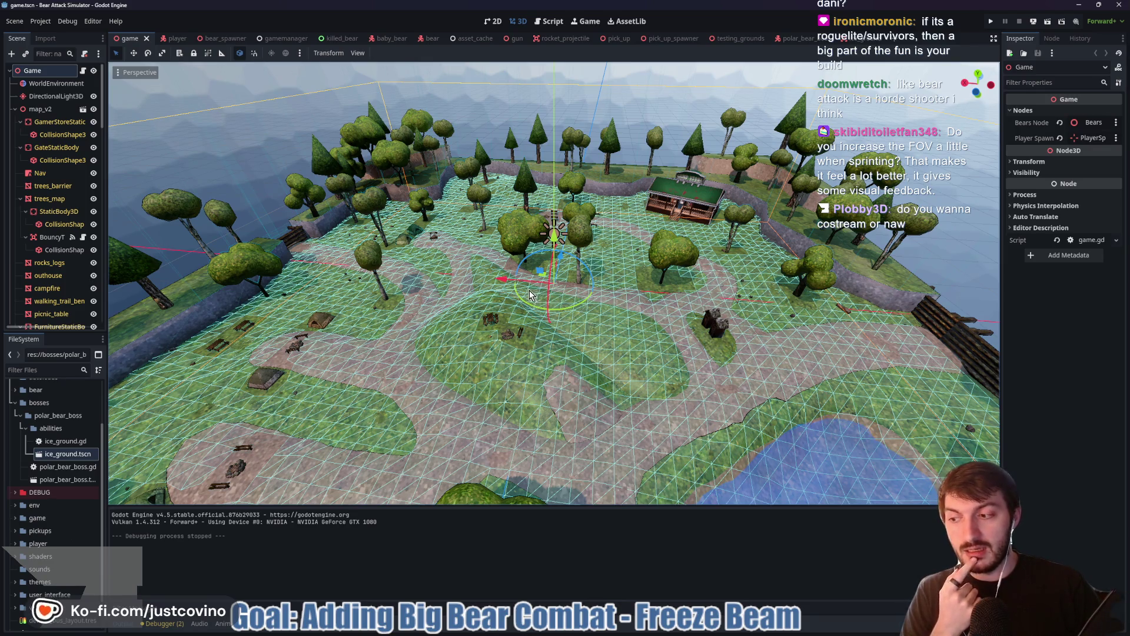
mouse_move(530, 294)
mouse_down()
mouse_move(660, 313)
mouse_move(683, 290)
mouse_up()
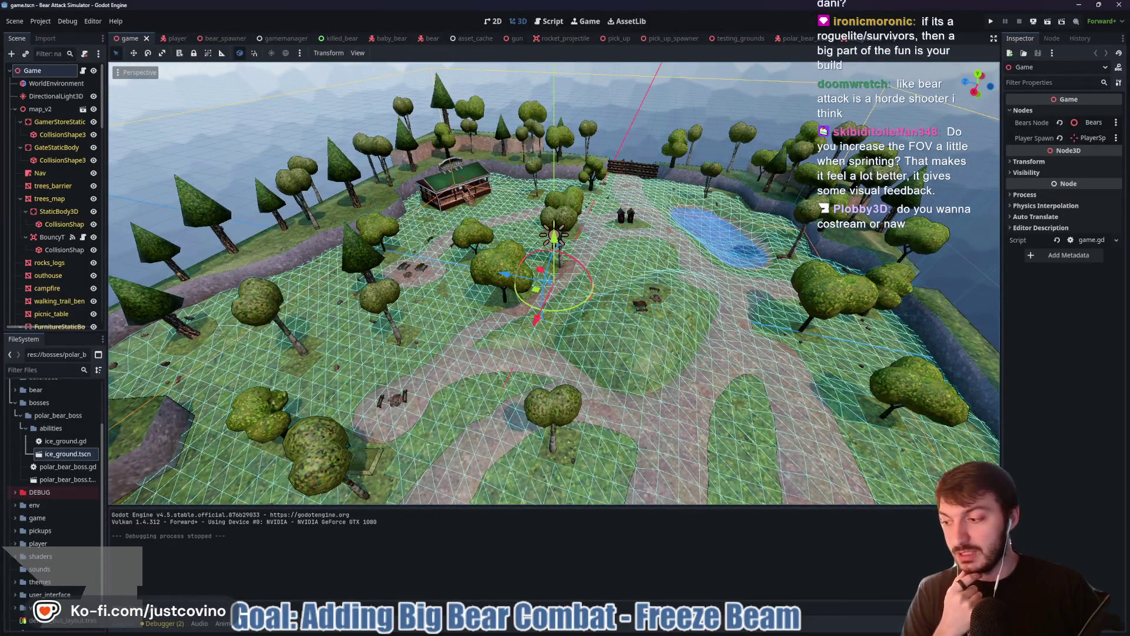